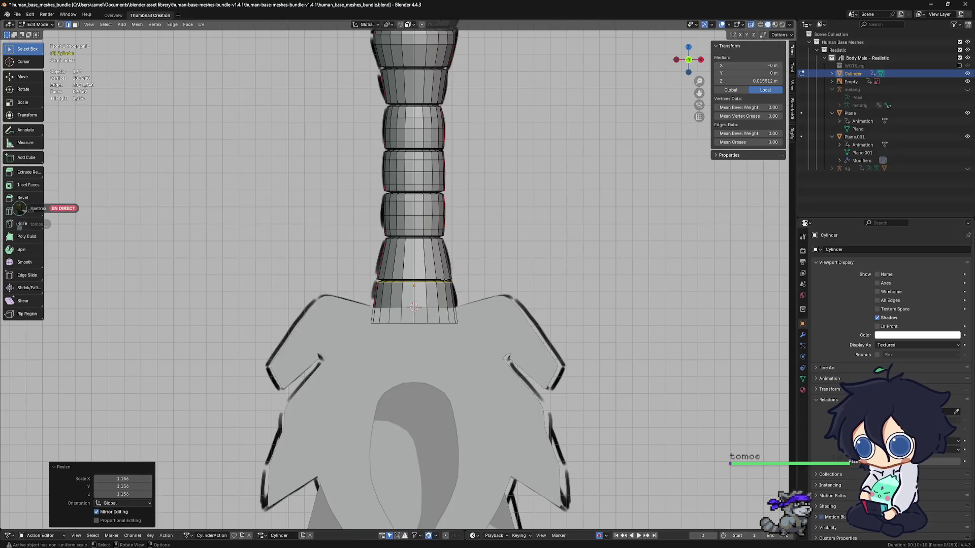
# Step: Check two edges on the lower grip band, then return the Cylinder to Object Mode
pyautogui.scroll(4, 445, 280)
pyautogui.scroll(3, 444, 280)
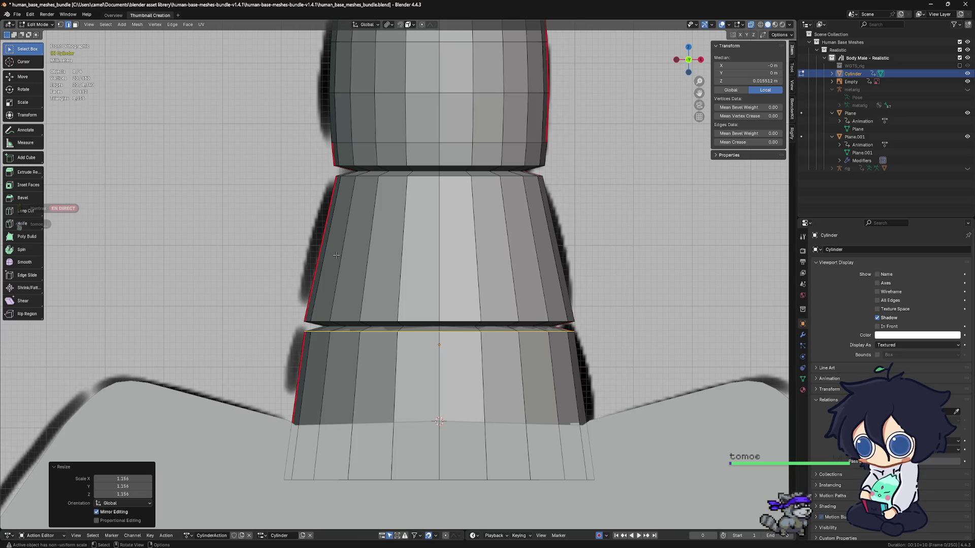
pyautogui.click(344, 255)
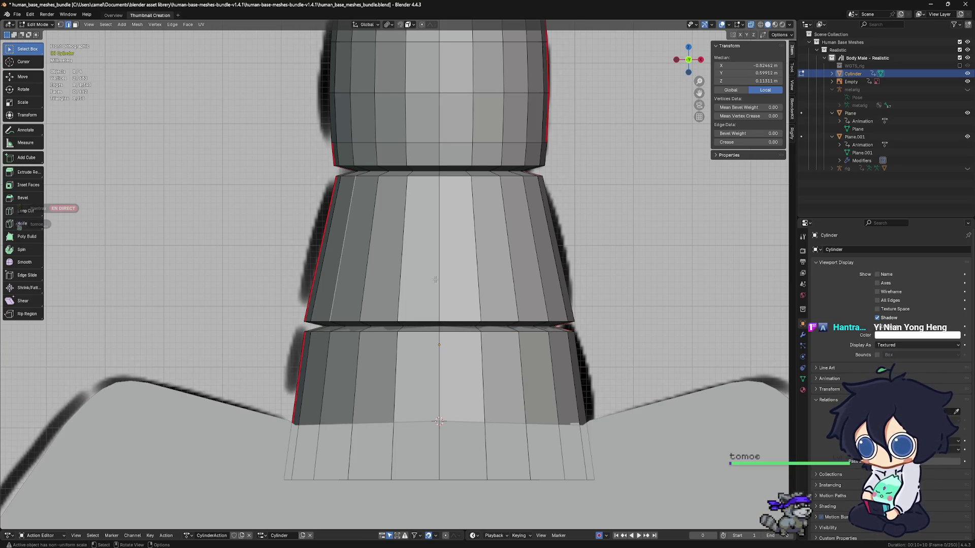
pyautogui.scroll(1, 429, 200)
pyautogui.click(356, 259)
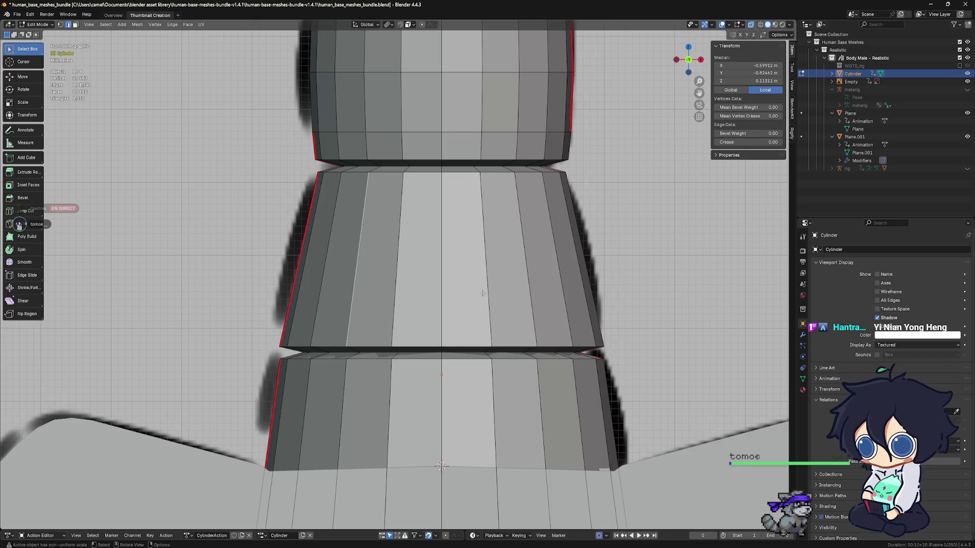
pyautogui.scroll(1, 483, 294)
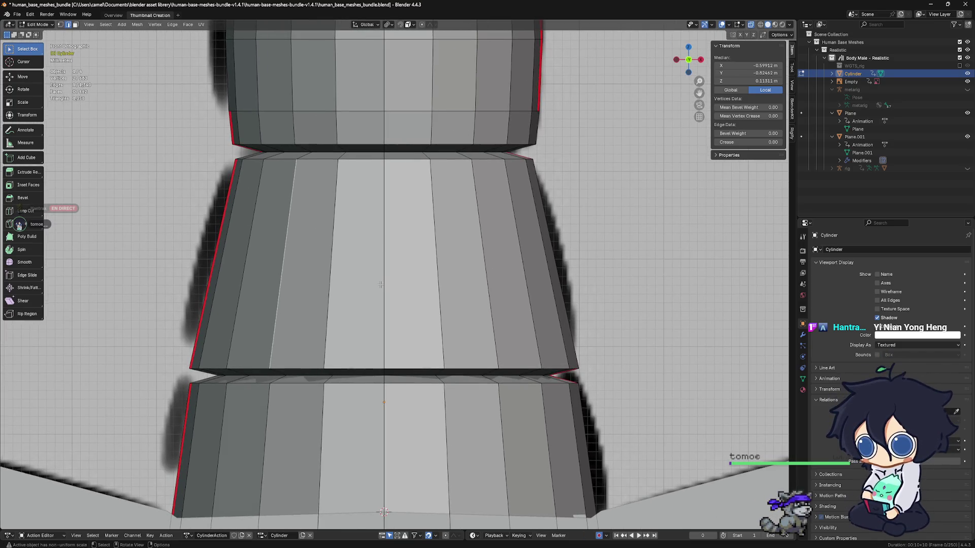
pyautogui.hotkey('ctrl', 'Tab')
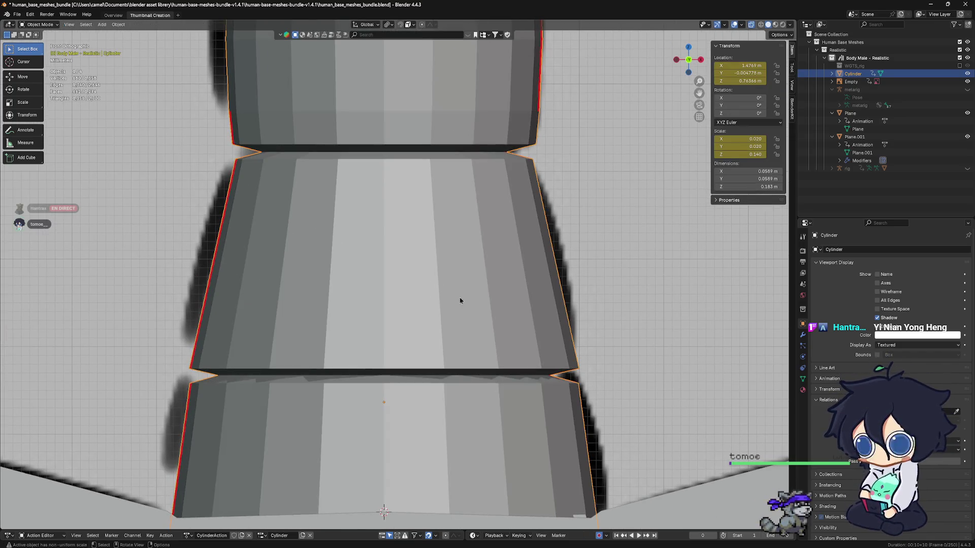
pyautogui.scroll(-5, 462, 300)
pyautogui.scroll(-5, 470, 306)
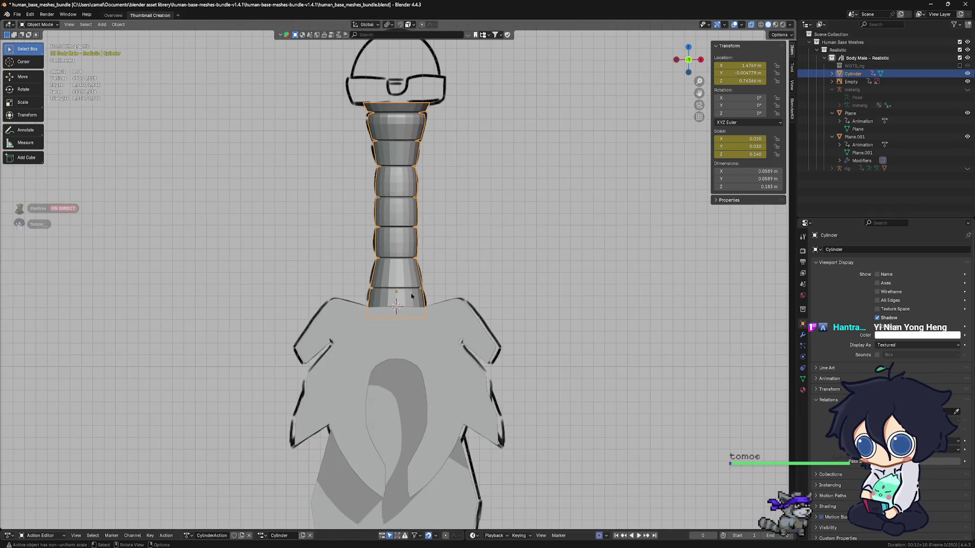
pyautogui.scroll(-2, 443, 294)
pyautogui.moveTo(443, 295); pyautogui.dragTo(375, 293, button='middle')
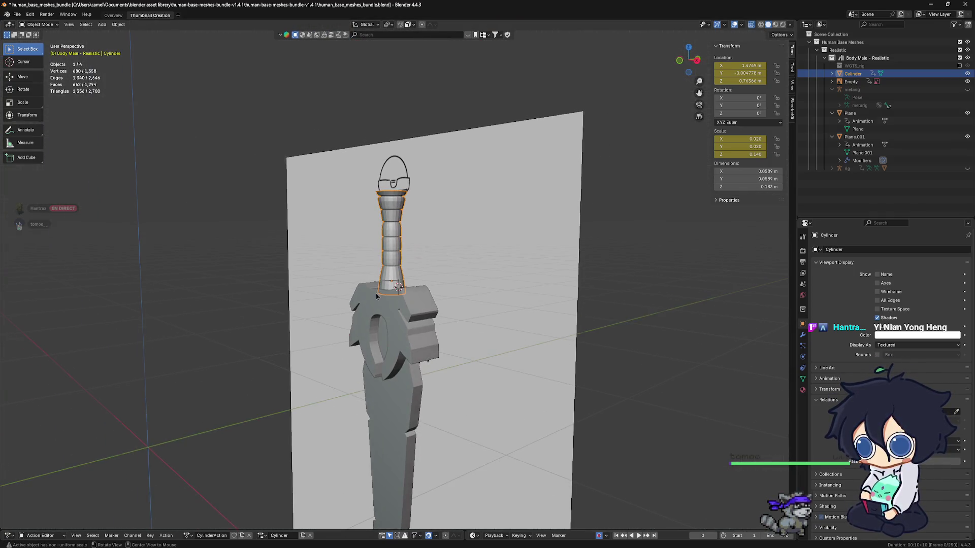
pyautogui.press('KP_1')
pyautogui.scroll(4, 382, 282)
pyautogui.scroll(10, 382, 282)
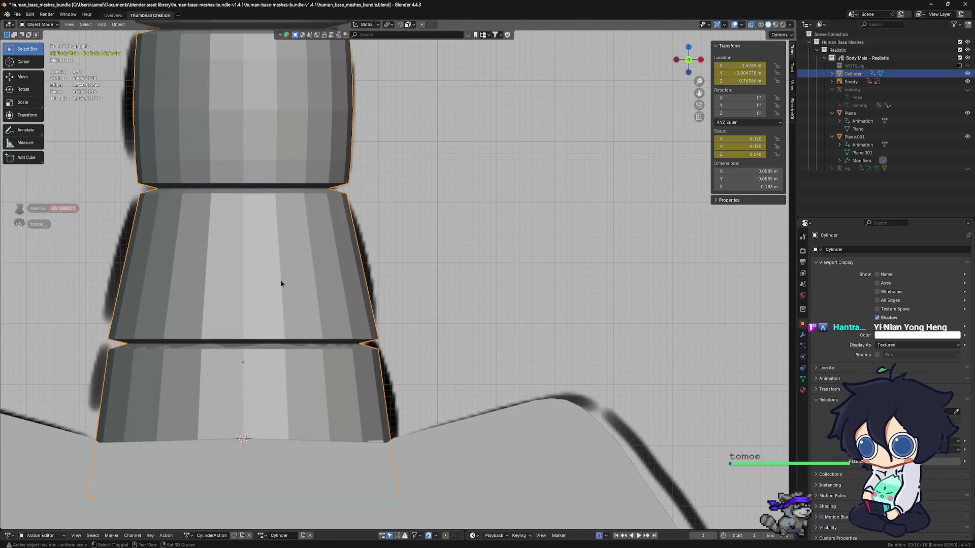
pyautogui.scroll(2, 427, 288)
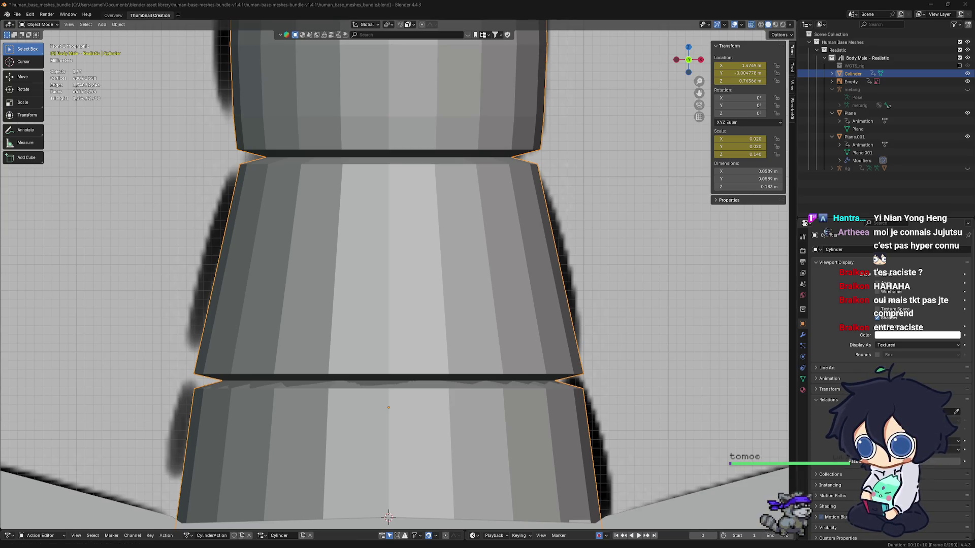
# Step: Inspect the finished grip by orbiting and alternating between front and side views
pyautogui.scroll(-5, 490, 320)
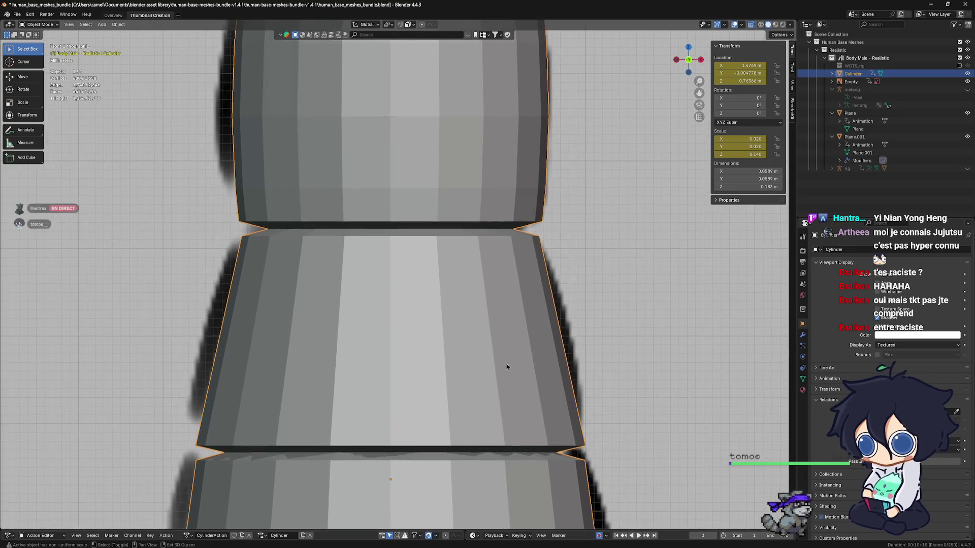
pyautogui.scroll(-6, 506, 367)
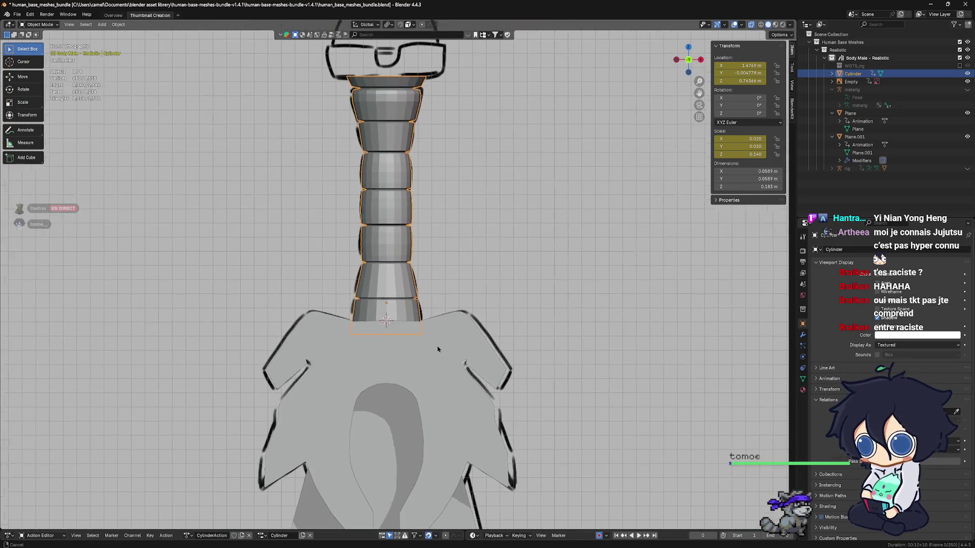
pyautogui.scroll(4, 394, 321)
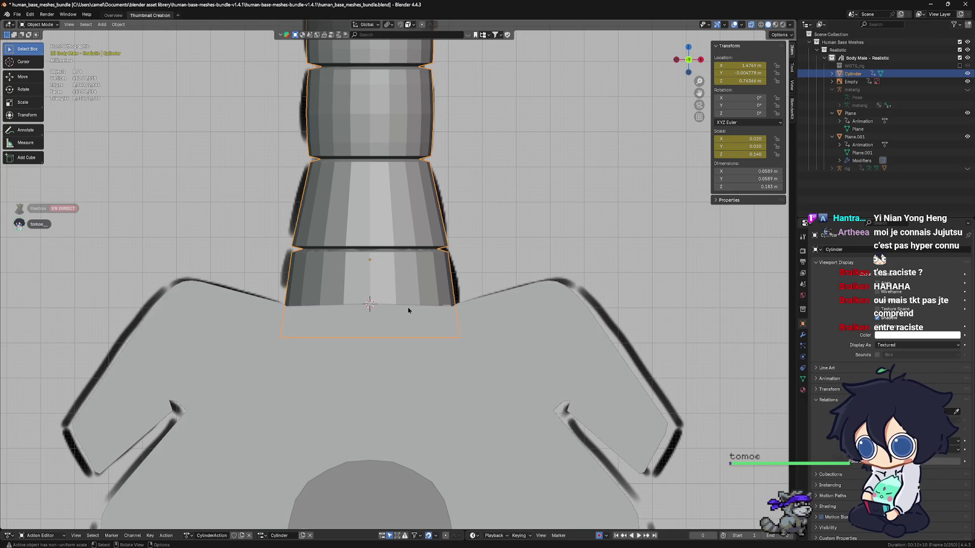
pyautogui.keyDown('shift'); pyautogui.scroll(10, 410, 310); pyautogui.keyUp('shift')
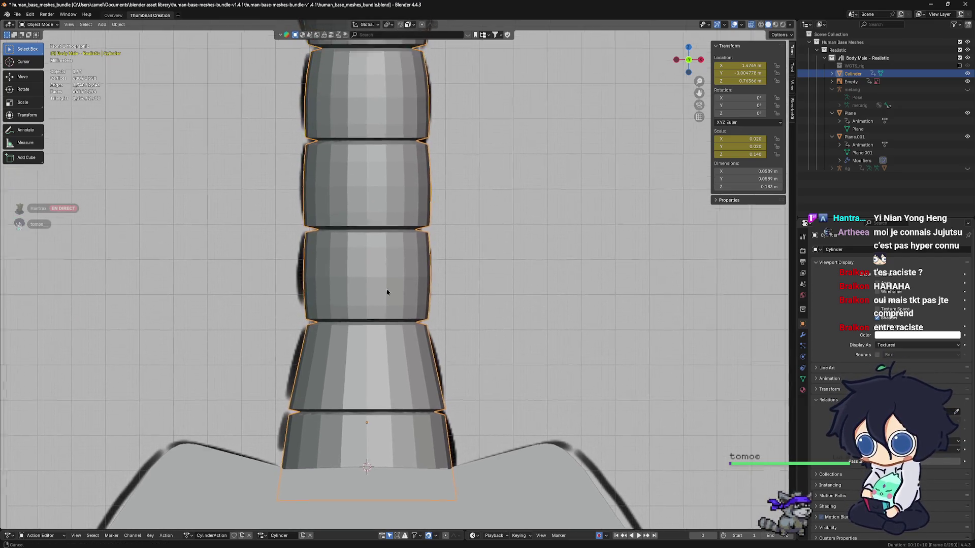
pyautogui.scroll(-6, 388, 328)
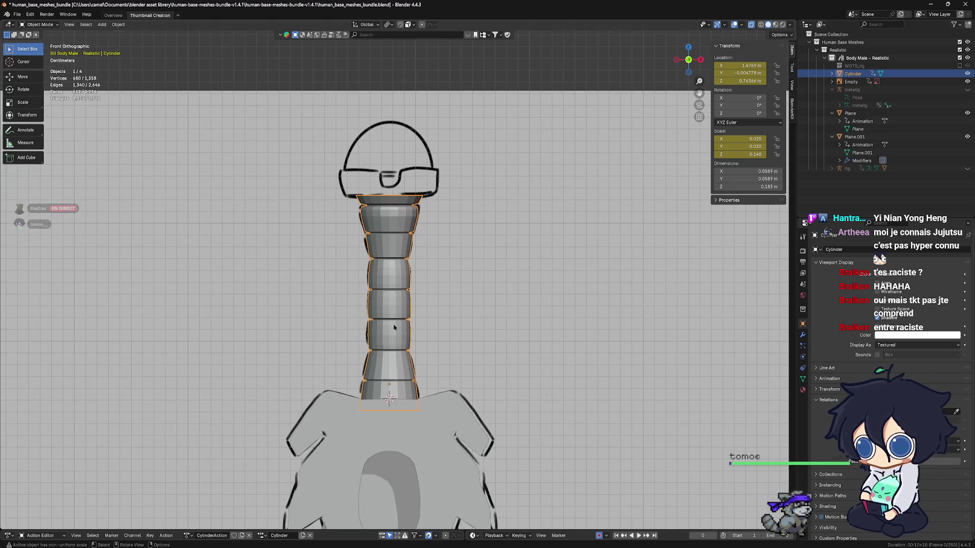
pyautogui.scroll(-4, 394, 328)
pyautogui.scroll(3, 393, 351)
pyautogui.moveTo(393, 351); pyautogui.dragTo(399, 272, button='middle')
pyautogui.press('KP_3')
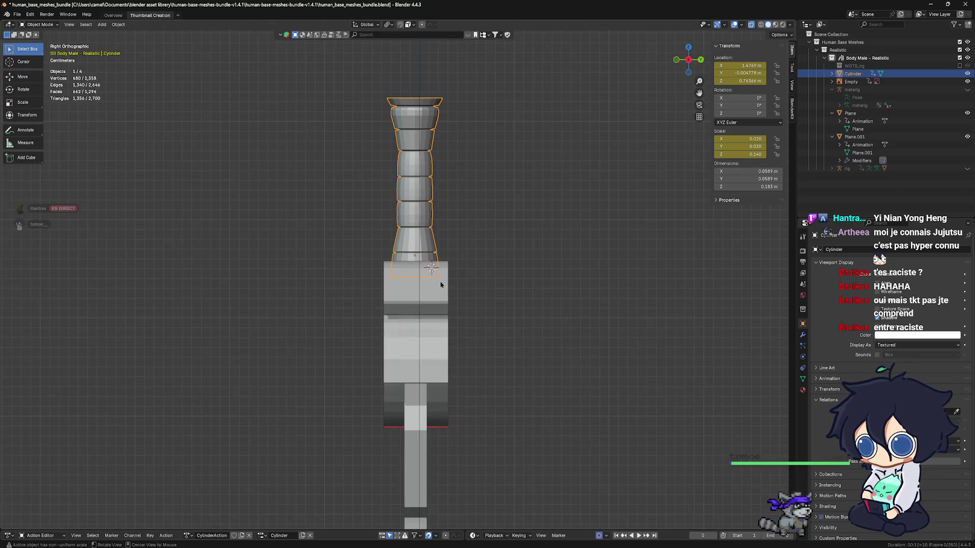
pyautogui.press('KP_1')
pyautogui.moveTo(447, 285)
pyautogui.mouseDown(button='middle')
pyautogui.moveTo(432, 337)
pyautogui.moveTo(478, 381)
pyautogui.mouseUp(button='middle')
pyautogui.press('KP_3')
pyautogui.press('KP_3')
pyautogui.press('KP_1')
pyautogui.scroll(4, 448, 390)
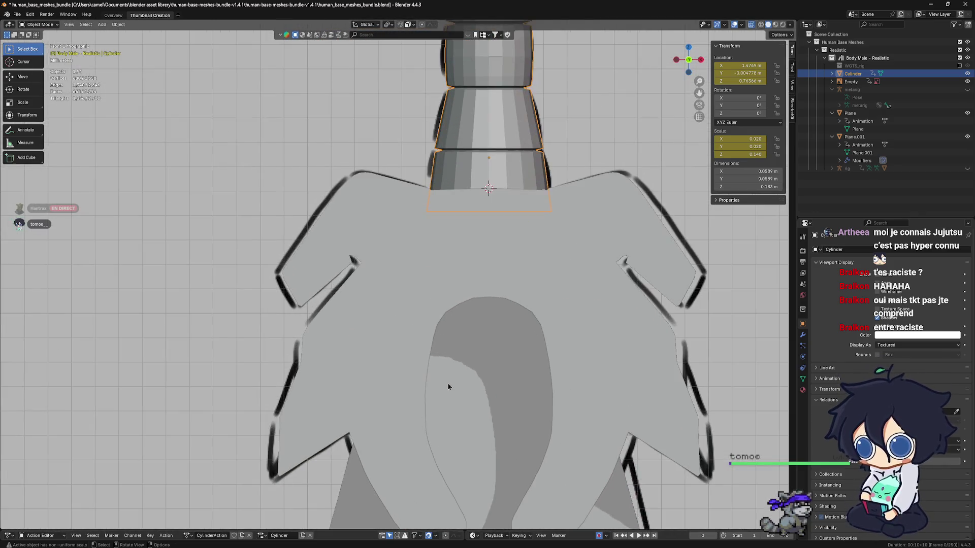
pyautogui.scroll(-3, 466, 337)
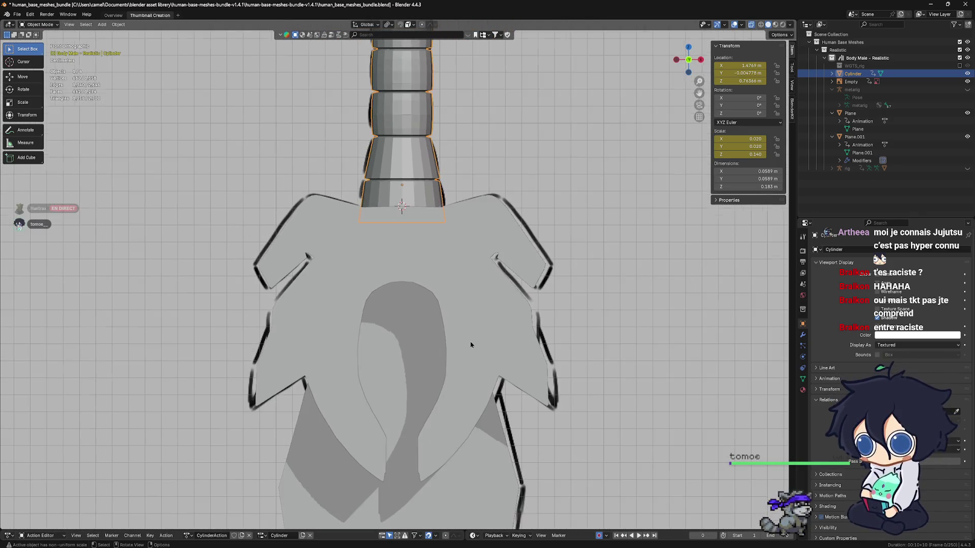
pyautogui.keyDown('shift'); pyautogui.moveTo(423, 360); pyautogui.dragTo(407, 389, button='middle'); pyautogui.keyUp('shift')
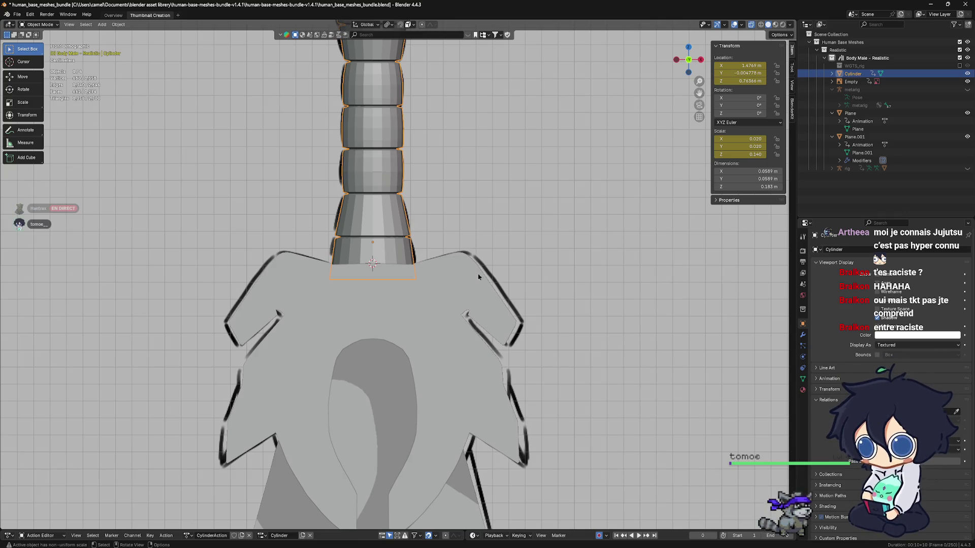
# Step: Deselect the grip in front view and frame the pommel sketch above it
pyautogui.press('KP_0')
pyautogui.hotkey('alt', 'a')
pyautogui.press('KP_1')
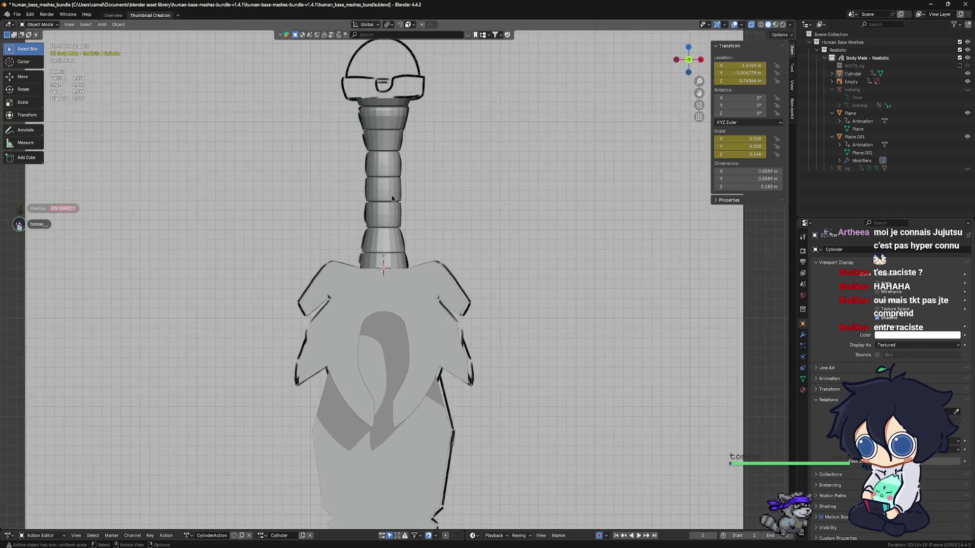
pyautogui.scroll(2, 392, 198)
pyautogui.keyDown('shift'); pyautogui.scroll(5, 413, 283); pyautogui.keyUp('shift')
pyautogui.scroll(3, 450, 207)
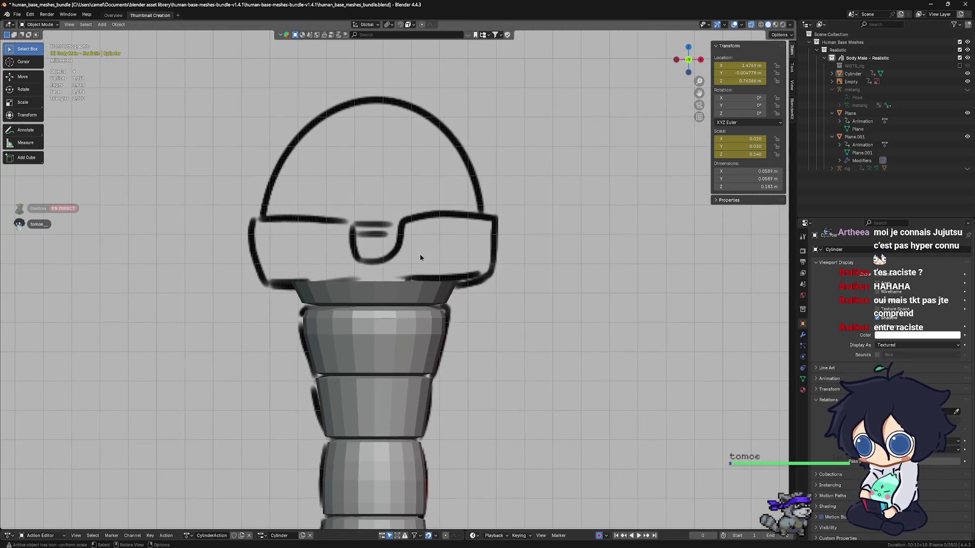
pyautogui.scroll(3, 421, 258)
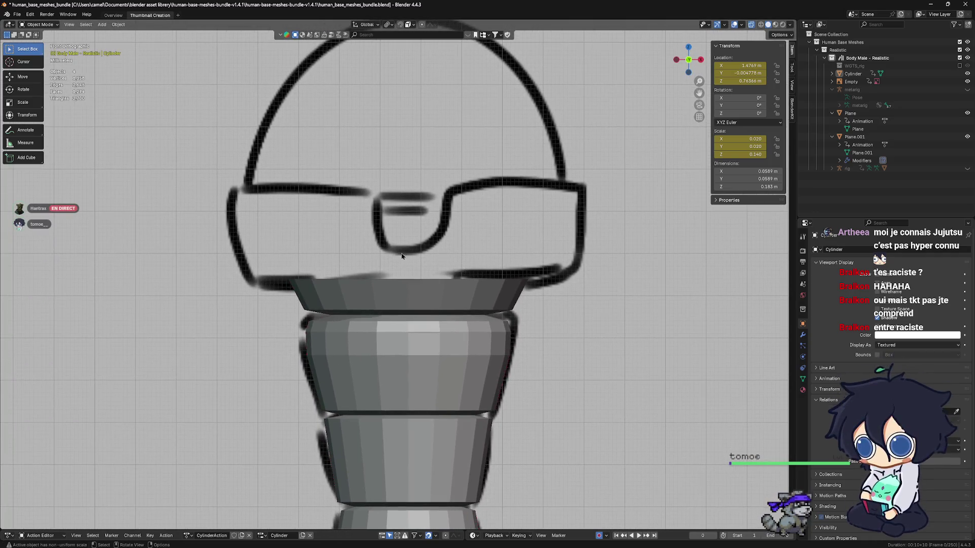
pyautogui.keyDown('shift'); pyautogui.moveTo(401, 256); pyautogui.dragTo(428, 256, button='middle'); pyautogui.keyUp('shift')
pyautogui.scroll(-1, 426, 253)
pyautogui.scroll(2, 453, 257)
pyautogui.scroll(-3, 487, 273)
pyautogui.scroll(3, 442, 265)
pyautogui.scroll(-7, 424, 273)
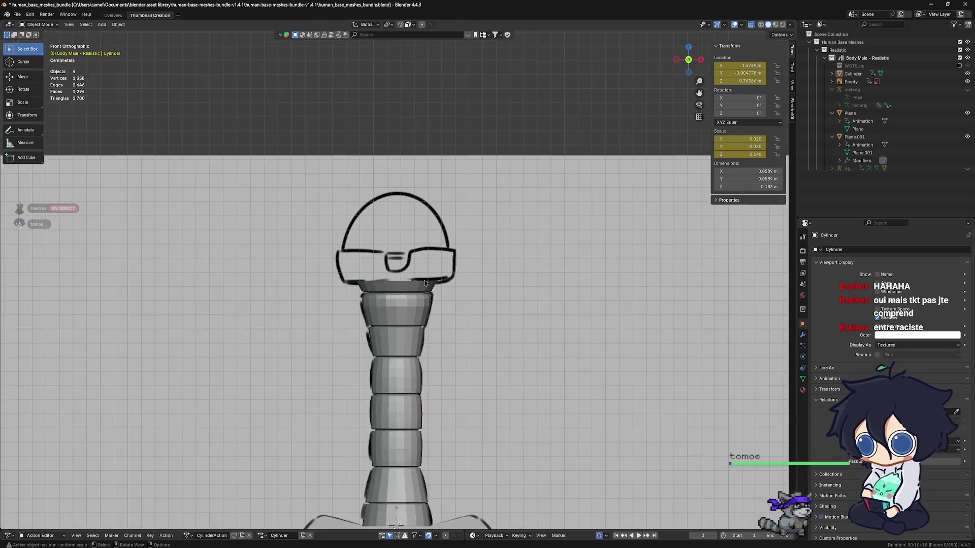
pyautogui.scroll(-6, 425, 283)
pyautogui.scroll(5, 433, 312)
pyautogui.scroll(2, 433, 311)
pyautogui.keyDown('shift'); pyautogui.moveTo(409, 231); pyautogui.dragTo(396, 342, button='middle'); pyautogui.keyUp('shift')
# Step: Add a cube, shrink it to about the grip's width, and flatten it into a thin slab
pyautogui.hotkey('shift', 'a')
pyautogui.moveTo(386, 301)
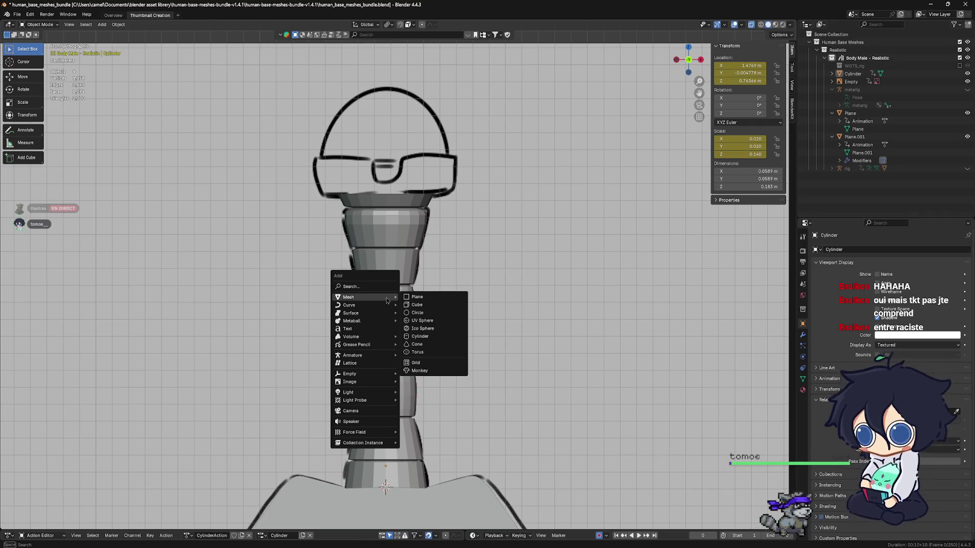
pyautogui.click(417, 305)
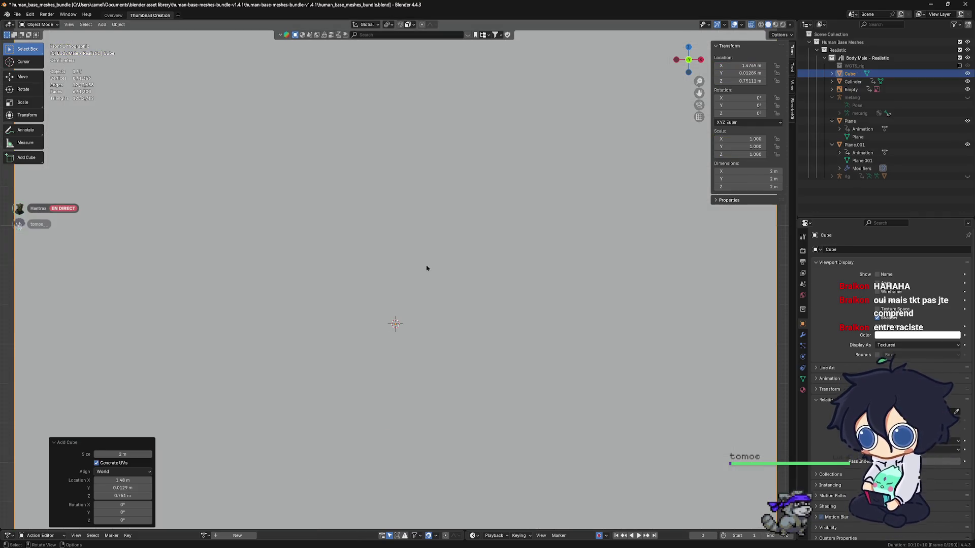
pyautogui.scroll(-3, 427, 268)
pyautogui.press('s')
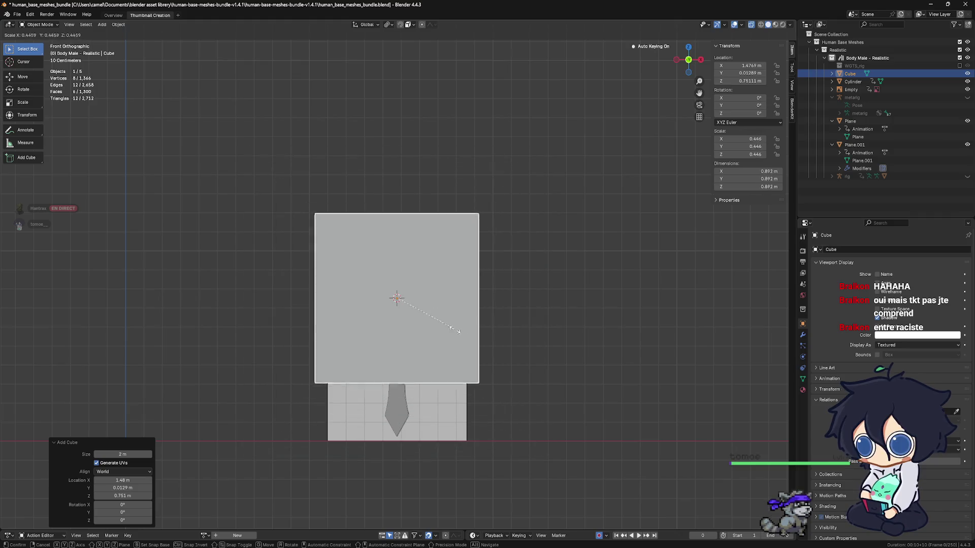
pyautogui.click(421, 337)
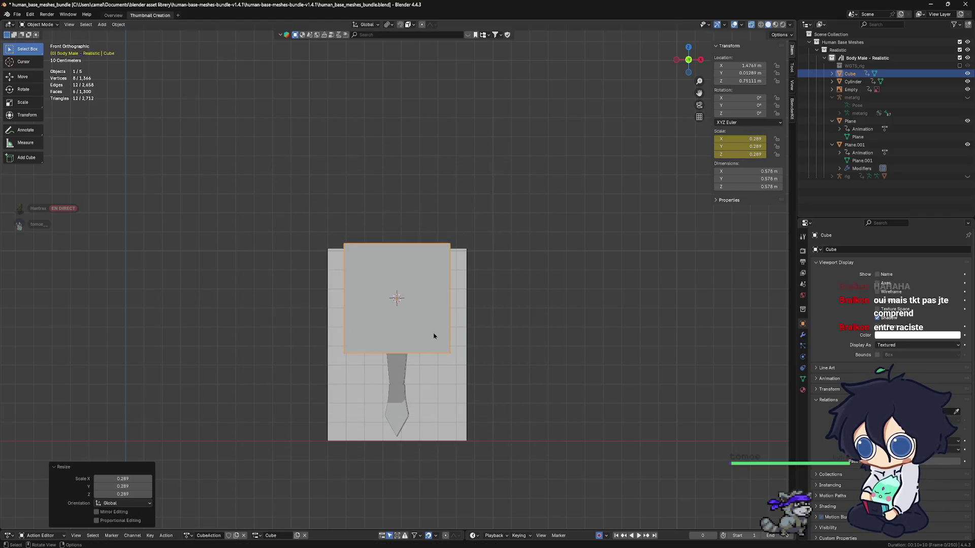
pyautogui.scroll(7, 434, 335)
pyautogui.press('s')
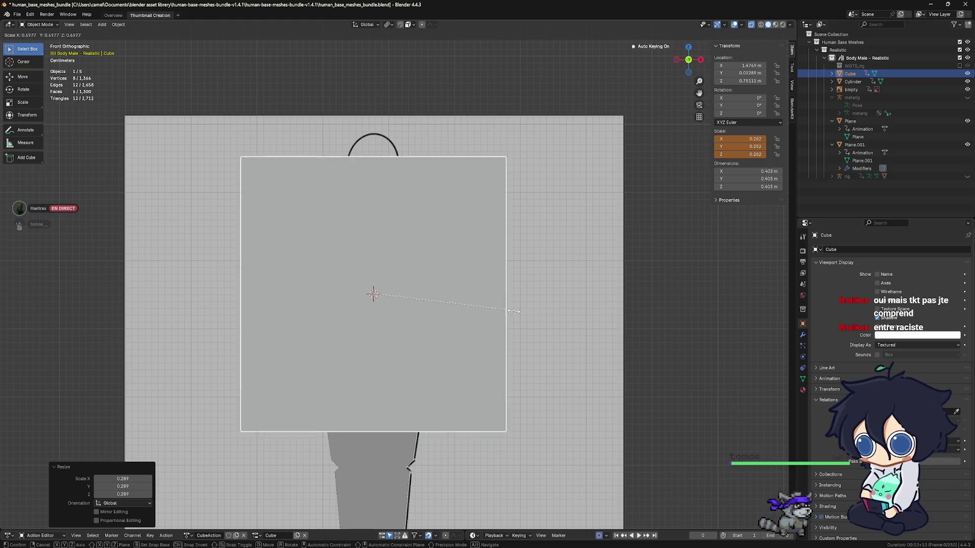
pyautogui.click(397, 311)
pyautogui.scroll(4, 392, 300)
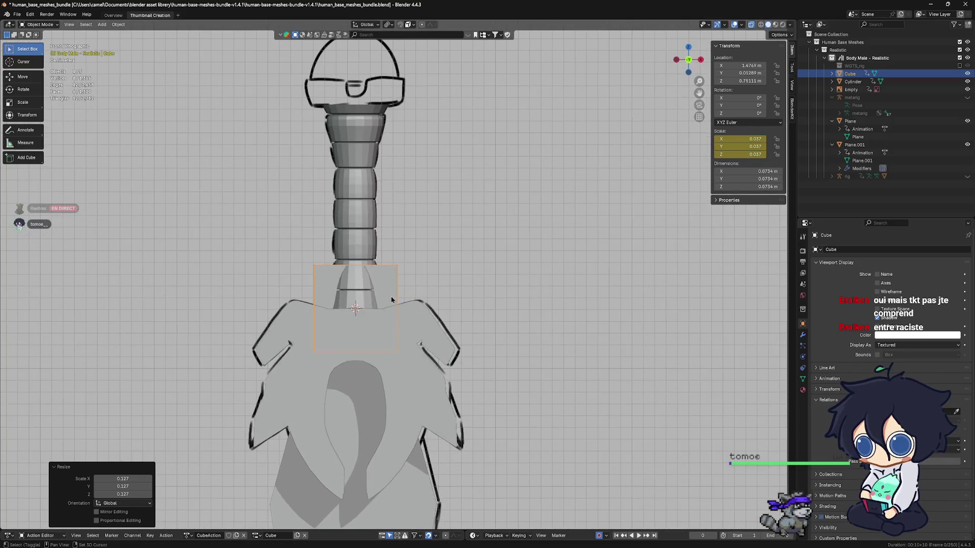
pyautogui.press('s')
pyautogui.press('z')
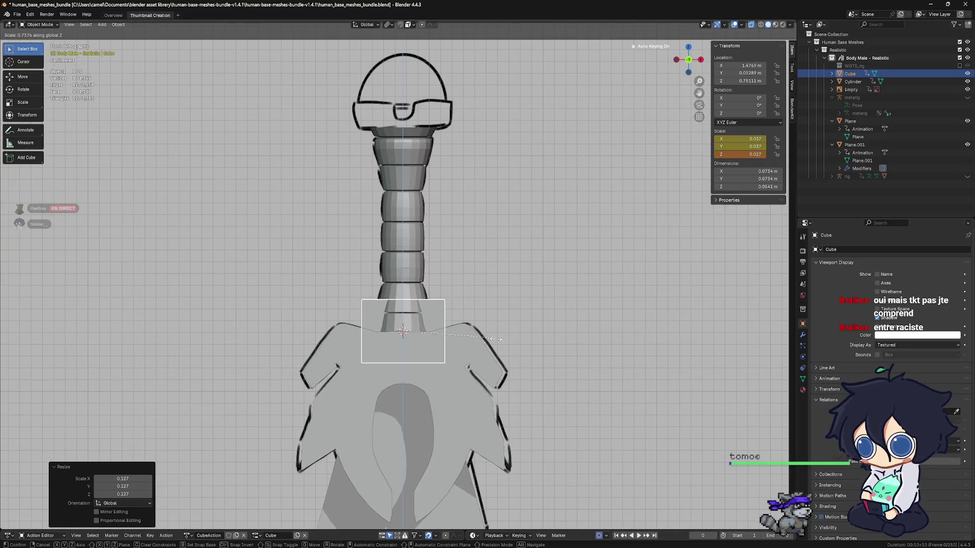
pyautogui.click(445, 345)
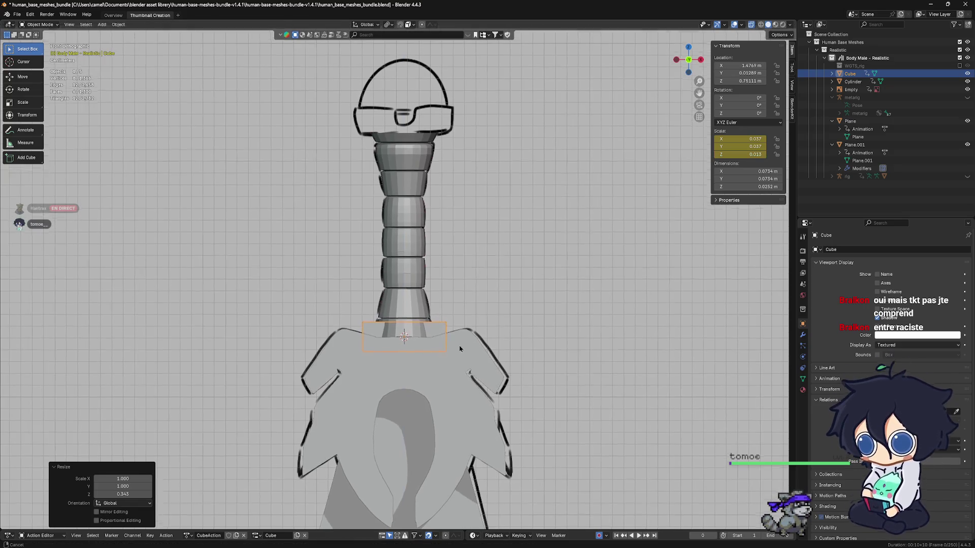
# Step: Move the slab straight up along Z to the pommel sketch
pyautogui.press('g')
pyautogui.press('z')
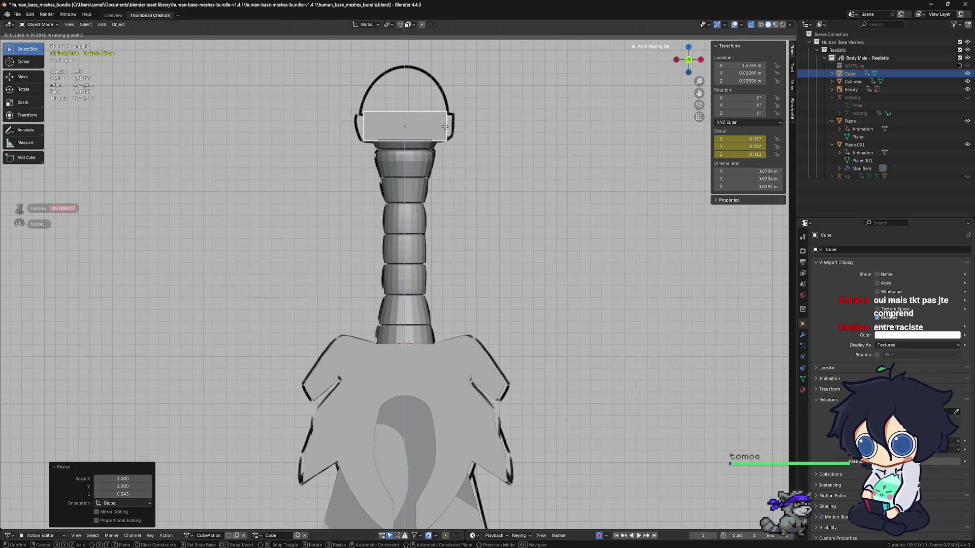
pyautogui.click(449, 124)
pyautogui.scroll(3, 449, 122)
pyautogui.keyDown('shift'); pyautogui.moveTo(449, 121); pyautogui.dragTo(480, 285, button='middle'); pyautogui.keyUp('shift')
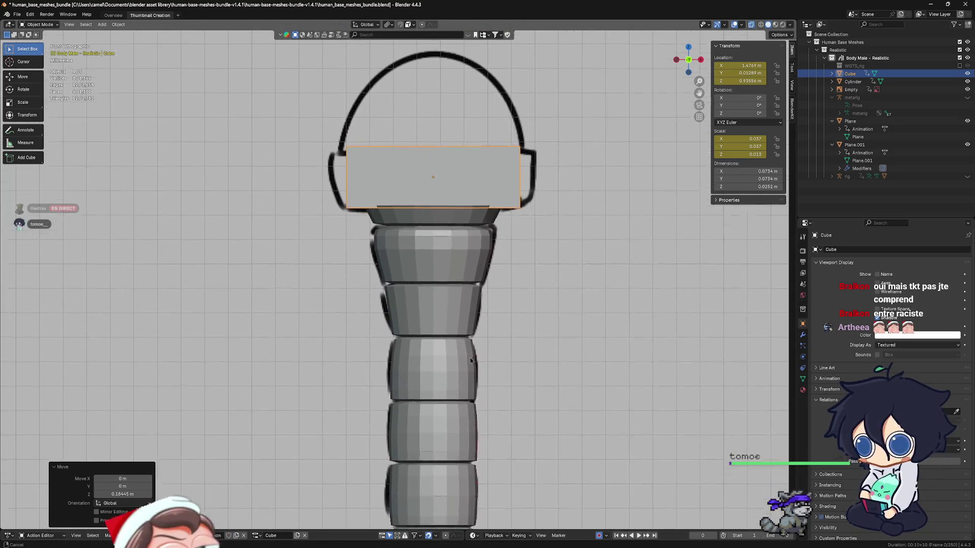
pyautogui.scroll(2, 483, 291)
pyautogui.moveTo(488, 346)
pyautogui.keyDown('shift'); pyautogui.mouseDown(button='middle')
pyautogui.moveTo(483, 290)
pyautogui.moveTo(481, 308)
pyautogui.mouseUp(button='middle'); pyautogui.keyUp('shift')
pyautogui.scroll(1, 483, 290)
pyautogui.scroll(2, 483, 307)
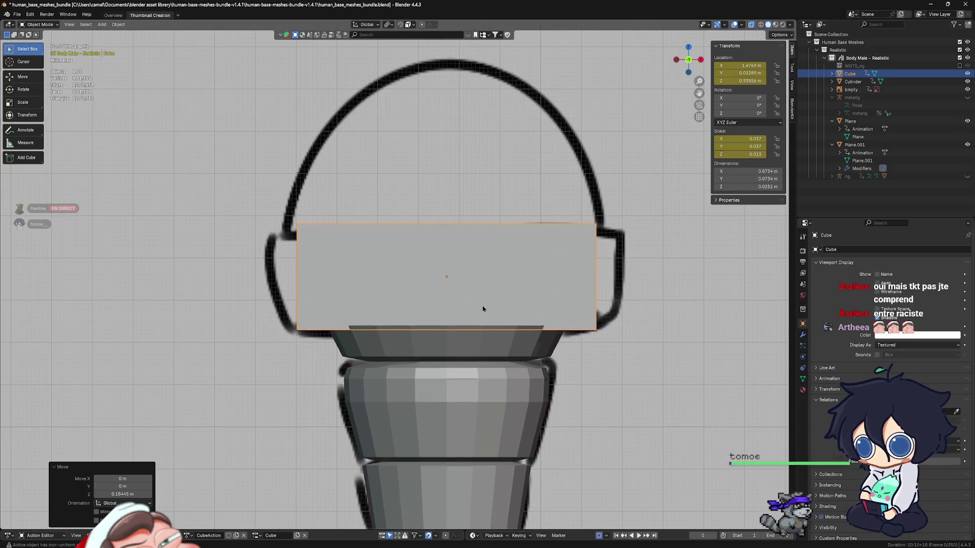
pyautogui.scroll(2, 494, 320)
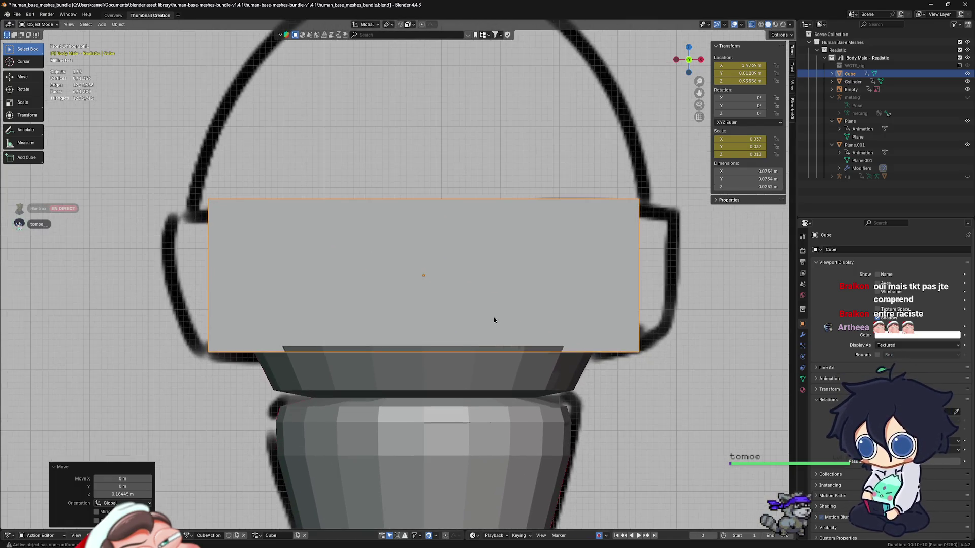
# Step: Widen the slab along X to match the pommel outline
pyautogui.press('s')
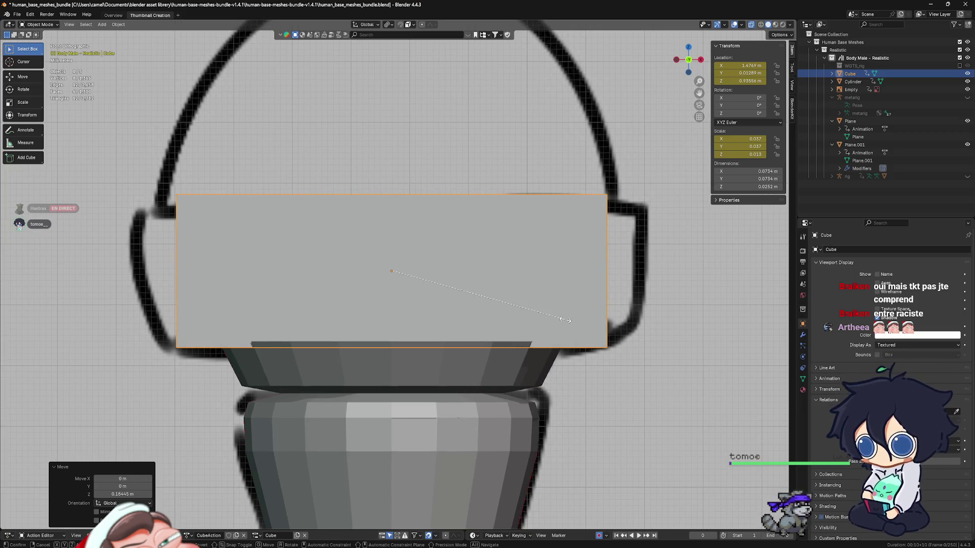
pyautogui.press('x')
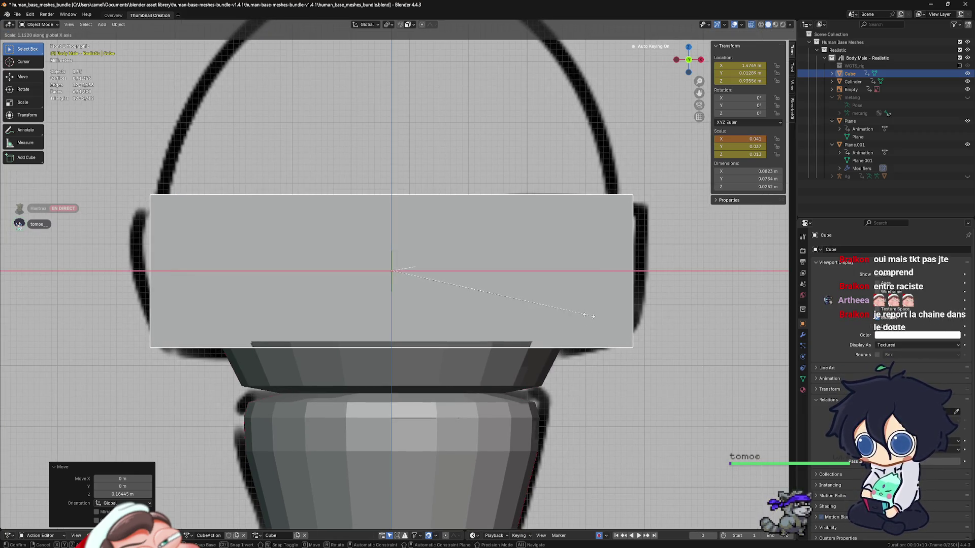
pyautogui.click(597, 318)
pyautogui.scroll(-5, 597, 319)
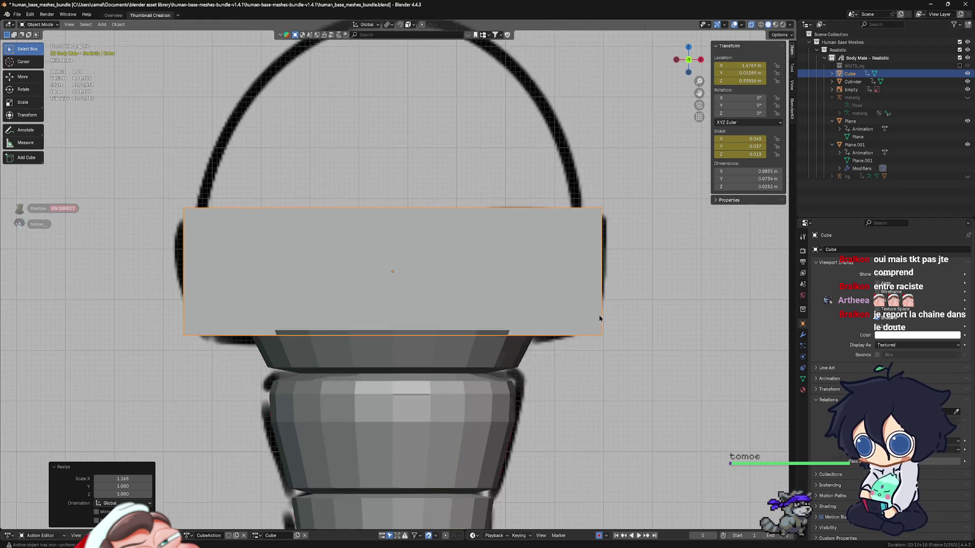
pyautogui.scroll(4, 598, 318)
pyautogui.scroll(-6, 598, 330)
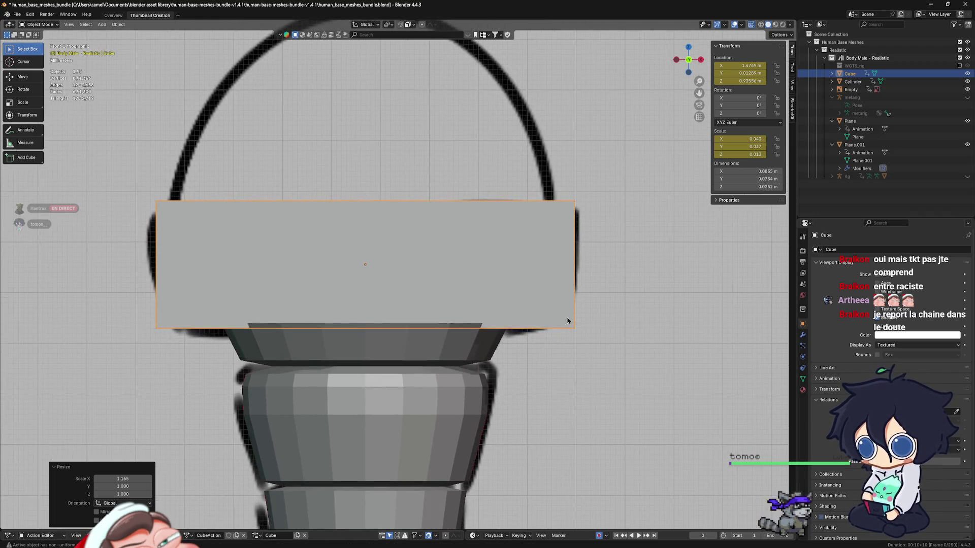
# Step: Undo the widening, the move and the resizing, returning the cube to its default size
pyautogui.hotkey('ctrl', 'z')
pyautogui.hotkey('ctrl', 'z')
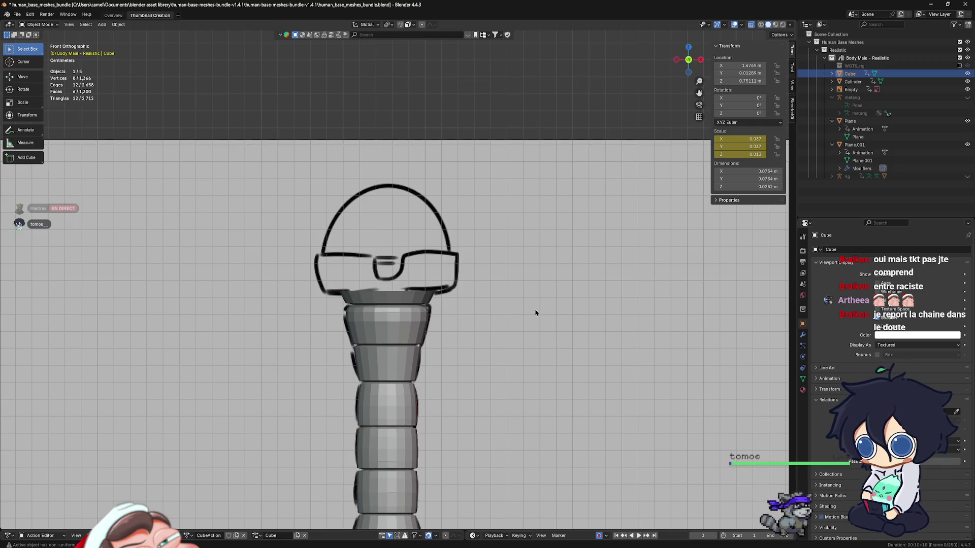
pyautogui.scroll(-3, 499, 302)
pyautogui.hotkey('ctrl', 'z')
pyautogui.hotkey('ctrl', 'z')
pyautogui.hotkey('ctrl', 'z')
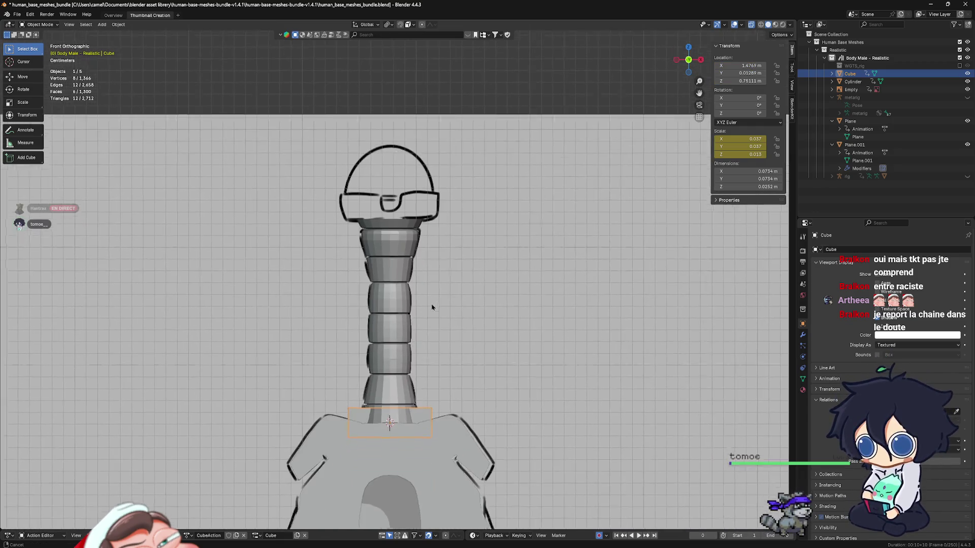
pyautogui.hotkey('ctrl', 'z')
pyautogui.hotkey('ctrl', 'z')
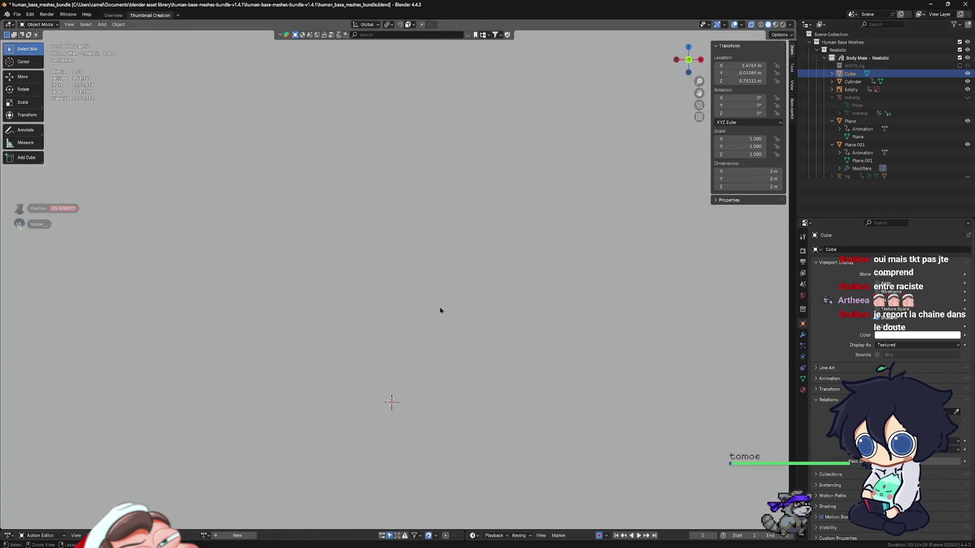
# Step: Zoom and pan along the segmented grip until the pommel sketch is in view
pyautogui.scroll(3, 445, 313)
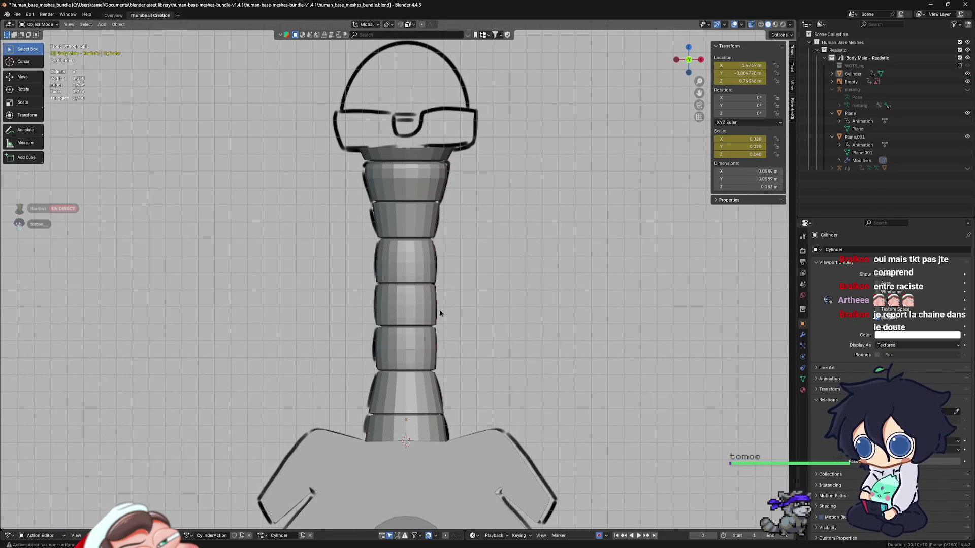
pyautogui.scroll(1, 442, 313)
pyautogui.scroll(1, 442, 312)
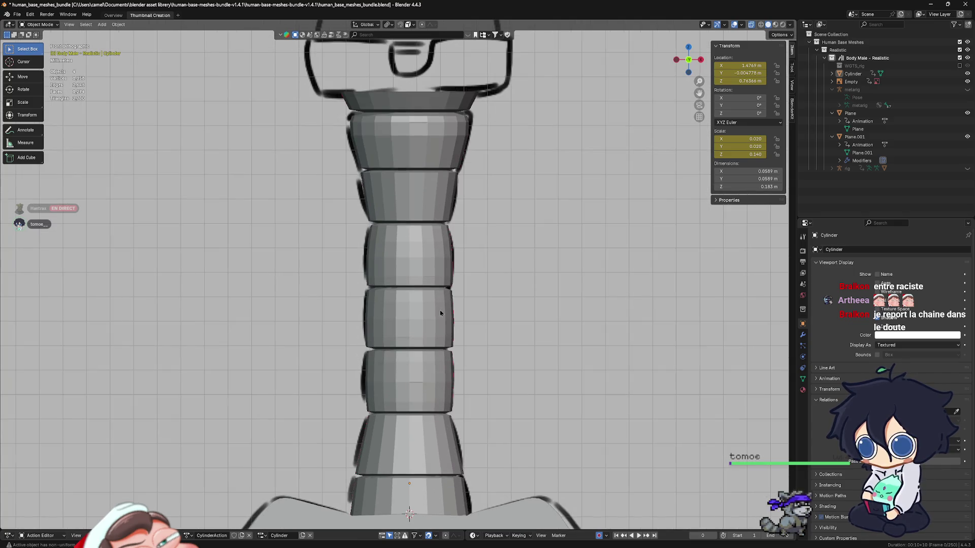
pyautogui.scroll(1, 203, 301)
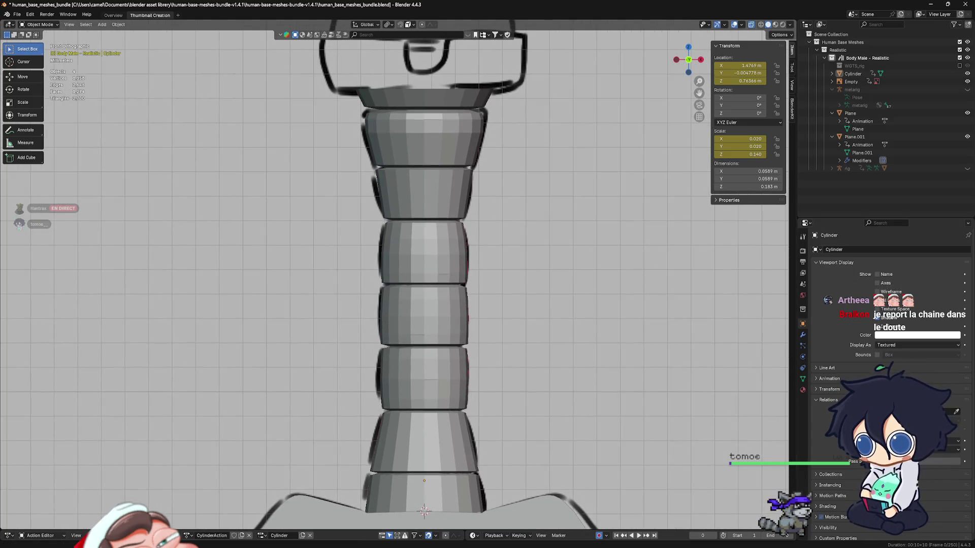
pyautogui.keyDown('shift'); pyautogui.moveTo(496, 353); pyautogui.dragTo(502, 333, button='middle'); pyautogui.keyUp('shift')
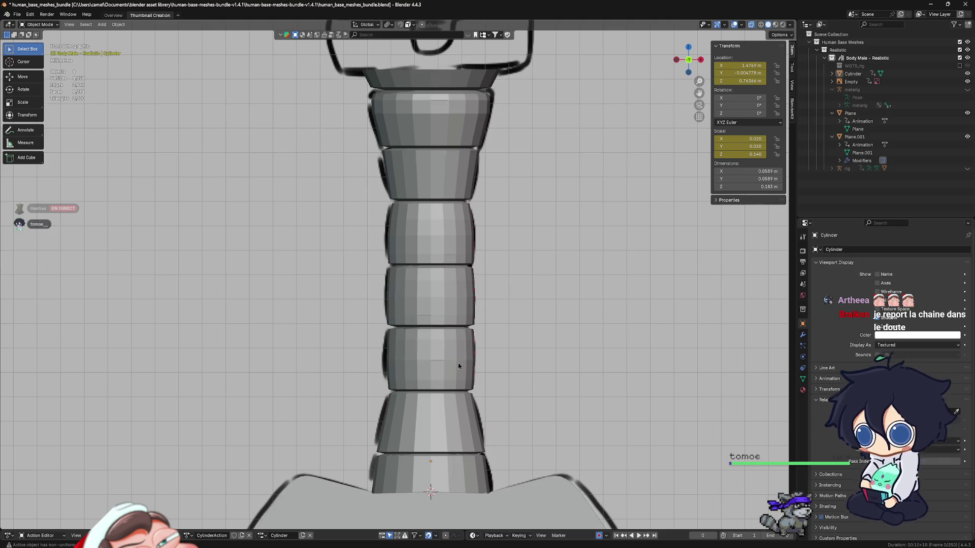
pyautogui.scroll(2, 460, 356)
pyautogui.scroll(-1, 479, 371)
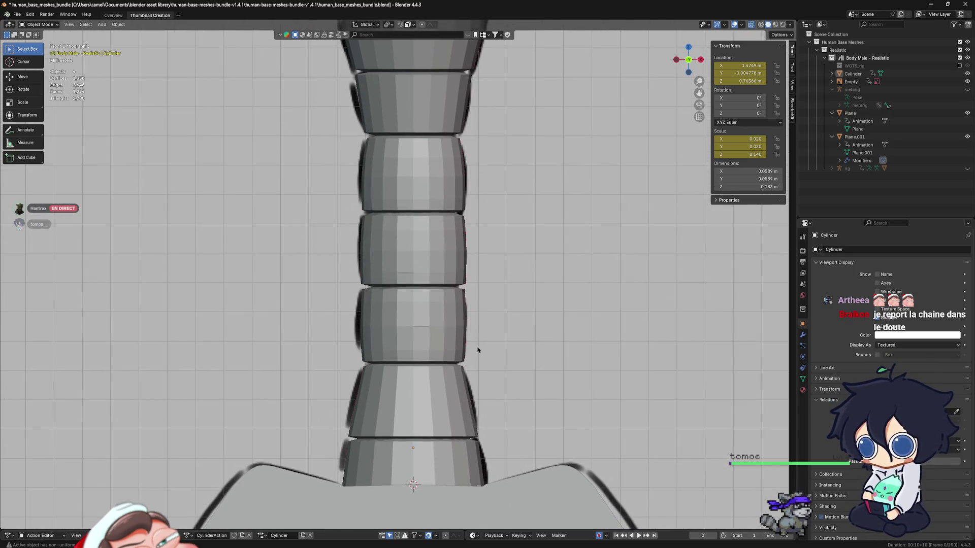
pyautogui.scroll(-2, 468, 348)
pyautogui.moveTo(461, 351)
pyautogui.keyDown('shift'); pyautogui.mouseDown(button='middle')
pyautogui.moveTo(470, 344)
pyautogui.moveTo(432, 342)
pyautogui.moveTo(428, 352)
pyautogui.mouseUp(button='middle'); pyautogui.keyUp('shift')
pyautogui.scroll(-3, 428, 345)
pyautogui.scroll(3, 430, 336)
pyautogui.scroll(4, 430, 335)
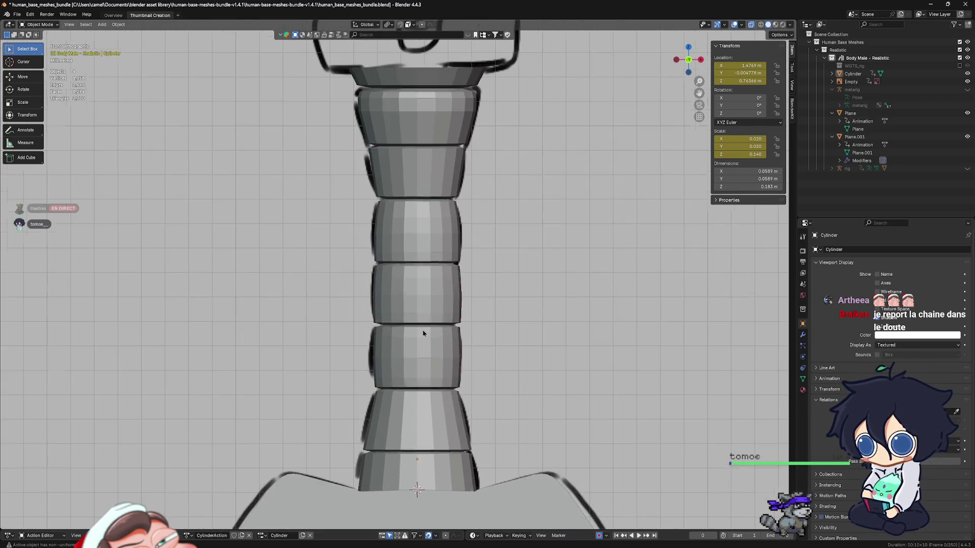
pyautogui.scroll(-3, 428, 354)
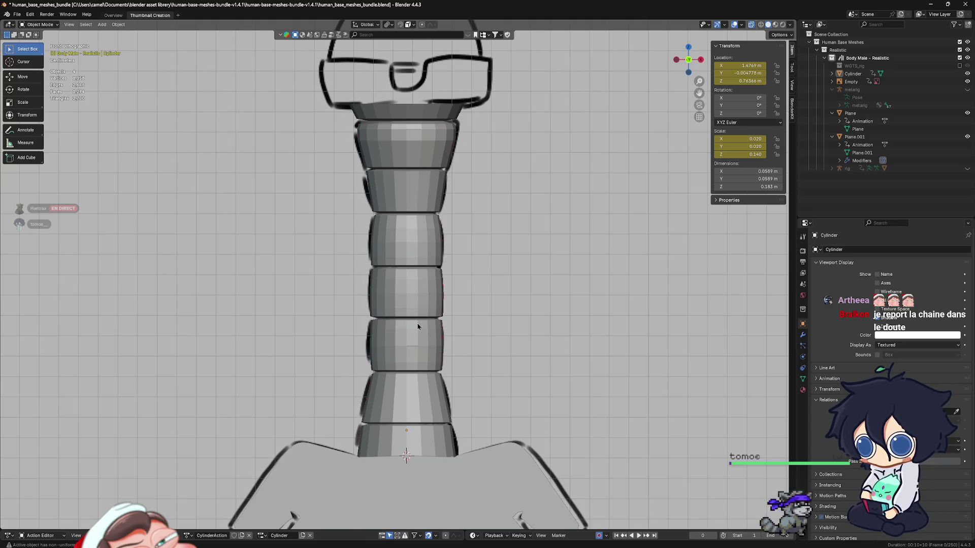
pyautogui.keyDown('shift'); pyautogui.moveTo(418, 326); pyautogui.dragTo(420, 355, button='middle'); pyautogui.keyUp('shift')
# Step: Bring up the Add menu to pick a new mesh for the pommel
pyautogui.hotkey('shift', 'a')
pyautogui.moveTo(386, 314)
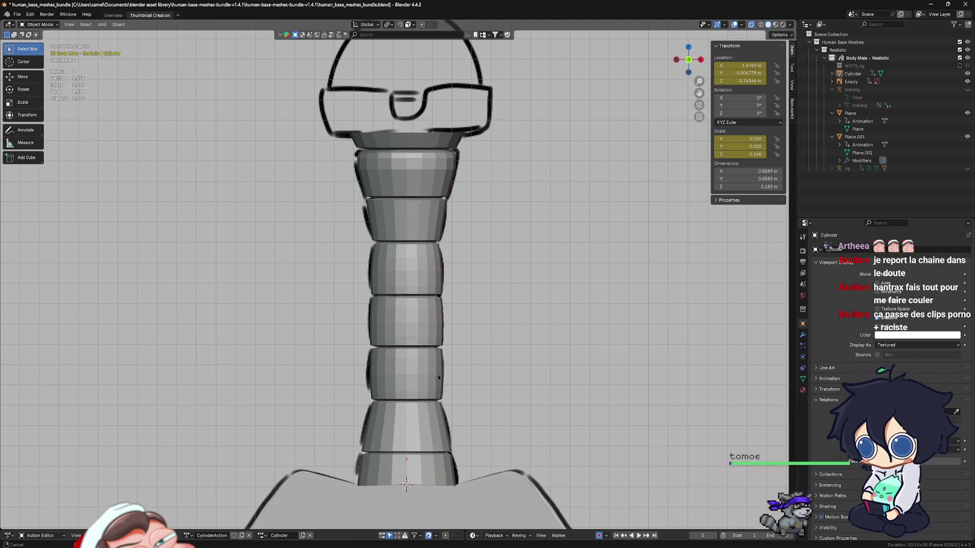
pyautogui.keyDown('shift'); pyautogui.scroll(5, 448, 395); pyautogui.keyUp('shift')
pyautogui.keyDown('shift'); pyautogui.scroll(1, 435, 371); pyautogui.keyUp('shift')
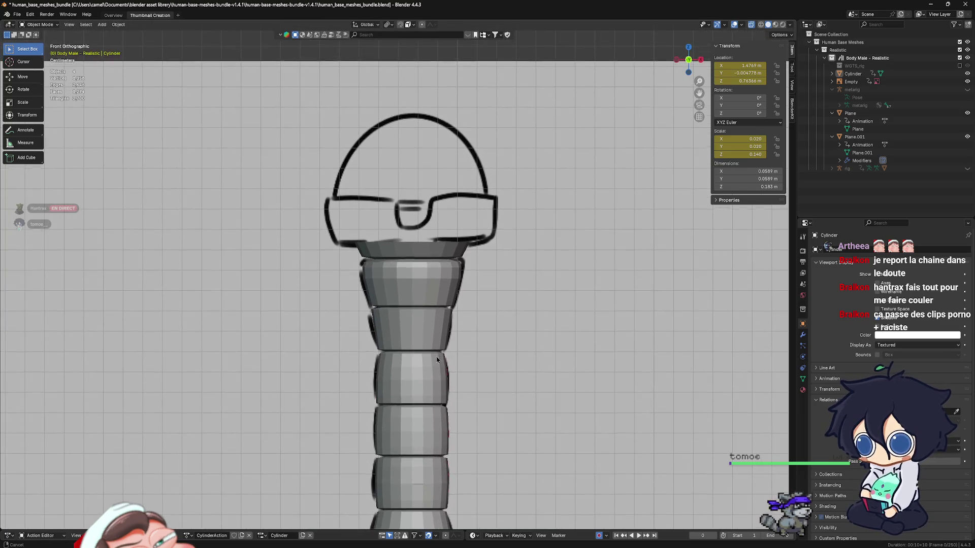
pyautogui.hotkey('shift', 'a')
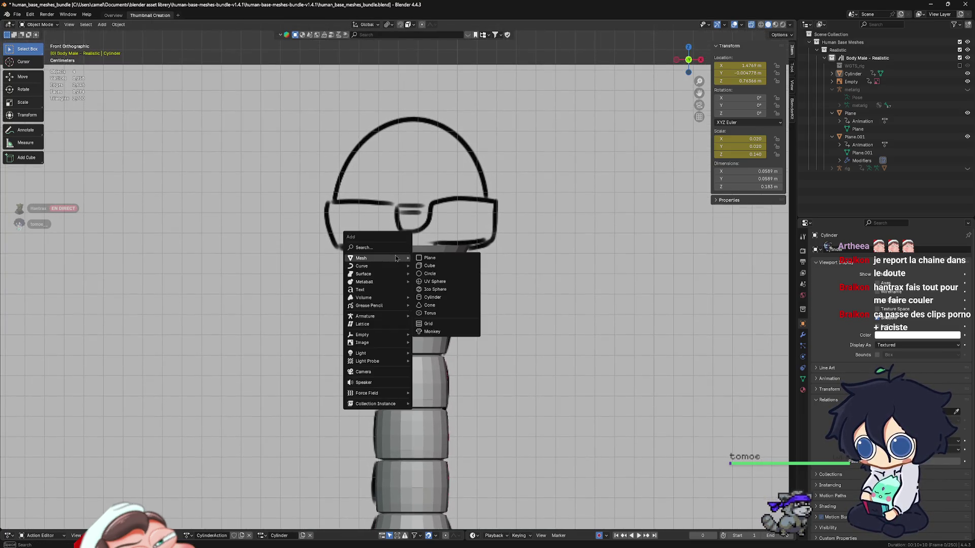
# Step: Add a cylinder, shrink it to 0.033 scale, and flatten it into a thin disc
pyautogui.moveTo(399, 262)
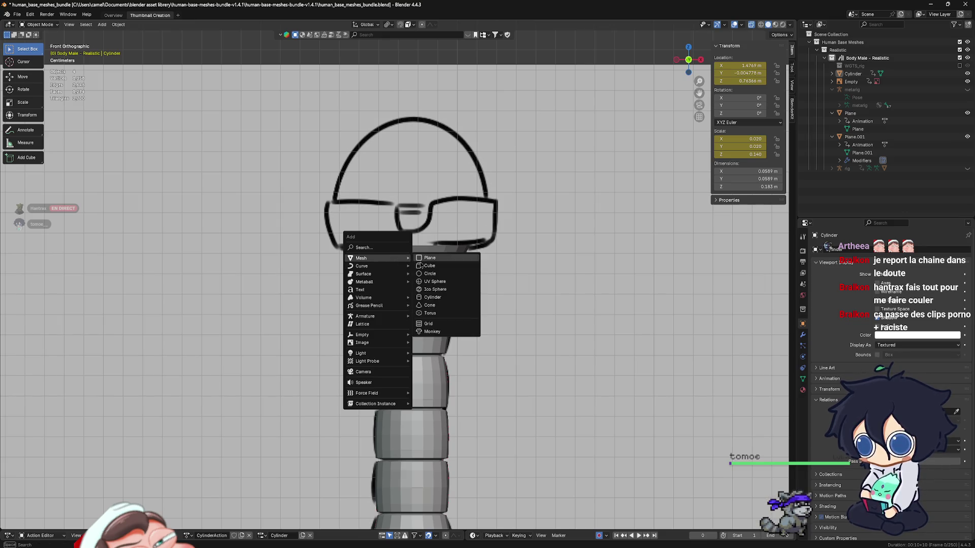
pyautogui.click(433, 297)
pyautogui.scroll(-6, 459, 289)
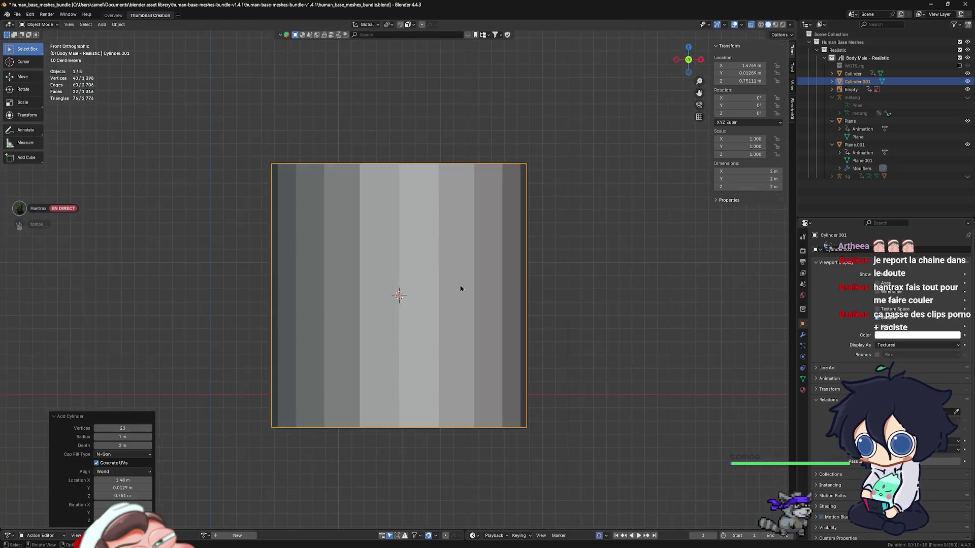
pyautogui.scroll(3, 462, 287)
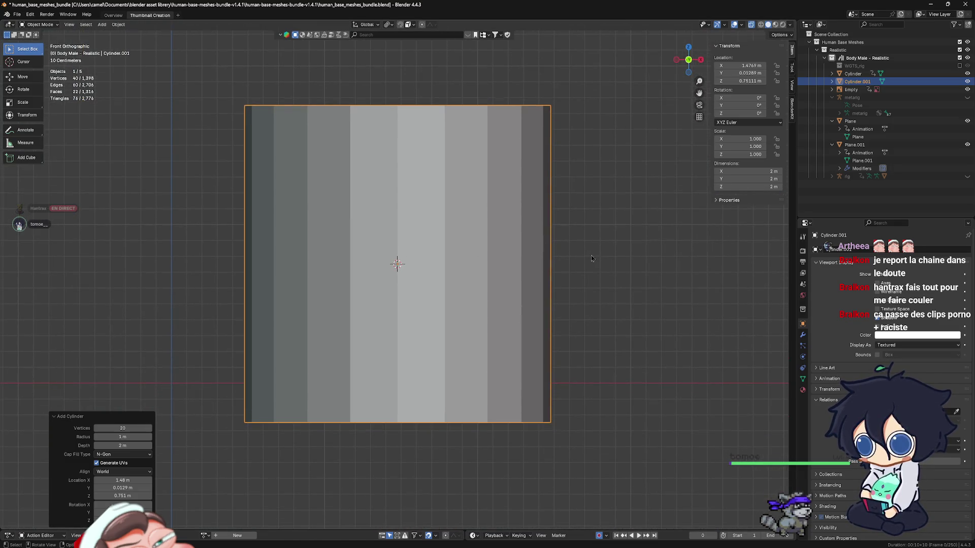
pyautogui.press('s')
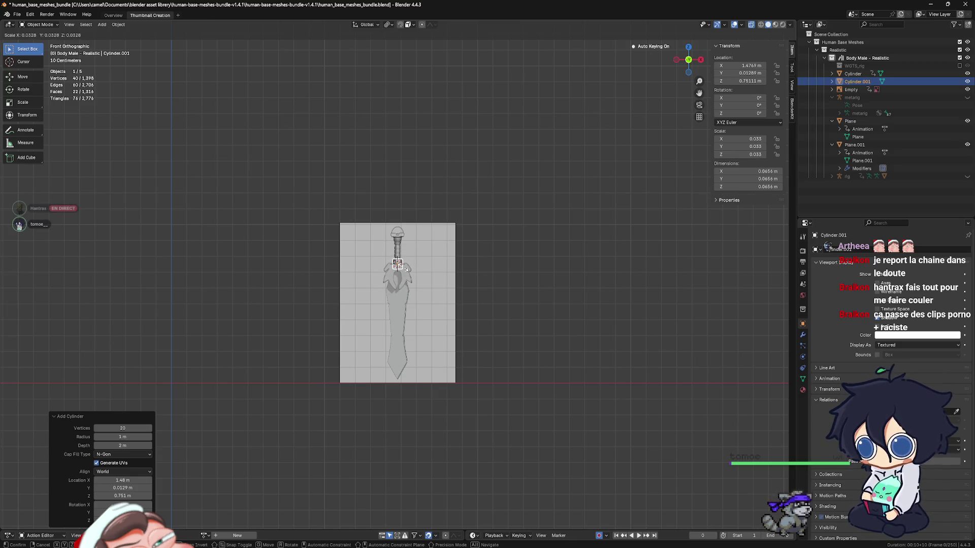
pyautogui.click(397, 264)
pyautogui.scroll(10, 401, 267)
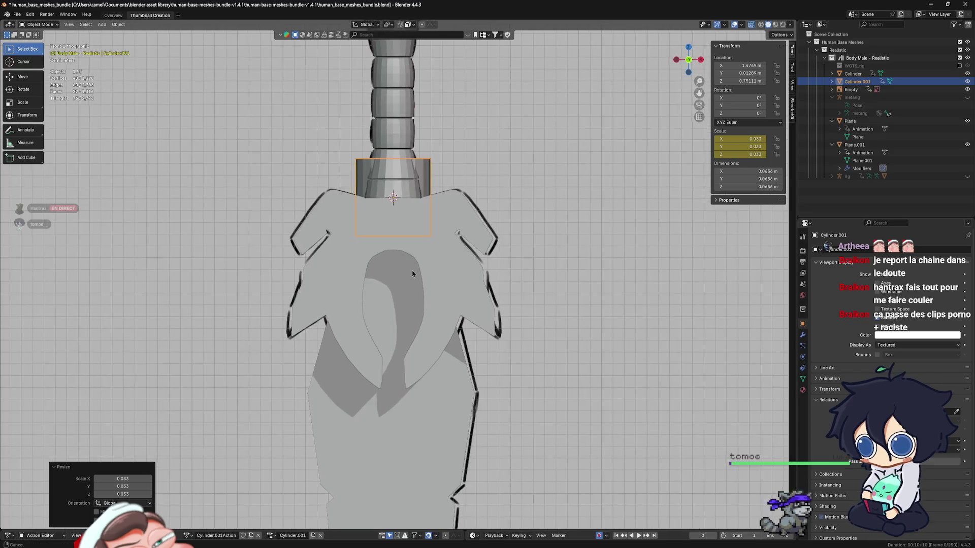
pyautogui.scroll(3, 412, 274)
pyautogui.keyDown('shift'); pyautogui.scroll(5, 427, 330); pyautogui.keyUp('shift')
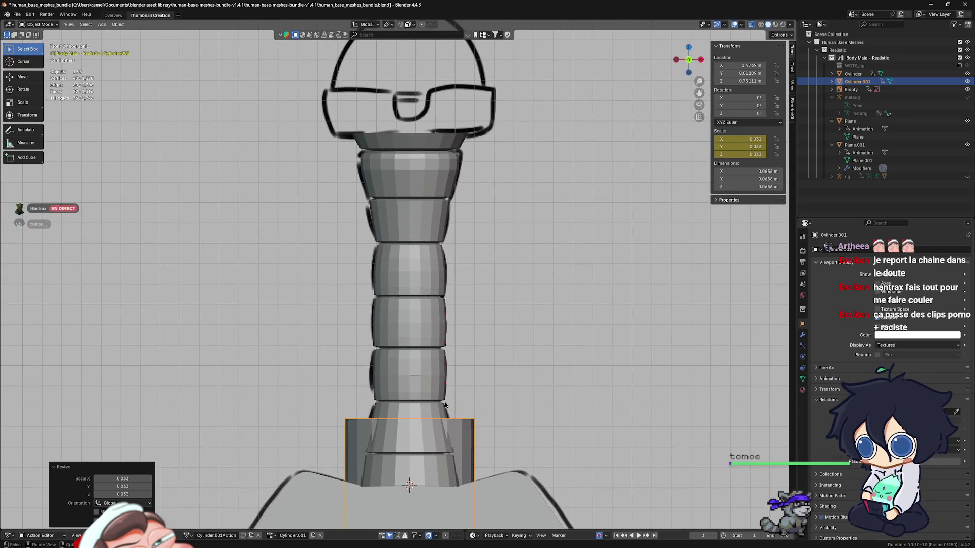
pyautogui.press('s')
pyautogui.press('z')
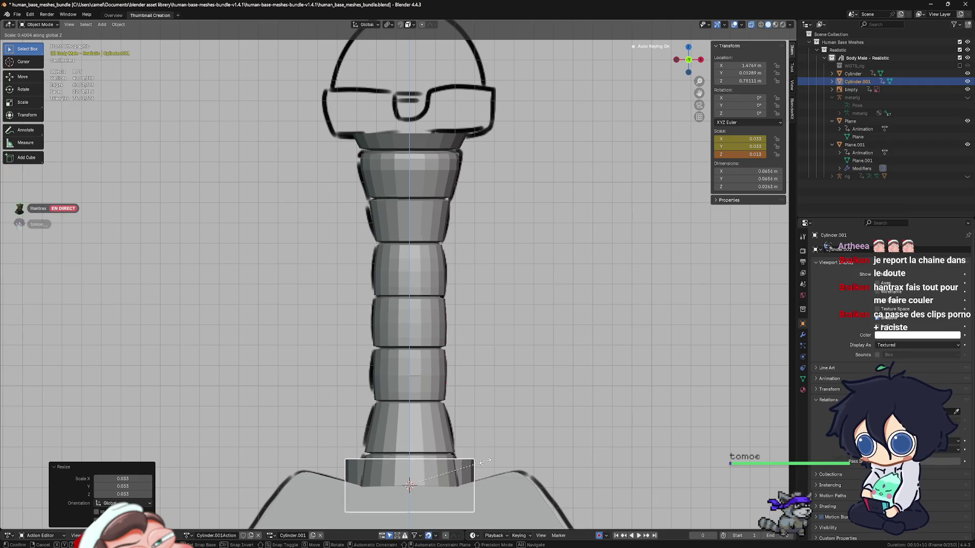
pyautogui.click(468, 472)
pyautogui.keyDown('shift'); pyautogui.moveTo(492, 452); pyautogui.dragTo(502, 442, button='middle'); pyautogui.keyUp('shift')
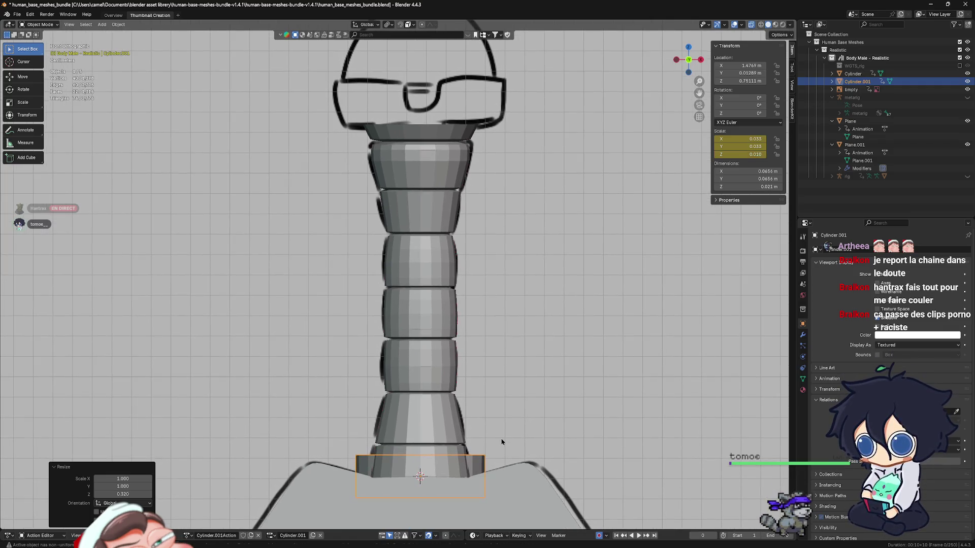
# Step: Raise the disc along Z to the pommel base and centre the view on it
pyautogui.press('g')
pyautogui.press('z')
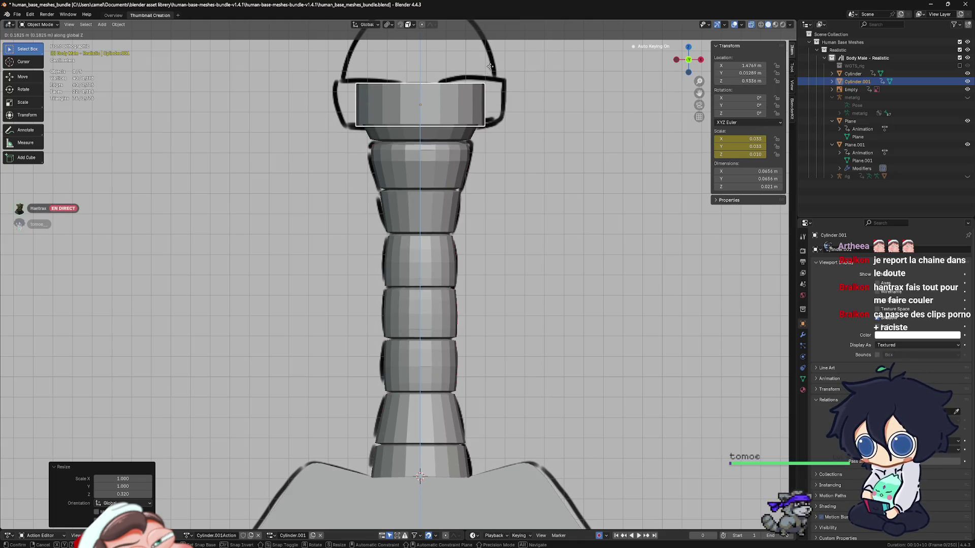
pyautogui.click(491, 65)
pyautogui.press('KP_Decimal')
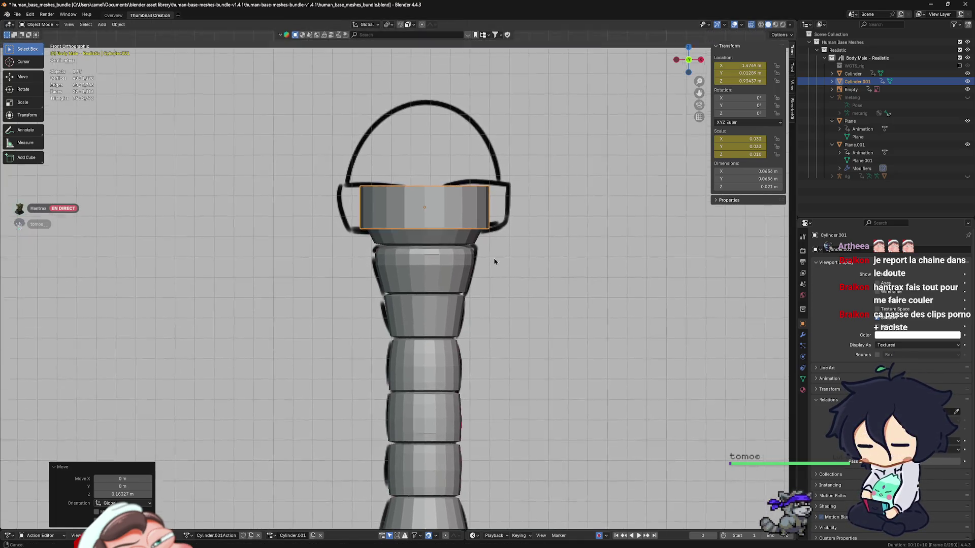
# Step: Widen the disc along X to about 1.296 so it spans the sketched outline
pyautogui.press('s')
pyautogui.press('x')
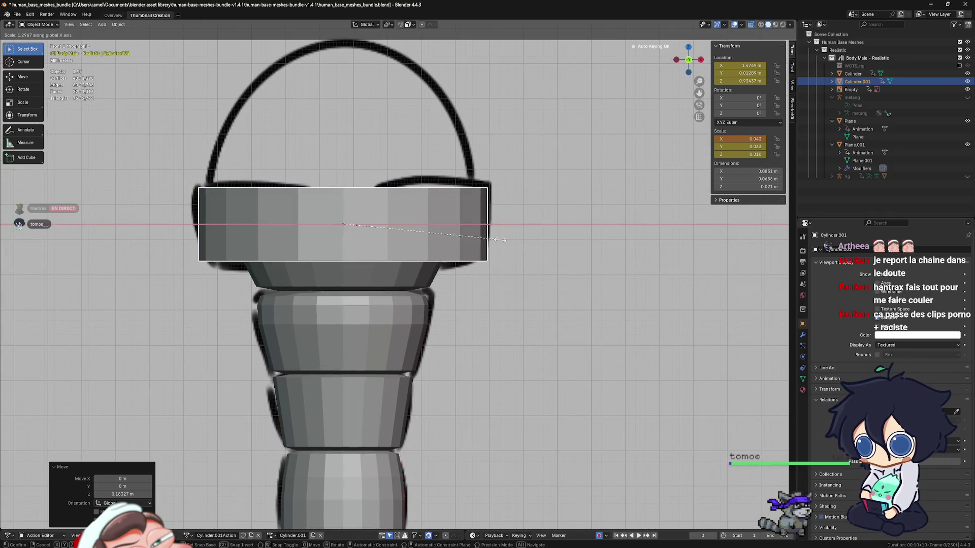
pyautogui.click(504, 241)
pyautogui.scroll(2, 468, 248)
pyautogui.keyDown('shift'); pyautogui.moveTo(467, 248); pyautogui.dragTo(513, 263, button='middle'); pyautogui.keyUp('shift')
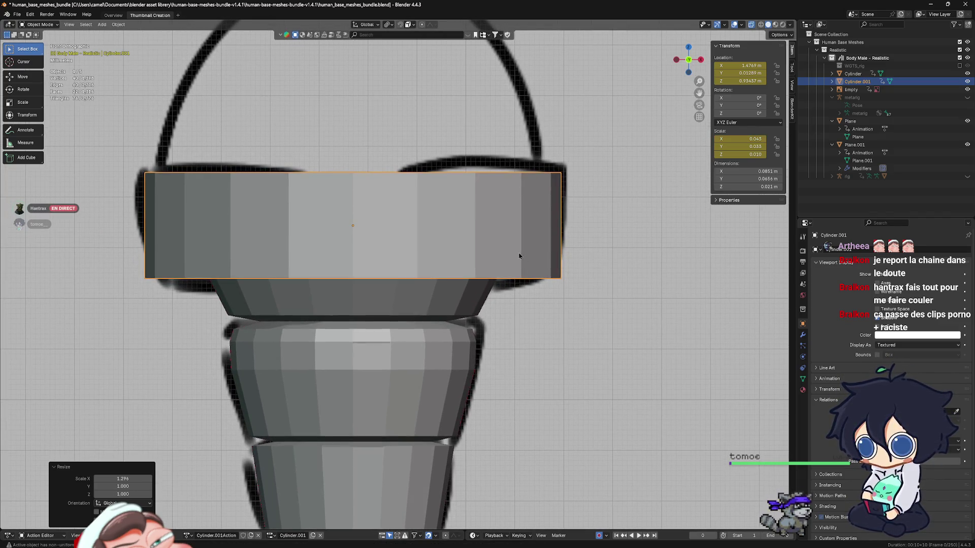
pyautogui.hotkey('ctrl', 'Tab')
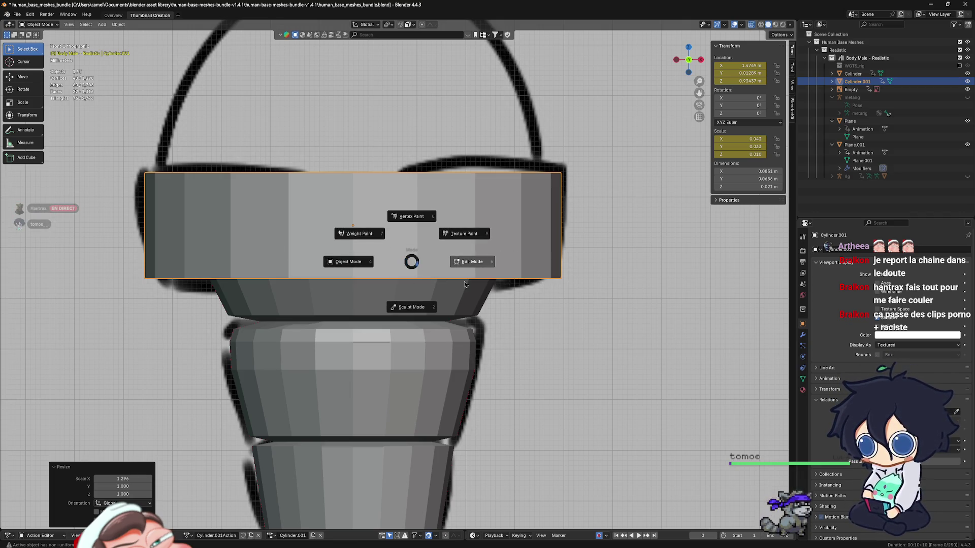
# Step: In Edit Mode, select the bottom rim loop and scale it down narrower
pyautogui.click(522, 289)
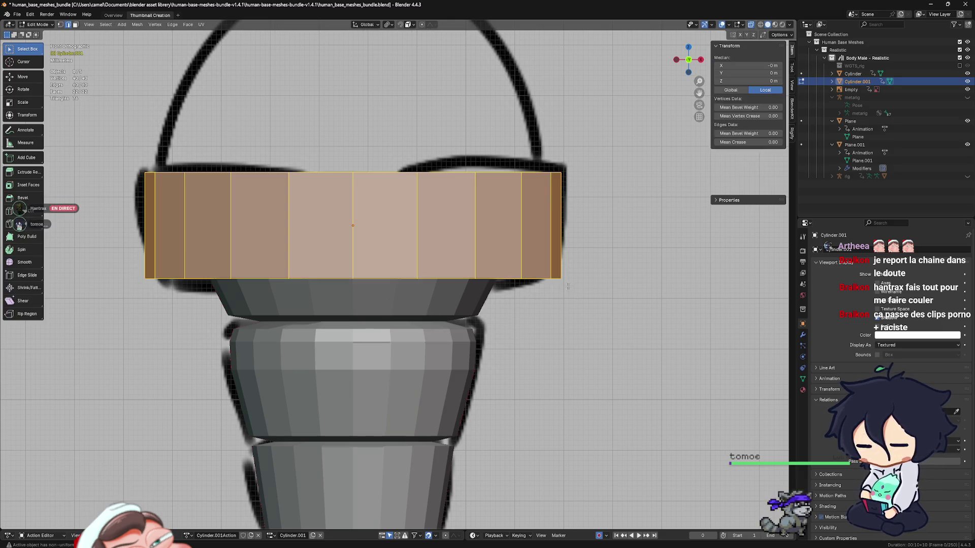
pyautogui.scroll(1, 523, 295)
pyautogui.moveTo(522, 295)
pyautogui.keyDown('shift'); pyautogui.mouseDown(button='middle')
pyautogui.moveTo(531, 274)
pyautogui.moveTo(520, 241)
pyautogui.mouseUp(button='middle'); pyautogui.keyUp('shift')
pyautogui.keyDown('alt'); pyautogui.click(526, 254); pyautogui.keyUp('alt')
pyautogui.press('s')
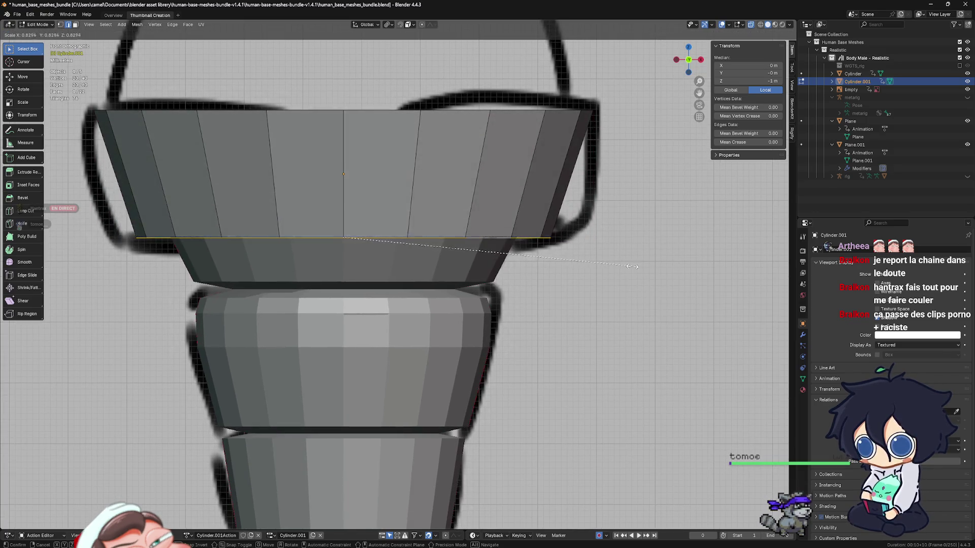
pyautogui.click(661, 282)
# Step: Select the top rim loop and widen it slightly, by 1.049
pyautogui.moveTo(556, 112)
pyautogui.keyDown('shift'); pyautogui.mouseDown(button='middle')
pyautogui.moveTo(590, 167)
pyautogui.moveTo(588, 201)
pyautogui.mouseUp(button='middle'); pyautogui.keyUp('shift')
pyautogui.click(592, 167)
pyautogui.keyDown('alt'); pyautogui.click(592, 168); pyautogui.keyUp('alt')
pyautogui.press('s')
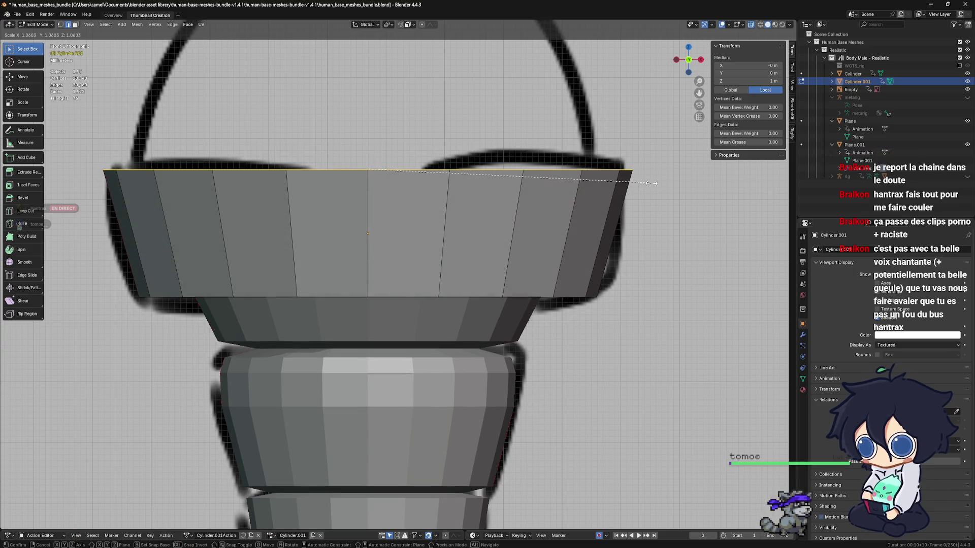
pyautogui.click(649, 182)
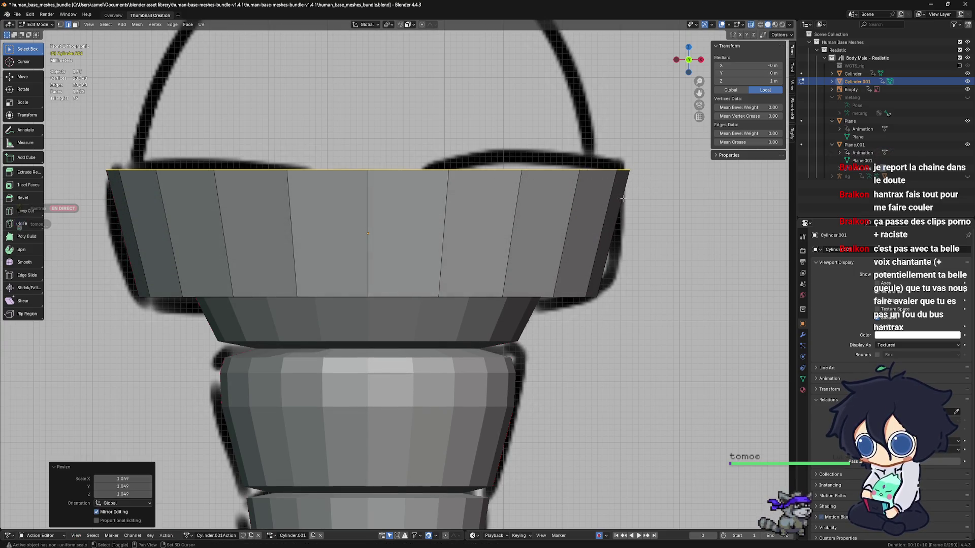
pyautogui.keyDown('shift'); pyautogui.moveTo(623, 221); pyautogui.dragTo(624, 229, button='middle'); pyautogui.keyUp('shift')
pyautogui.keyDown('shift'); pyautogui.moveTo(616, 281); pyautogui.dragTo(619, 259, button='middle'); pyautogui.keyUp('shift')
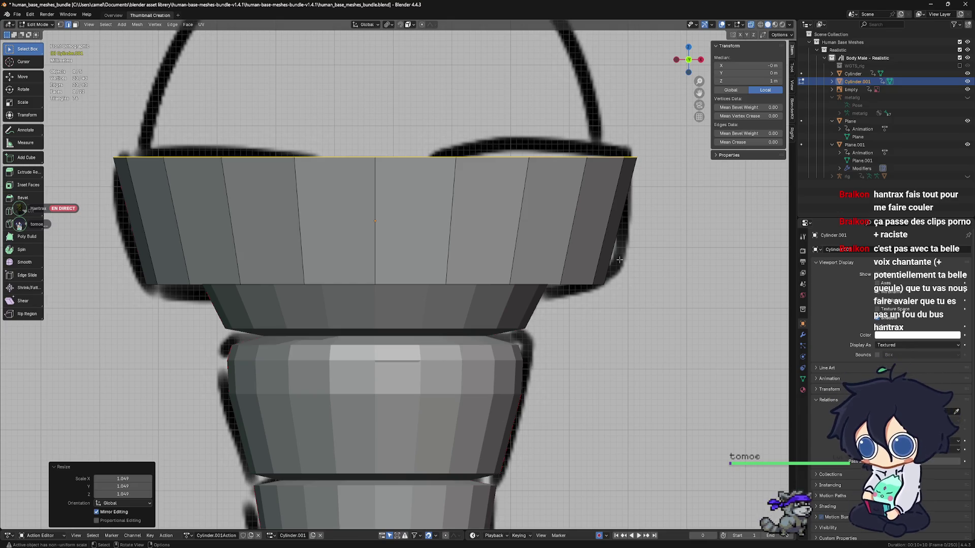
pyautogui.scroll(-3, 615, 259)
pyautogui.scroll(4, 523, 265)
pyautogui.scroll(-3, 508, 265)
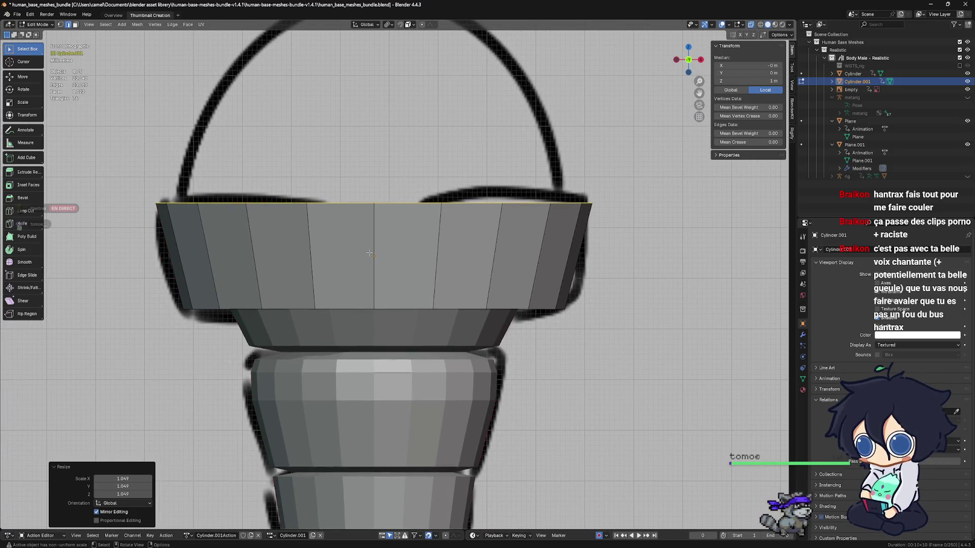
pyautogui.hotkey('ctrl', 'r')
# Step: Add a centred middle loop cut on the wide piece and widen it to 1.062
pyautogui.click(381, 254)
pyautogui.rightClick(387, 253)
pyautogui.press('s')
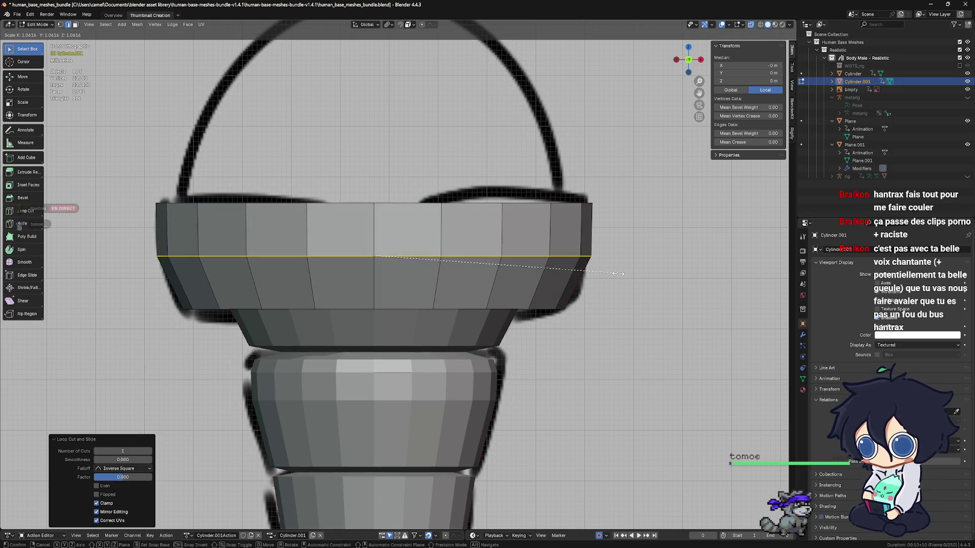
pyautogui.click(616, 273)
# Step: Bevel the middle loop into a 2-segment band, redoing the first attempt
pyautogui.hotkey('ctrl', 'b')
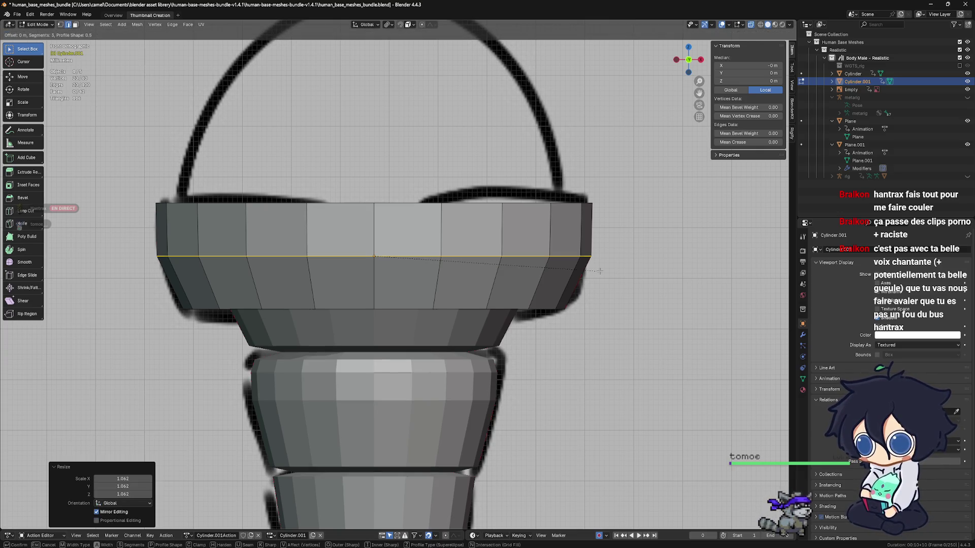
pyautogui.click(619, 314)
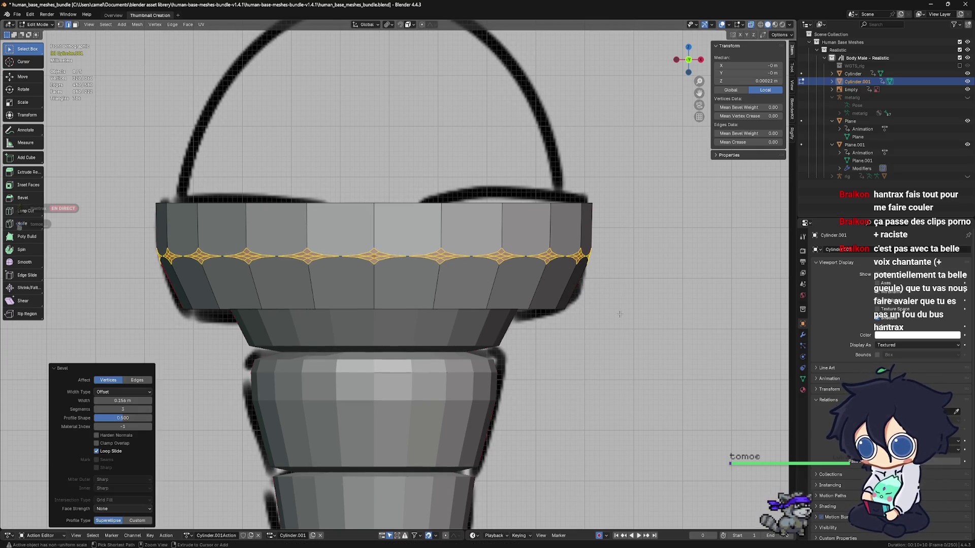
pyautogui.hotkey('ctrl', 'z')
pyautogui.hotkey('ctrl', 'b')
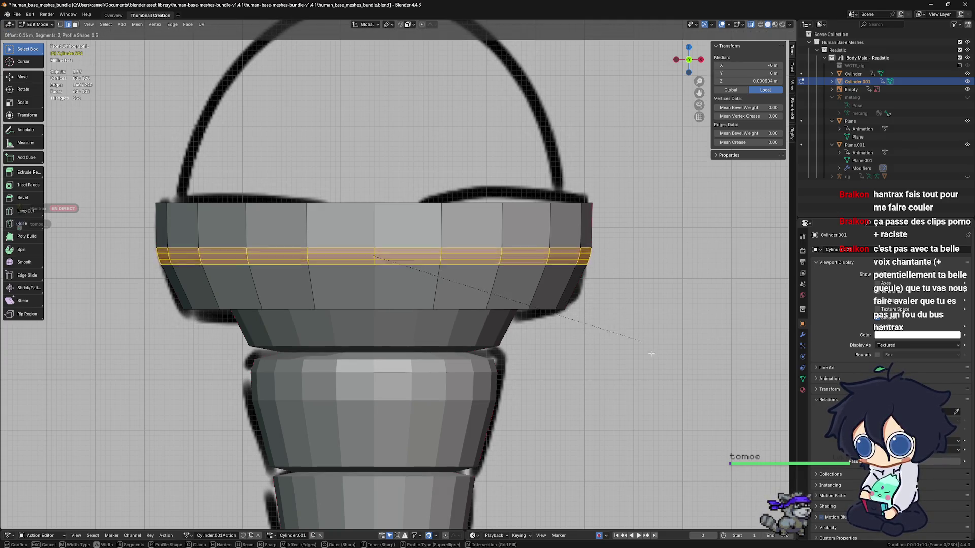
pyautogui.scroll(1, 667, 379)
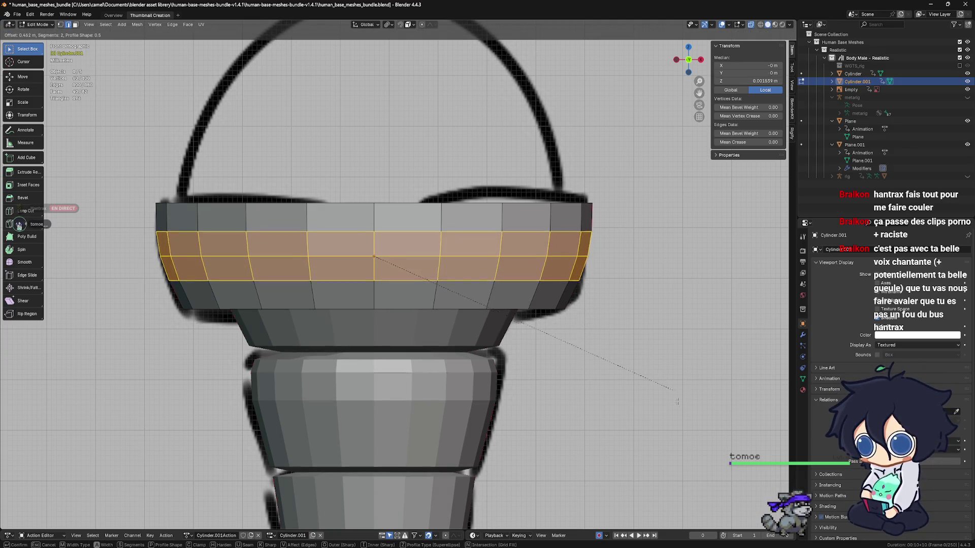
pyautogui.click(707, 426)
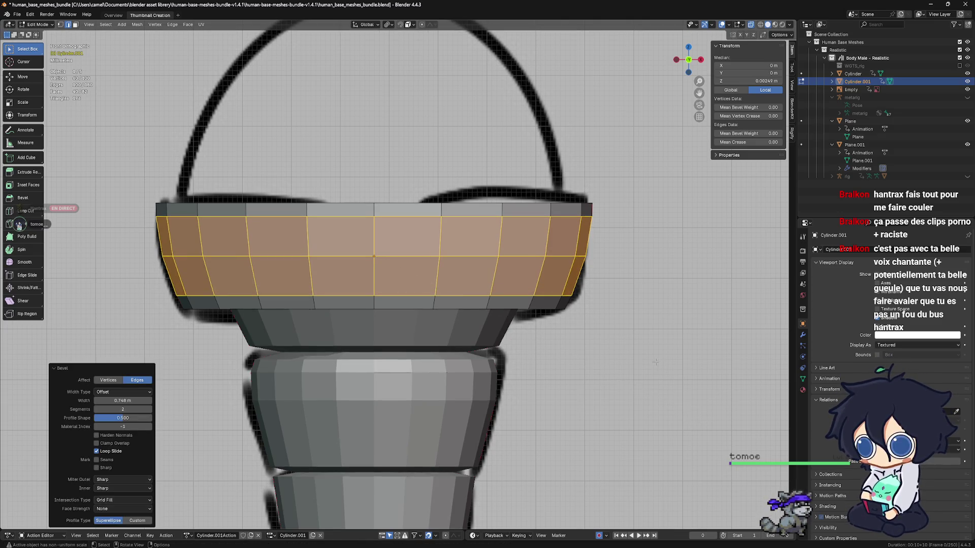
pyautogui.scroll(2, 655, 359)
pyautogui.scroll(-3, 655, 359)
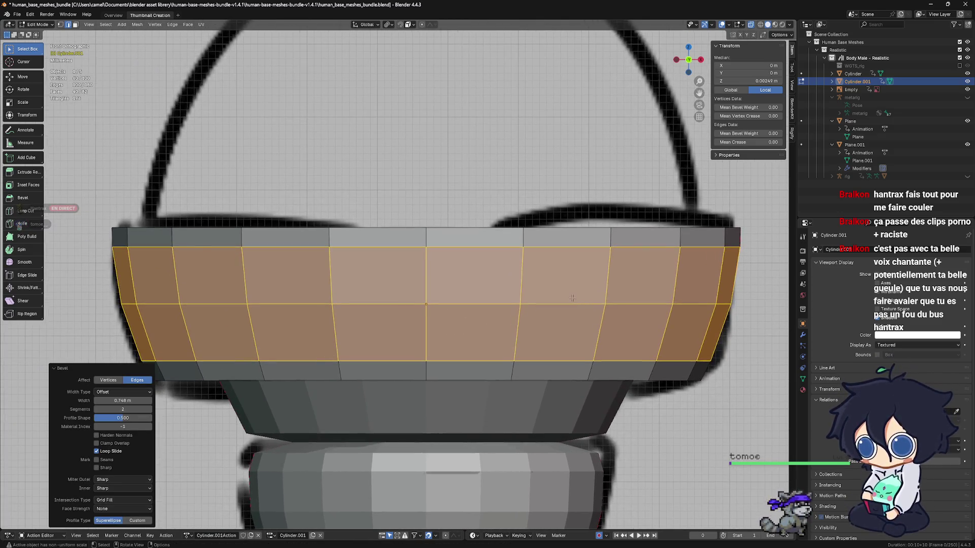
pyautogui.scroll(3, 572, 297)
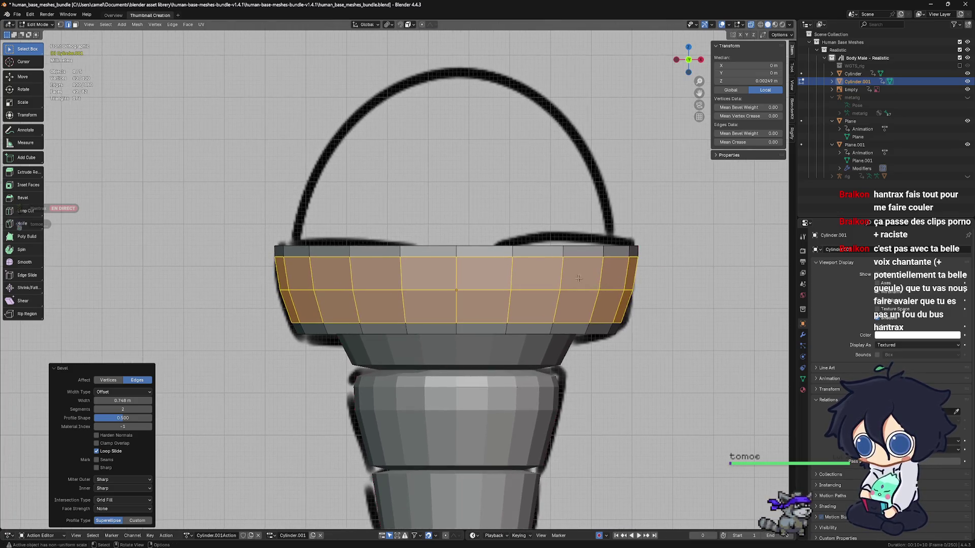
pyautogui.scroll(-2, 575, 310)
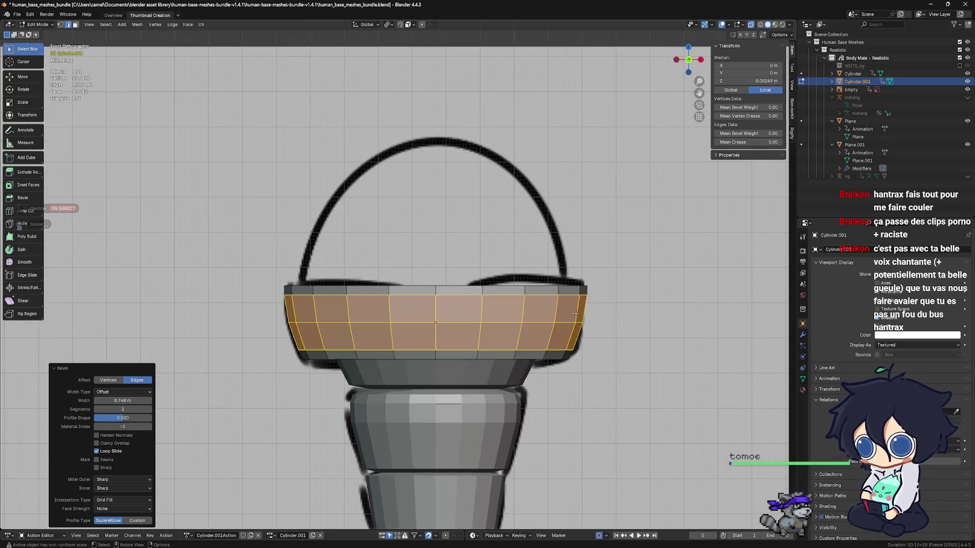
# Step: Return to Object Mode in a side view and start moving the piece along Y
pyautogui.moveTo(582, 320); pyautogui.dragTo(568, 256, button='middle')
pyautogui.press('Tab')
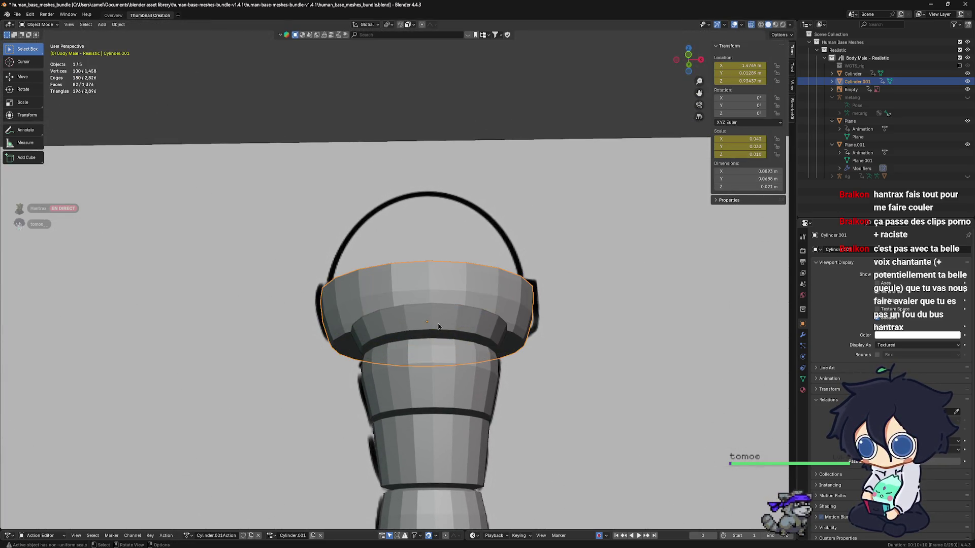
pyautogui.moveTo(442, 339)
pyautogui.keyDown('alt'); pyautogui.mouseDown(button='middle')
pyautogui.moveTo(437, 330)
pyautogui.moveTo(457, 326)
pyautogui.moveTo(364, 303)
pyautogui.mouseUp(button='middle'); pyautogui.keyUp('alt')
pyautogui.keyDown('shift'); pyautogui.scroll(-2, 358, 288); pyautogui.keyUp('shift')
pyautogui.keyDown('ctrl'); pyautogui.scroll(3, 363, 274); pyautogui.keyUp('ctrl')
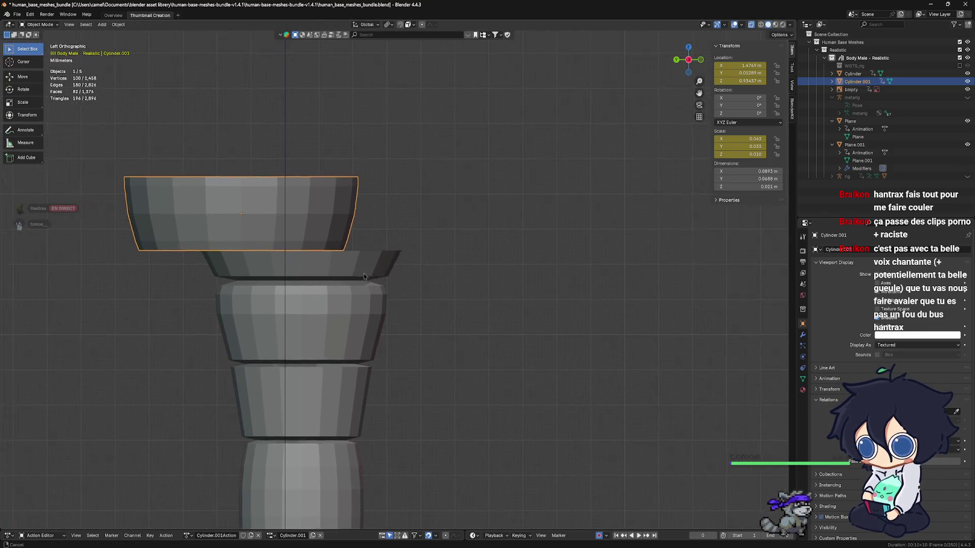
pyautogui.press('g')
pyautogui.press('y')
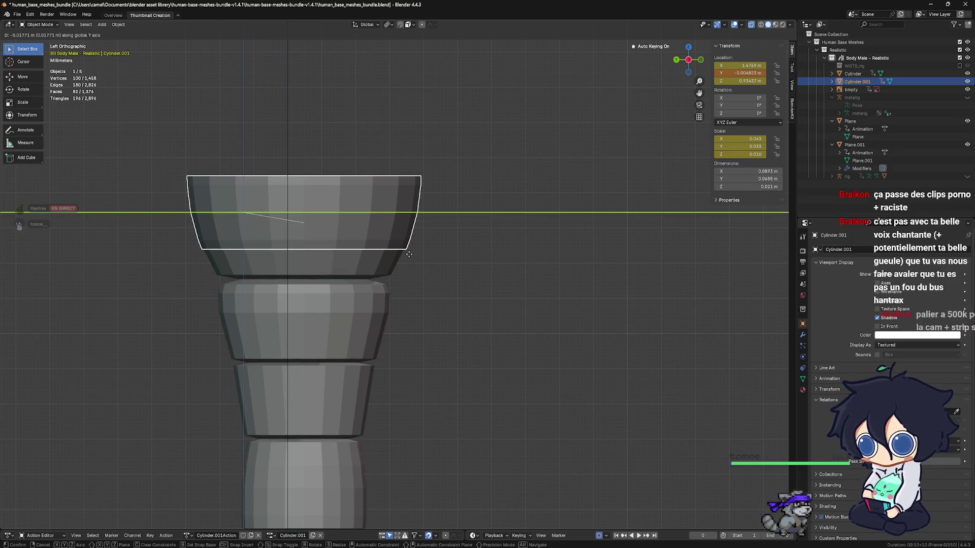
# Step: Confirm the piece's Y shift to -0.004711 m so it sits centred over the grip
pyautogui.click(409, 258)
pyautogui.scroll(3, 348, 268)
pyautogui.moveTo(314, 264)
pyautogui.keyDown('shift'); pyautogui.mouseDown(button='middle')
pyautogui.moveTo(483, 284)
pyautogui.moveTo(513, 297)
pyautogui.moveTo(504, 291)
pyautogui.moveTo(503, 323)
pyautogui.mouseUp(button='middle'); pyautogui.keyUp('shift')
pyautogui.scroll(2, 511, 287)
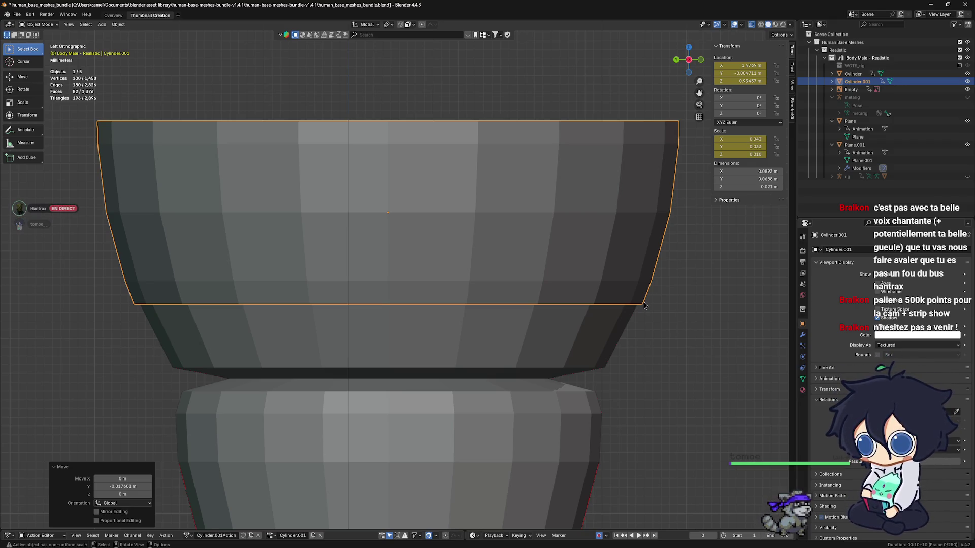
# Step: Try a Y scale, cancel it unchanged, and orbit to view the piece from above
pyautogui.press('s')
pyautogui.press('y')
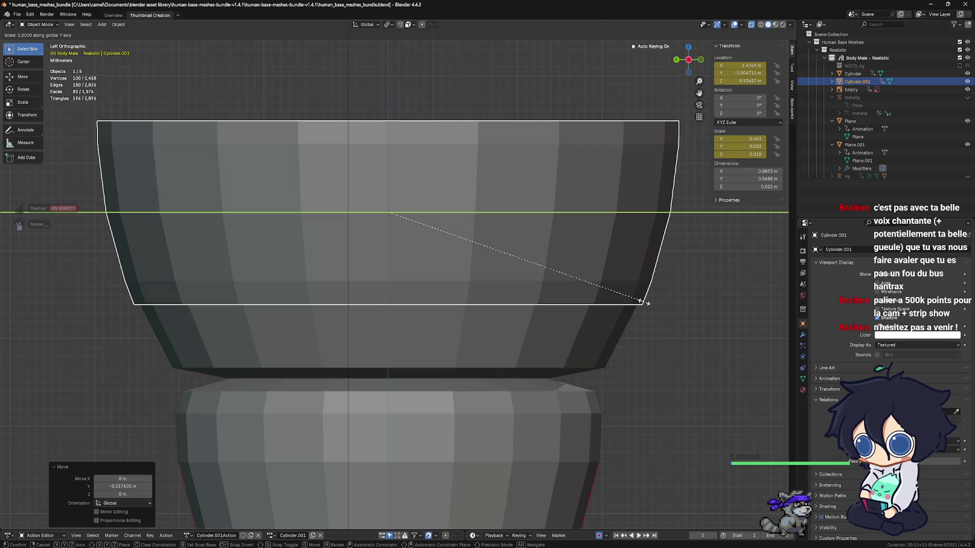
pyautogui.press('Escape')
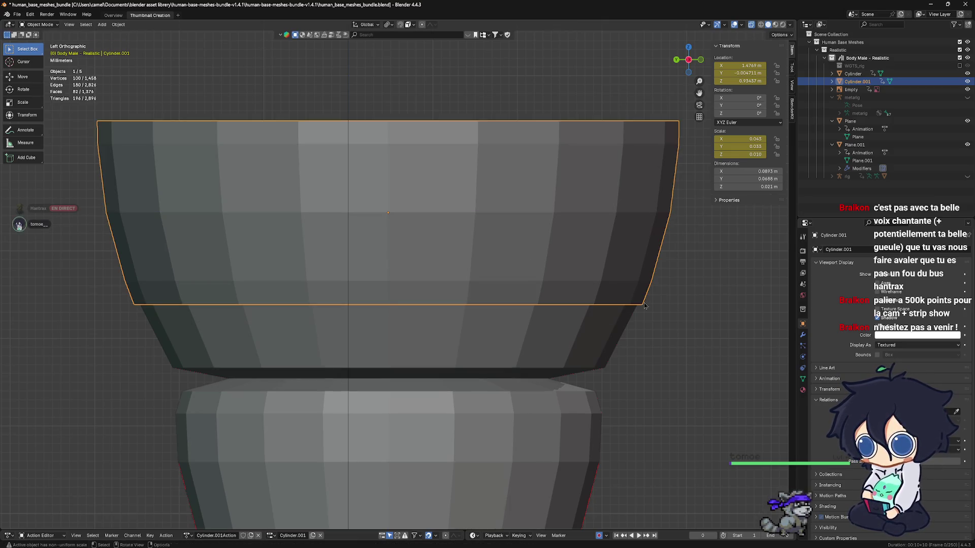
pyautogui.moveTo(652, 292)
pyautogui.mouseDown(button='middle')
pyautogui.moveTo(604, 254)
pyautogui.moveTo(608, 246)
pyautogui.moveTo(660, 268)
pyautogui.moveTo(629, 273)
pyautogui.moveTo(604, 256)
pyautogui.moveTo(429, 262)
pyautogui.moveTo(483, 263)
pyautogui.moveTo(445, 269)
pyautogui.moveTo(458, 281)
pyautogui.moveTo(490, 249)
pyautogui.moveTo(447, 233)
pyautogui.moveTo(463, 234)
pyautogui.moveTo(454, 241)
pyautogui.moveTo(468, 250)
pyautogui.moveTo(439, 272)
pyautogui.moveTo(430, 328)
pyautogui.mouseUp(button='middle')
pyautogui.scroll(2, 629, 273)
pyautogui.scroll(-2, 604, 255)
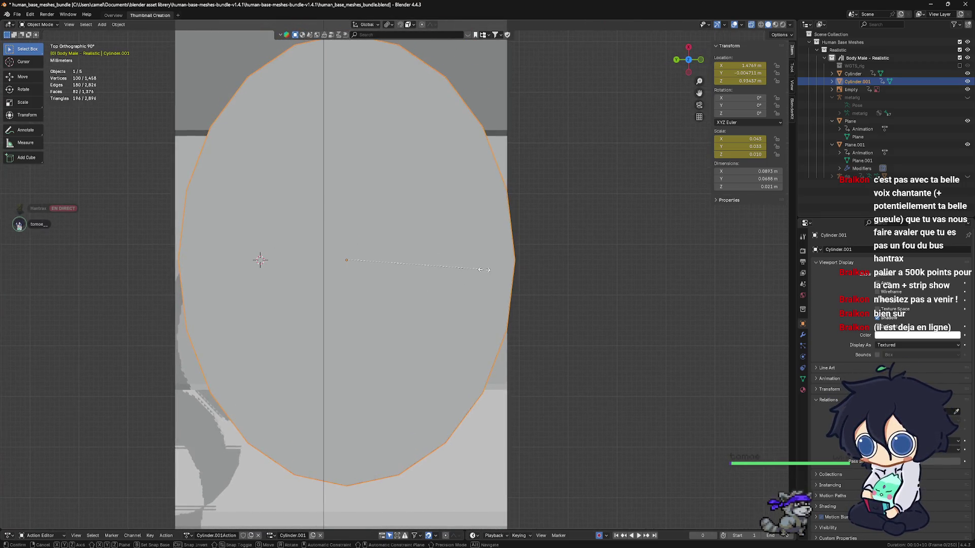
# Step: Stretch the piece 1.344 along Y, giving scale 0.044, 0.044, 0.010
pyautogui.press('s')
pyautogui.press('y')
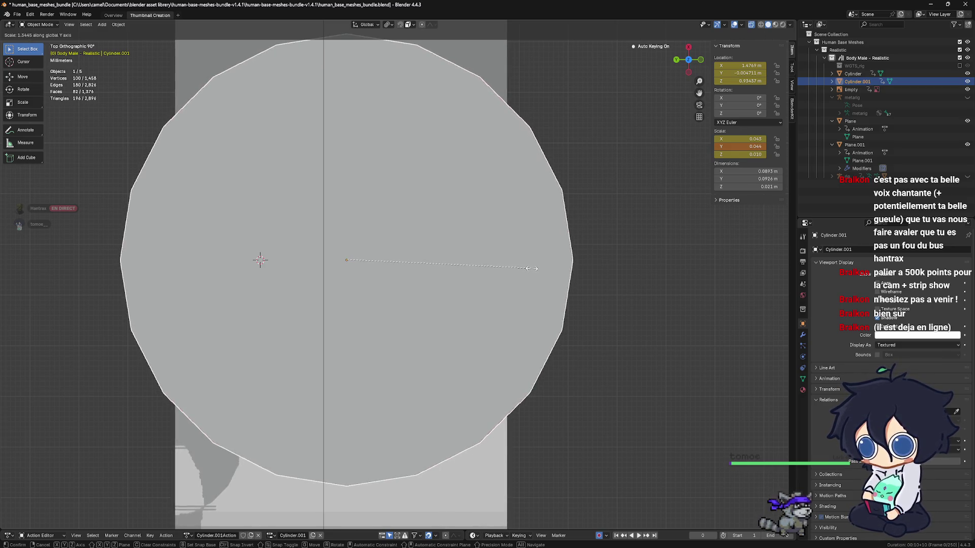
pyautogui.click(532, 268)
# Step: Orbit around the sword, then return to the front orthographic view zoomed out
pyautogui.press('ctrl+KP_3')
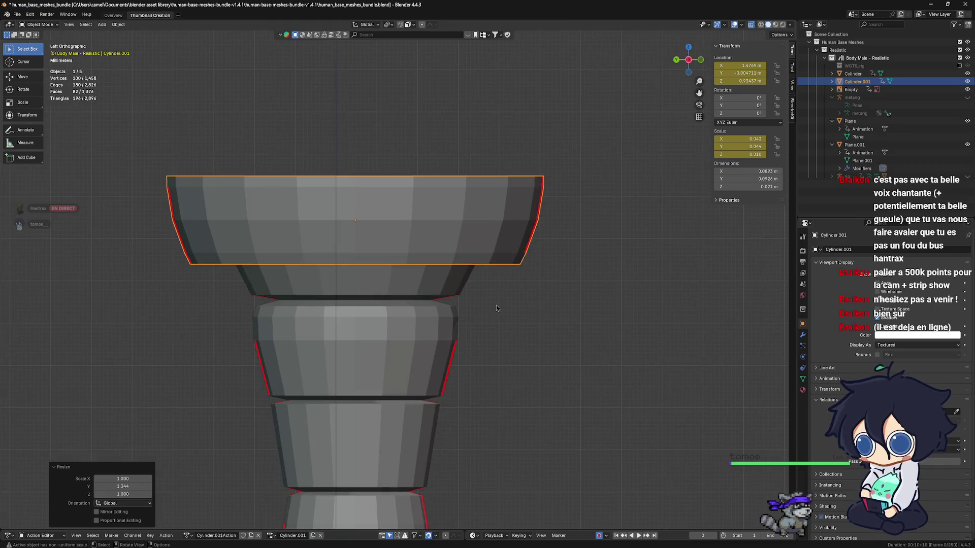
pyautogui.scroll(-2, 497, 308)
pyautogui.scroll(4, 497, 308)
pyautogui.moveTo(497, 308)
pyautogui.mouseDown(button='middle')
pyautogui.moveTo(466, 293)
pyautogui.moveTo(461, 271)
pyautogui.moveTo(468, 285)
pyautogui.mouseUp(button='middle')
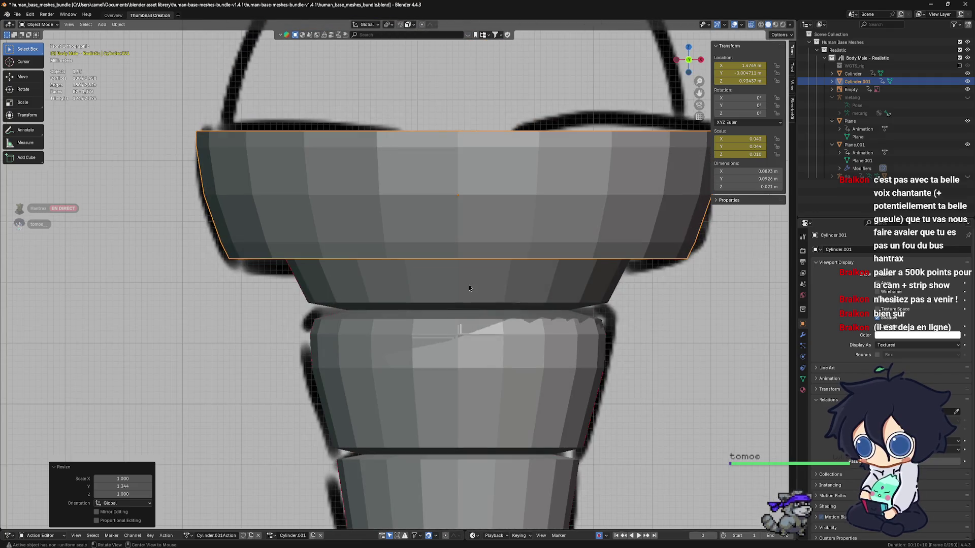
pyautogui.scroll(-8, 468, 285)
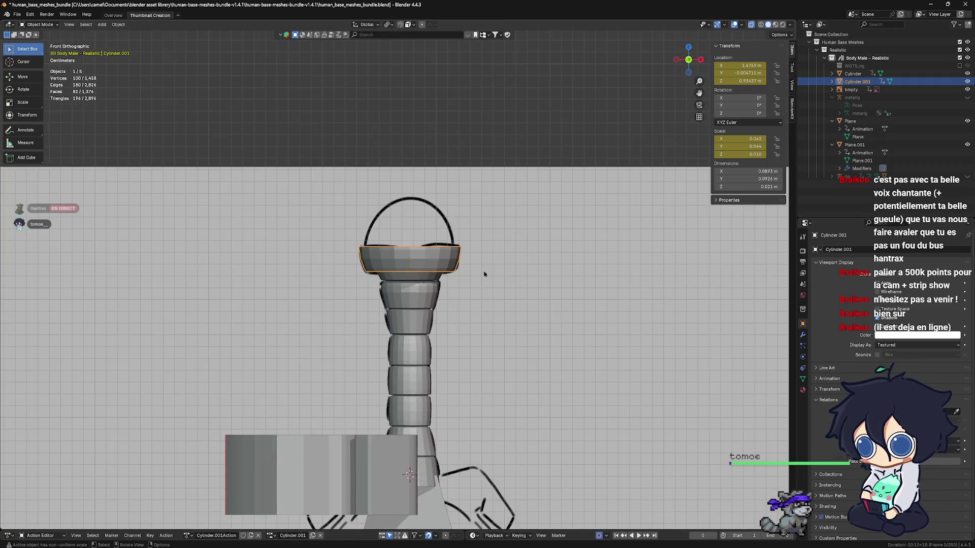
pyautogui.scroll(-2, 484, 274)
pyautogui.moveTo(484, 274)
pyautogui.mouseDown(button='middle')
pyautogui.moveTo(491, 266)
pyautogui.moveTo(467, 278)
pyautogui.moveTo(503, 251)
pyautogui.mouseUp(button='middle')
pyautogui.moveTo(497, 237); pyautogui.dragTo(485, 271, button='middle')
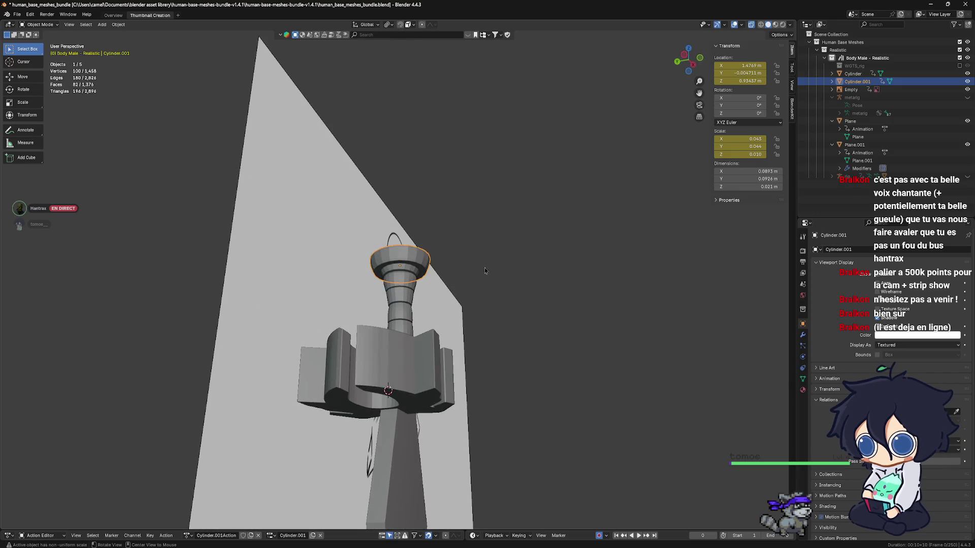
pyautogui.press('KP_1')
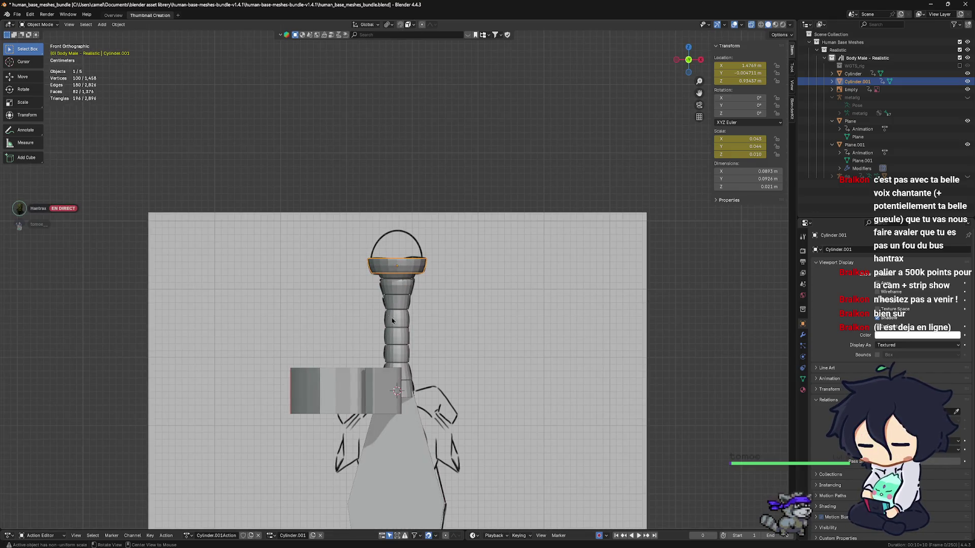
pyautogui.scroll(-8, 392, 320)
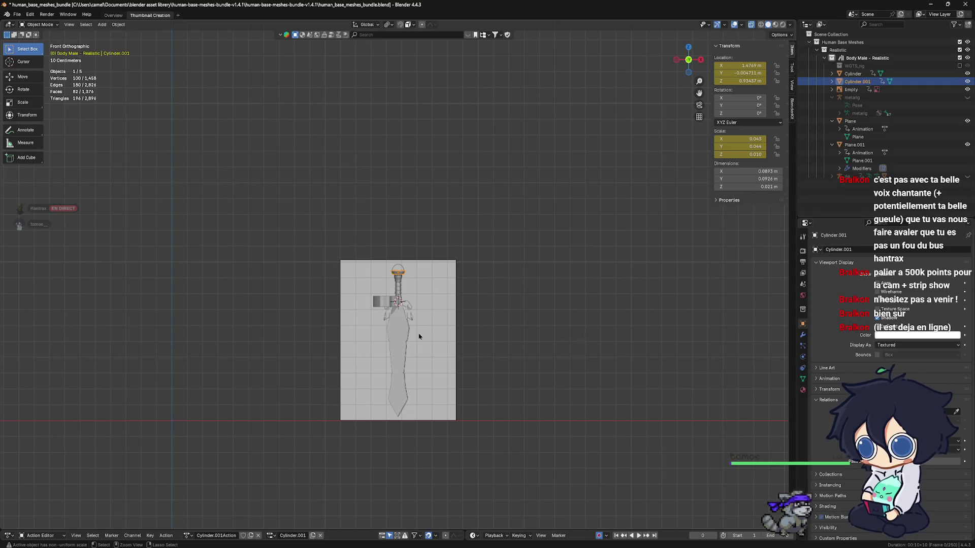
# Step: Enter and leave Edit Mode on the hilt ring, apply its scale, then undo it
pyautogui.press('Tab')
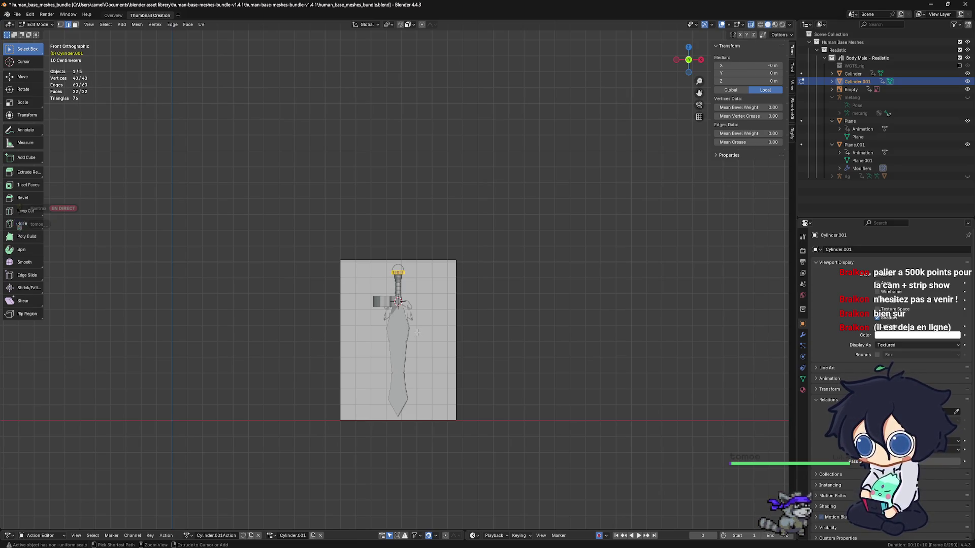
pyautogui.press('Tab')
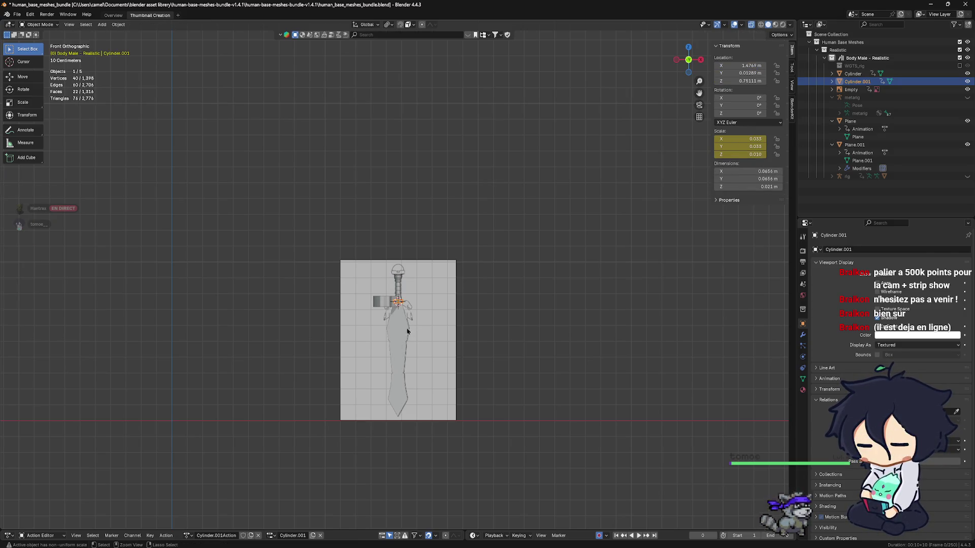
pyautogui.hotkey('alt', 's')
pyautogui.hotkey('ctrl', 'z')
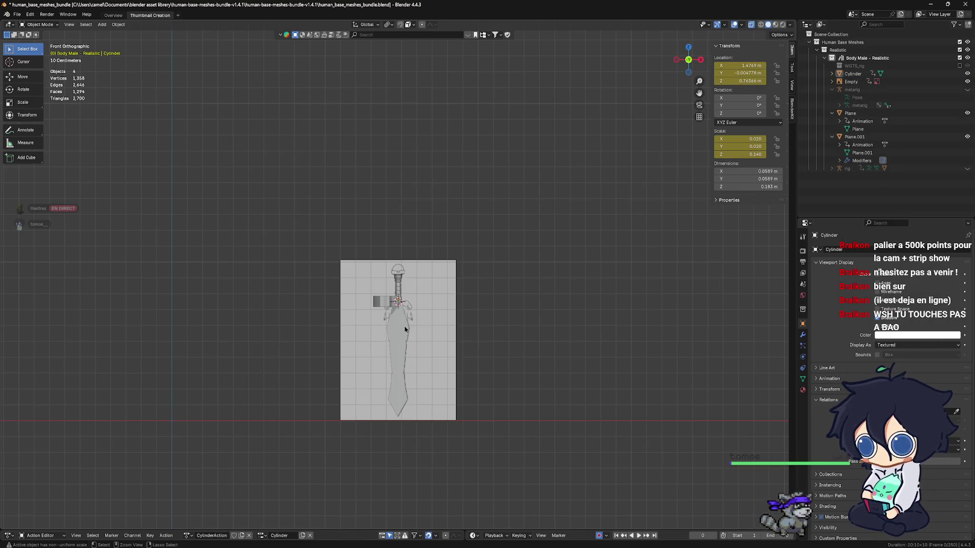
# Step: Select the grip, undo back to the unchanged ring, orbit into perspective, and select the guard
pyautogui.click(405, 329)
pyautogui.press('Tab')
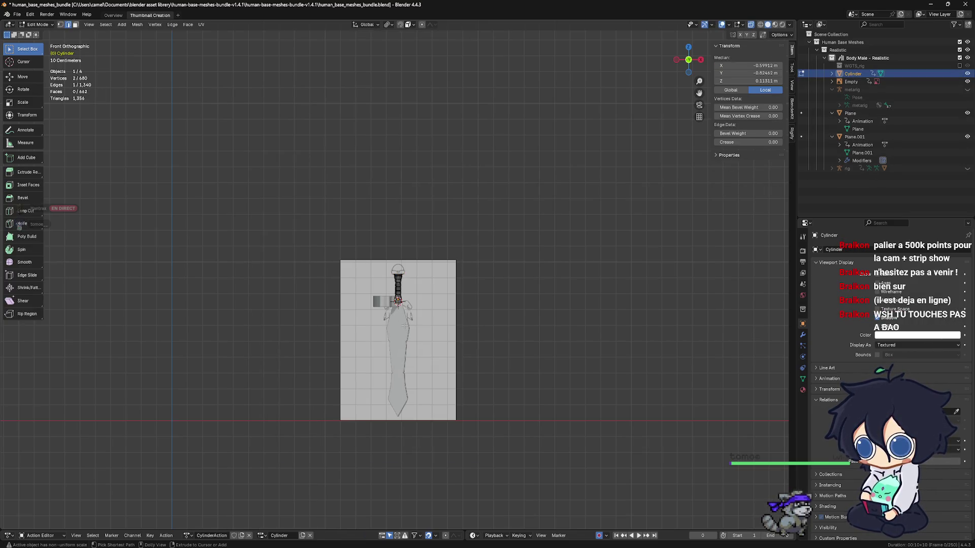
pyautogui.hotkey('ctrl', 'z')
pyautogui.hotkey('ctrl', 'z')
pyautogui.hotkey('ctrl', 'z')
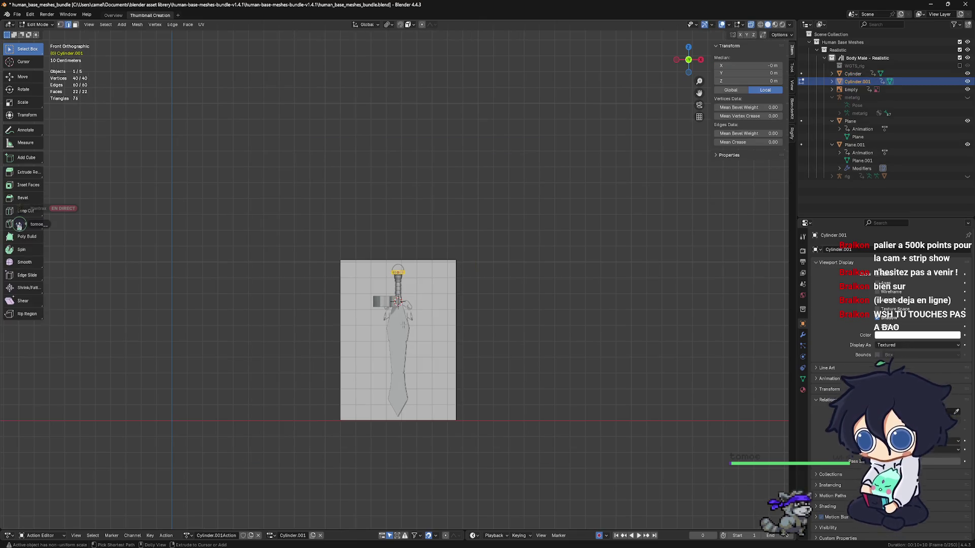
pyautogui.press('Tab')
pyautogui.moveTo(404, 326)
pyautogui.mouseDown(button='middle')
pyautogui.moveTo(432, 346)
pyautogui.moveTo(488, 201)
pyautogui.moveTo(448, 200)
pyautogui.moveTo(434, 286)
pyautogui.moveTo(401, 283)
pyautogui.moveTo(478, 277)
pyautogui.moveTo(499, 301)
pyautogui.mouseUp(button='middle')
pyautogui.click(448, 199)
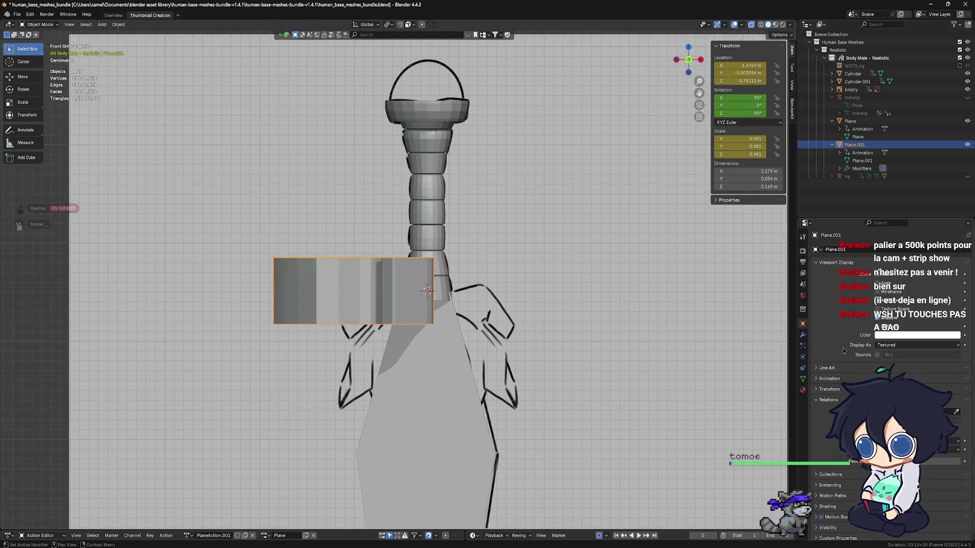
# Step: Show the guard's modifier settings and frame the guard in the front view
pyautogui.click(803, 335)
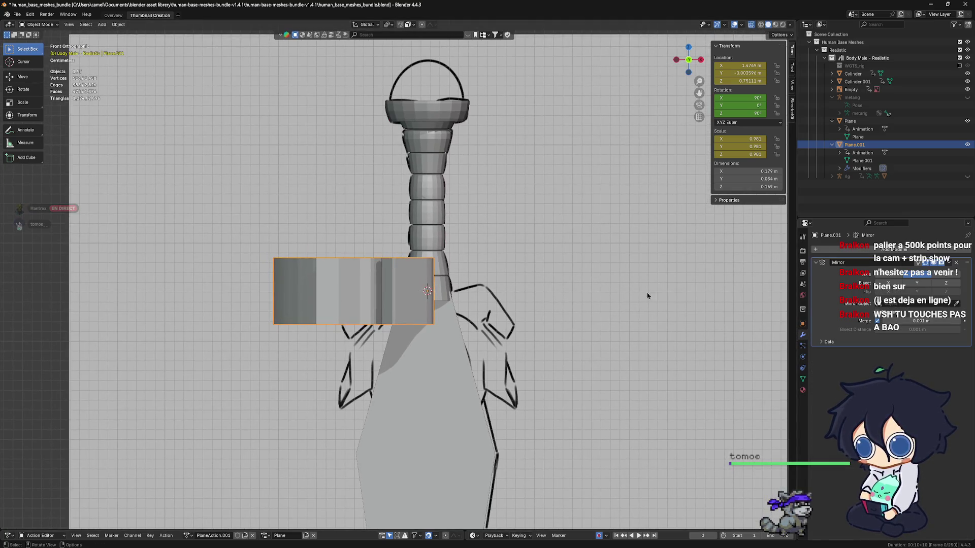
pyautogui.keyDown('shift'); pyautogui.moveTo(560, 275); pyautogui.dragTo(561, 281, button='middle'); pyautogui.keyUp('shift')
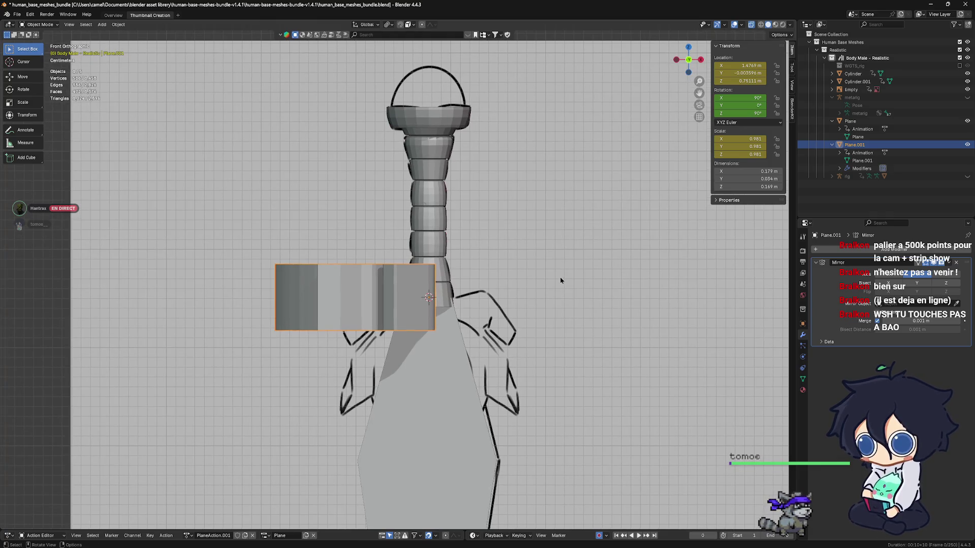
pyautogui.keyDown('shift'); pyautogui.moveTo(412, 316); pyautogui.dragTo(399, 285, button='middle'); pyautogui.keyUp('shift')
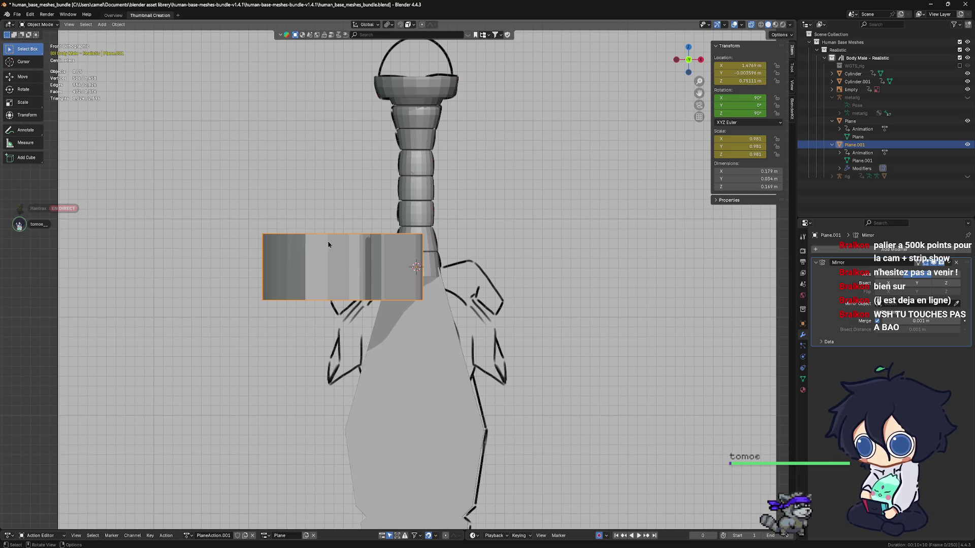
pyautogui.scroll(2, 375, 265)
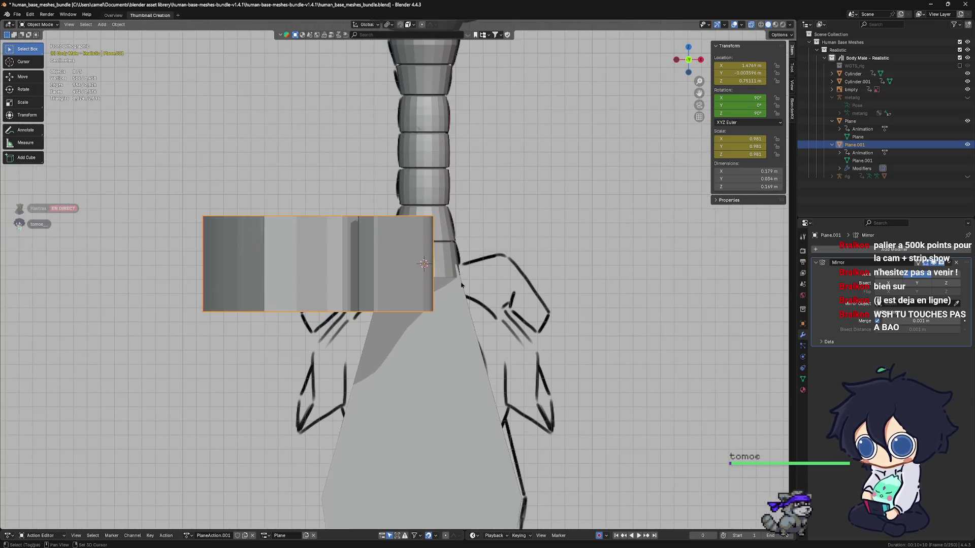
pyautogui.keyDown('shift'); pyautogui.moveTo(375, 265); pyautogui.dragTo(330, 238, button='middle'); pyautogui.keyUp('shift')
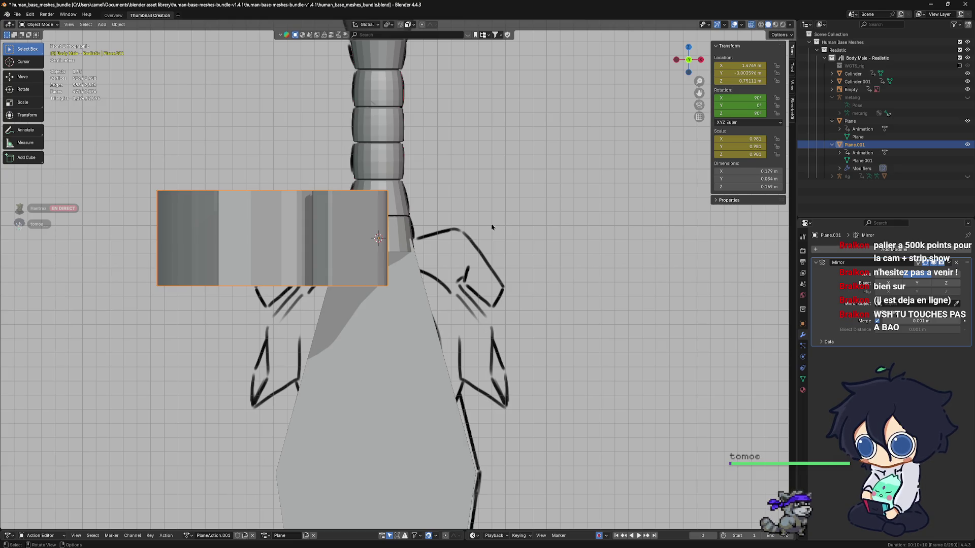
pyautogui.scroll(-3, 495, 227)
pyautogui.moveTo(498, 244); pyautogui.dragTo(400, 302, button='middle')
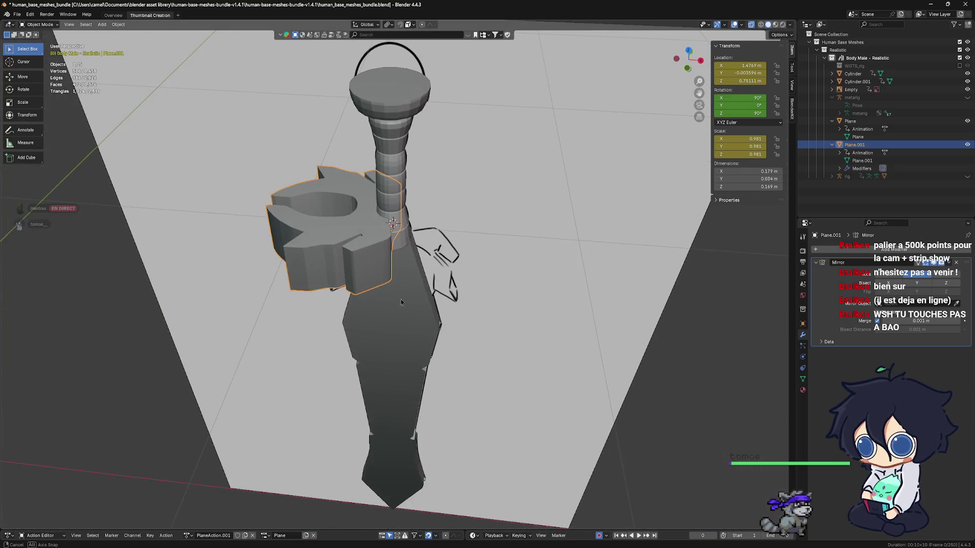
pyautogui.moveTo(424, 237)
pyautogui.keyDown('alt'); pyautogui.mouseDown(button='middle')
pyautogui.moveTo(413, 211)
pyautogui.moveTo(391, 305)
pyautogui.moveTo(379, 261)
pyautogui.moveTo(408, 259)
pyautogui.mouseUp(button='middle'); pyautogui.keyUp('alt')
pyautogui.scroll(3, 391, 304)
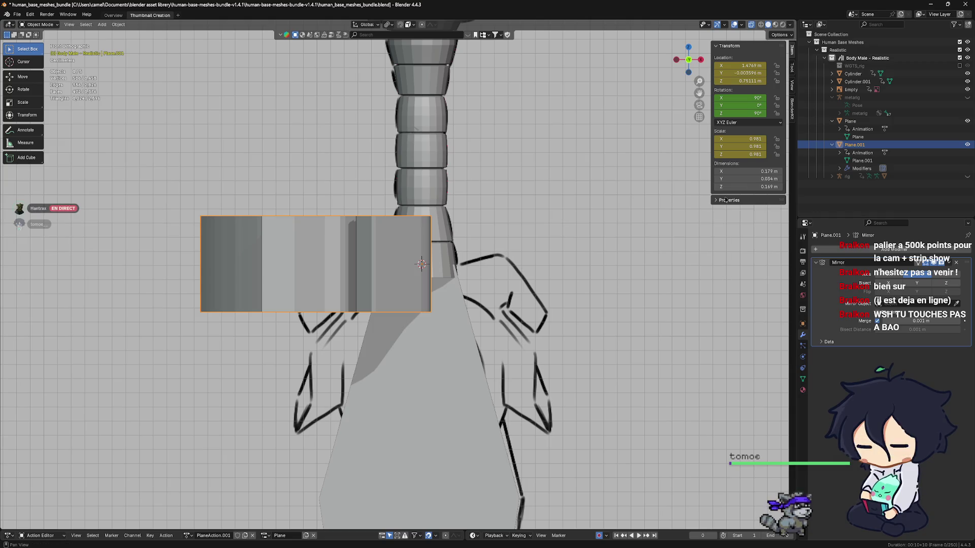
# Step: Apply All Transforms to the guard, undo it, and enlarge the action editor
pyautogui.press('z')
pyautogui.press('Escape')
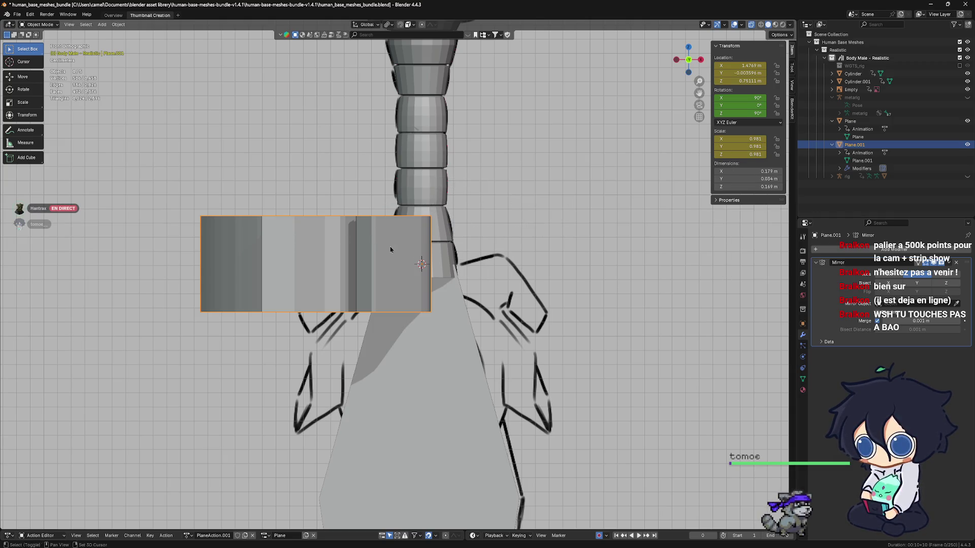
pyautogui.keyDown('shift'); pyautogui.moveTo(362, 249); pyautogui.dragTo(380, 243, button='middle'); pyautogui.keyUp('shift')
pyautogui.hotkey('ctrl', 'a')
pyautogui.click(381, 246)
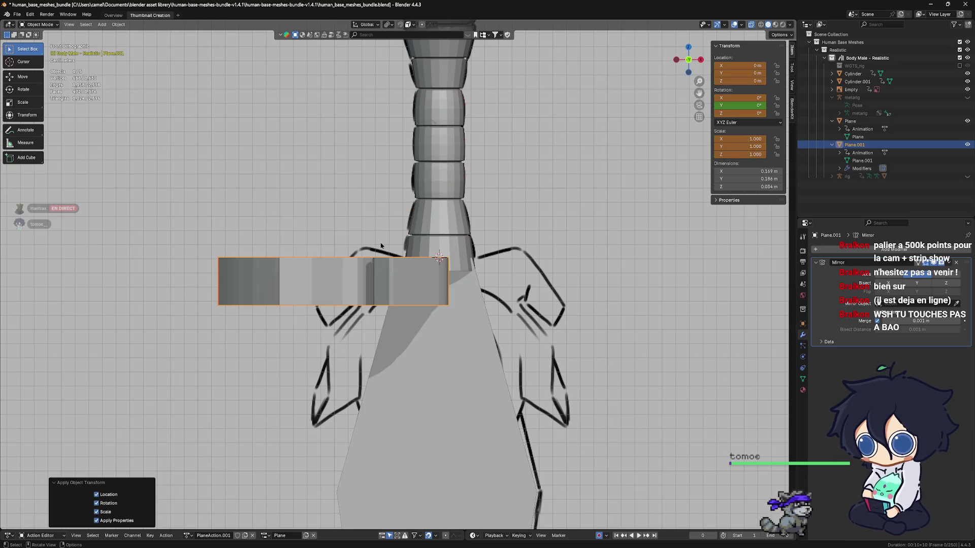
pyautogui.hotkey('ctrl', 'z')
pyautogui.hotkey('ctrl', 'z')
pyautogui.moveTo(555, 531); pyautogui.dragTo(554, 352)
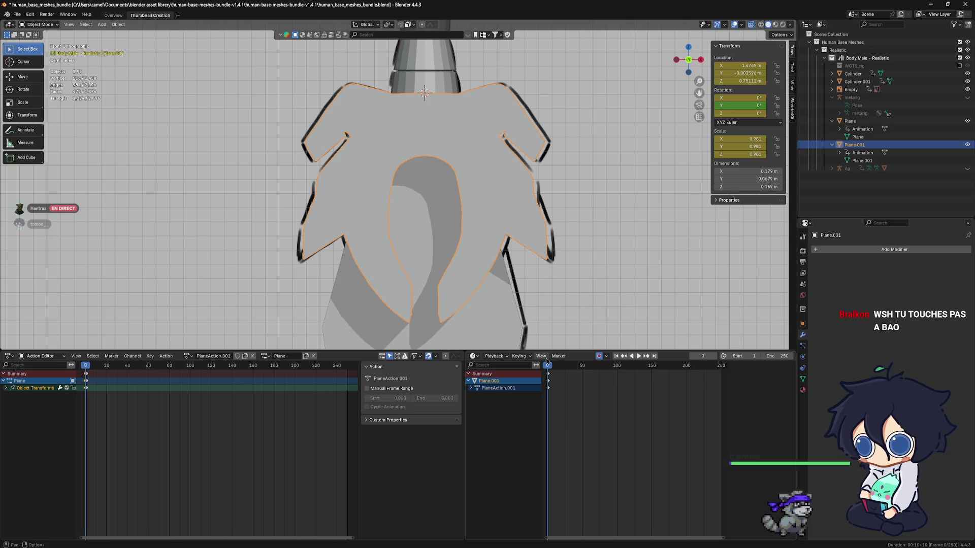
# Step: Clear the animation data from the guard Plane.001 in the Outliner
pyautogui.click(853, 154)
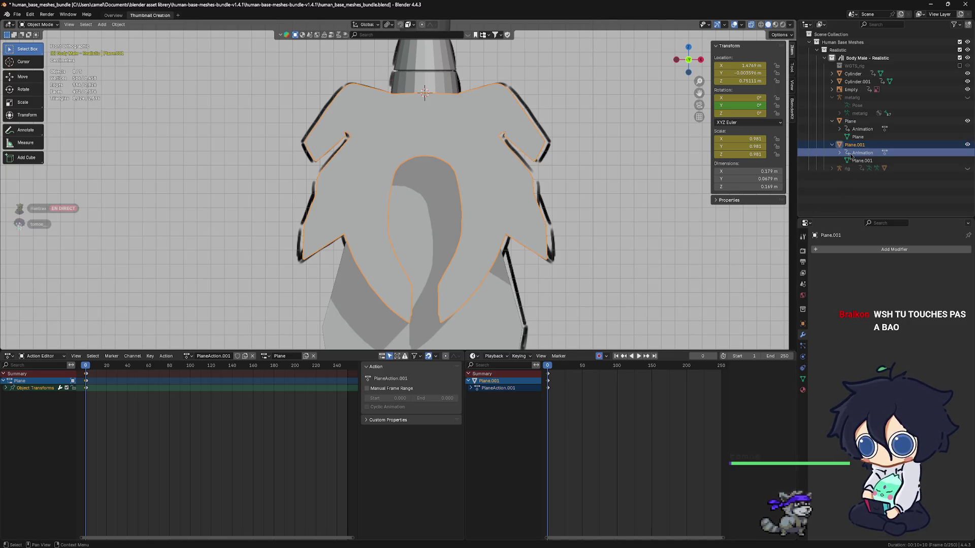
pyautogui.moveTo(575, 231)
pyautogui.keyDown('shift'); pyautogui.mouseDown(button='middle')
pyautogui.moveTo(560, 242)
pyautogui.moveTo(565, 233)
pyautogui.mouseUp(button='middle'); pyautogui.keyUp('shift')
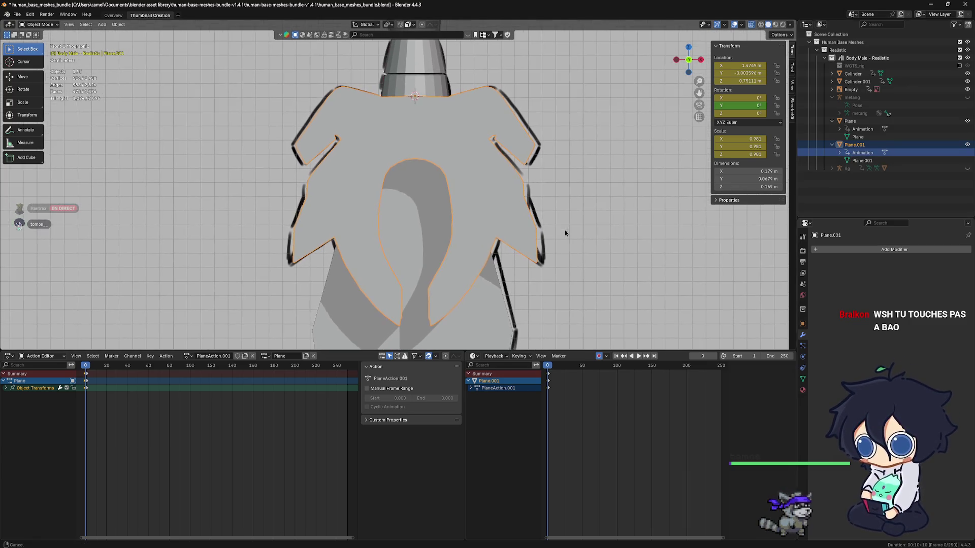
pyautogui.click(853, 161)
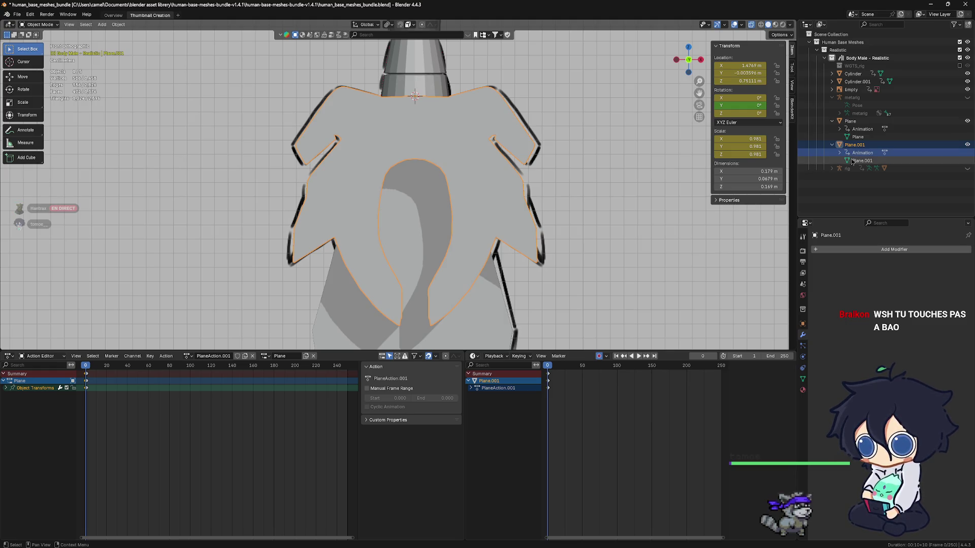
pyautogui.click(847, 152)
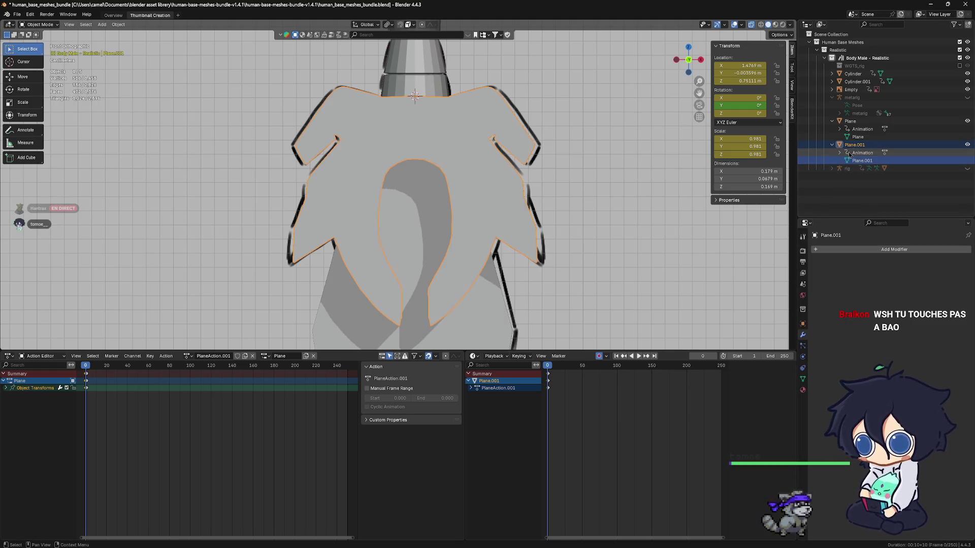
pyautogui.click(857, 162)
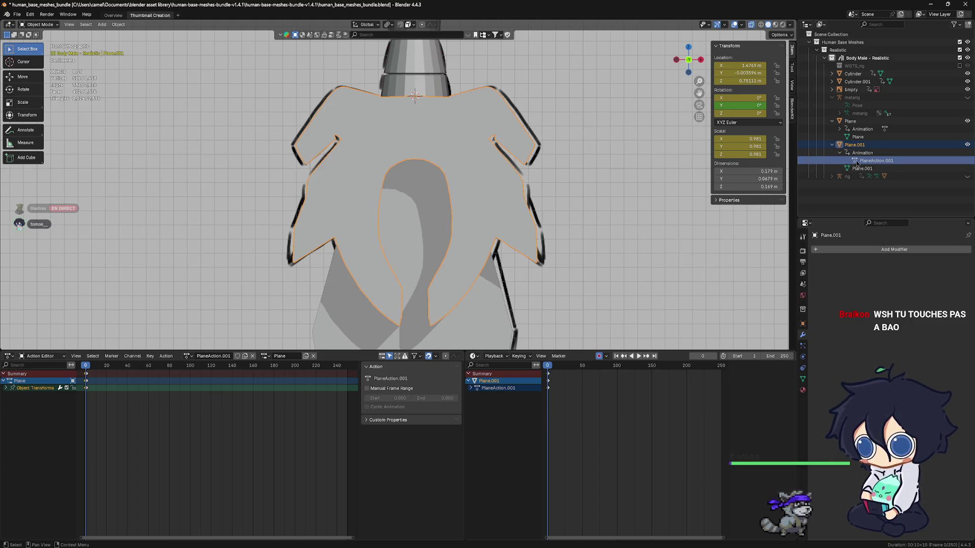
pyautogui.doubleClick(856, 155)
pyautogui.rightClick(855, 158)
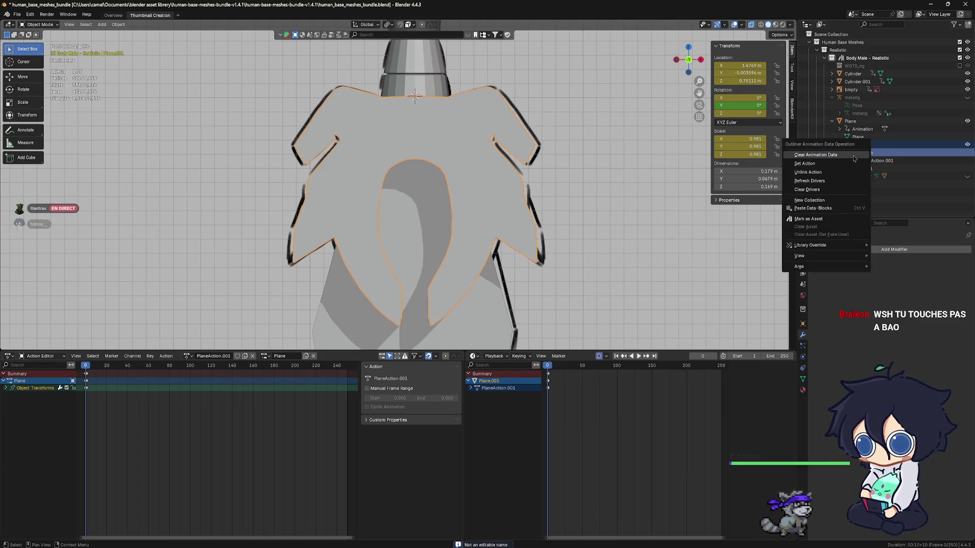
pyautogui.click(848, 157)
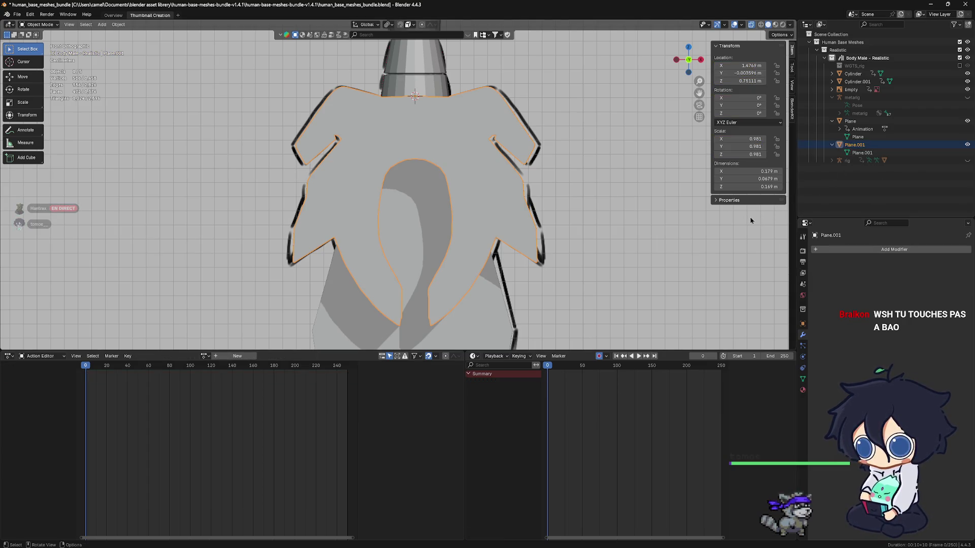
# Step: Clear the blade Plane's animation data and give the 3D view more room
pyautogui.doubleClick(854, 130)
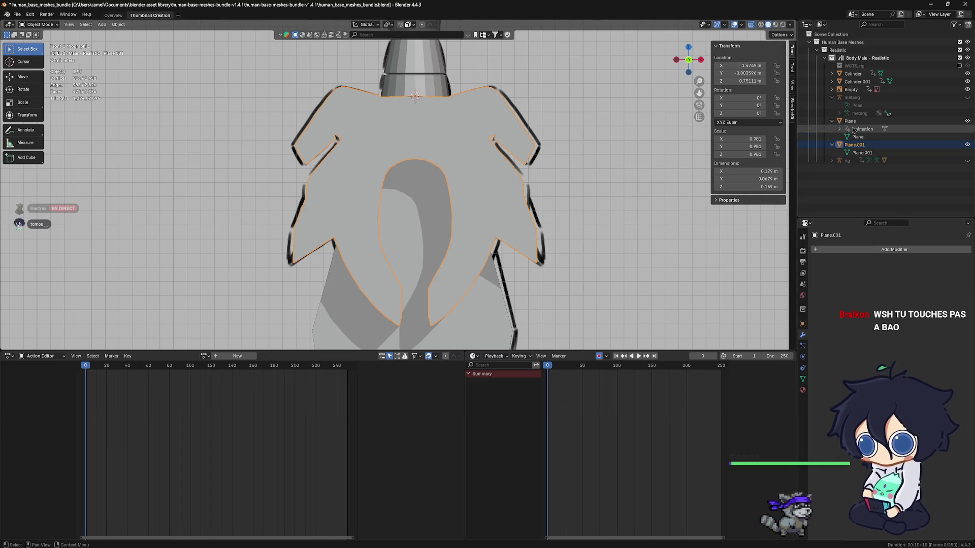
pyautogui.rightClick(853, 130)
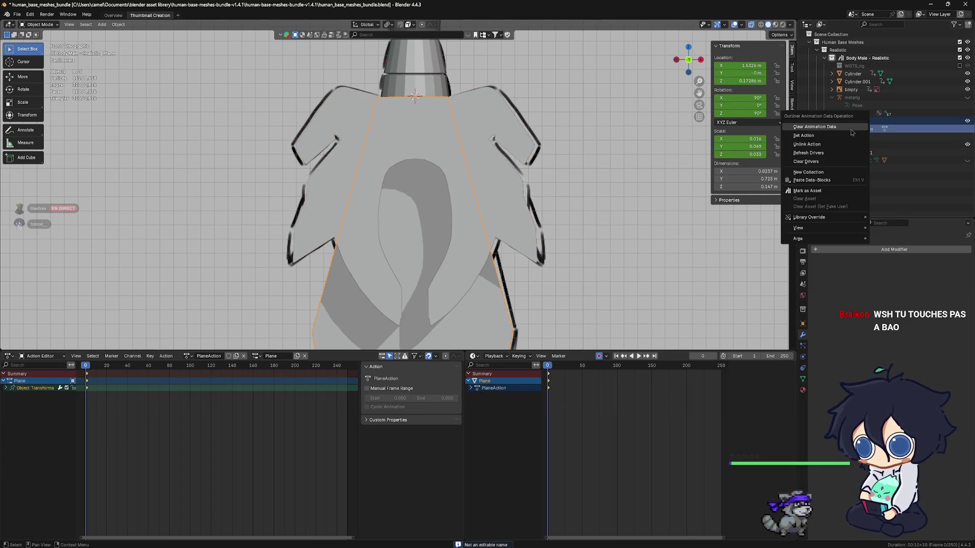
pyautogui.click(852, 130)
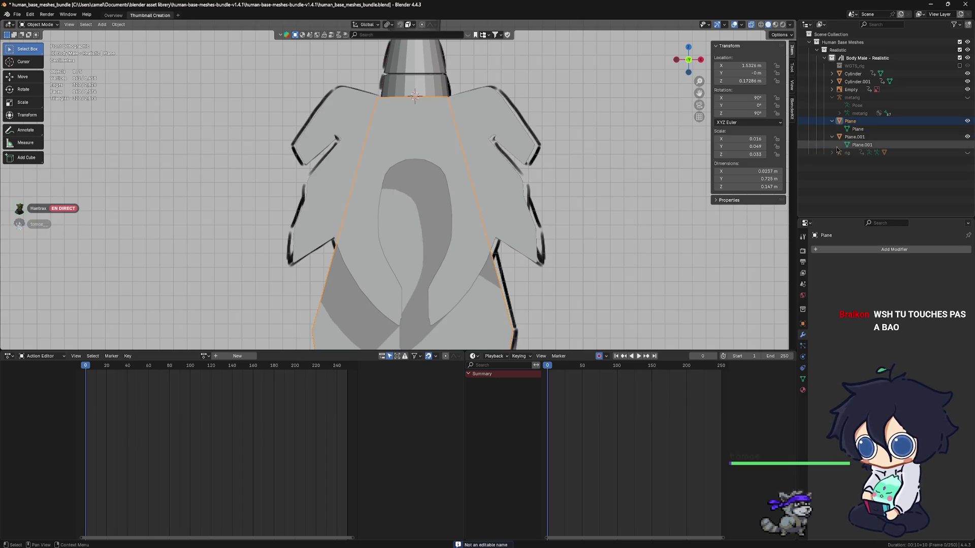
pyautogui.moveTo(662, 350)
pyautogui.mouseDown()
pyautogui.moveTo(684, 521)
pyautogui.moveTo(675, 528)
pyautogui.moveTo(600, 391)
pyautogui.mouseUp()
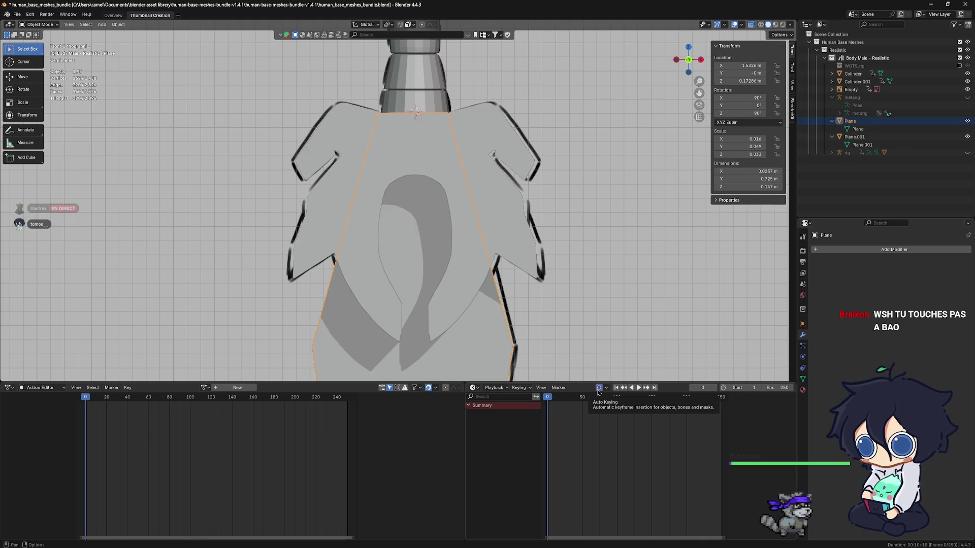
# Step: Turn on automatic keyframing and resize the animation editor up, then back down
pyautogui.click(597, 389)
pyautogui.moveTo(616, 382); pyautogui.dragTo(618, 297)
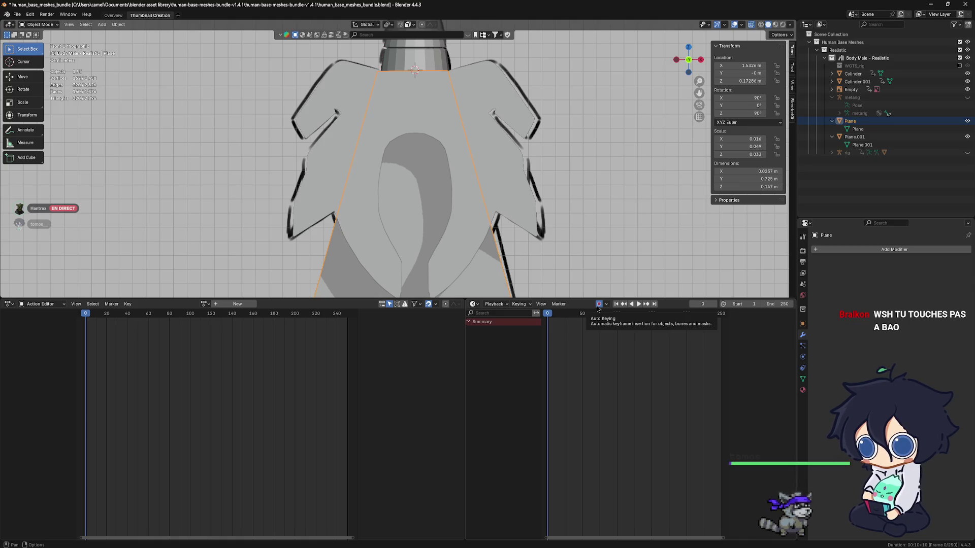
pyautogui.moveTo(674, 300); pyautogui.dragTo(682, 425)
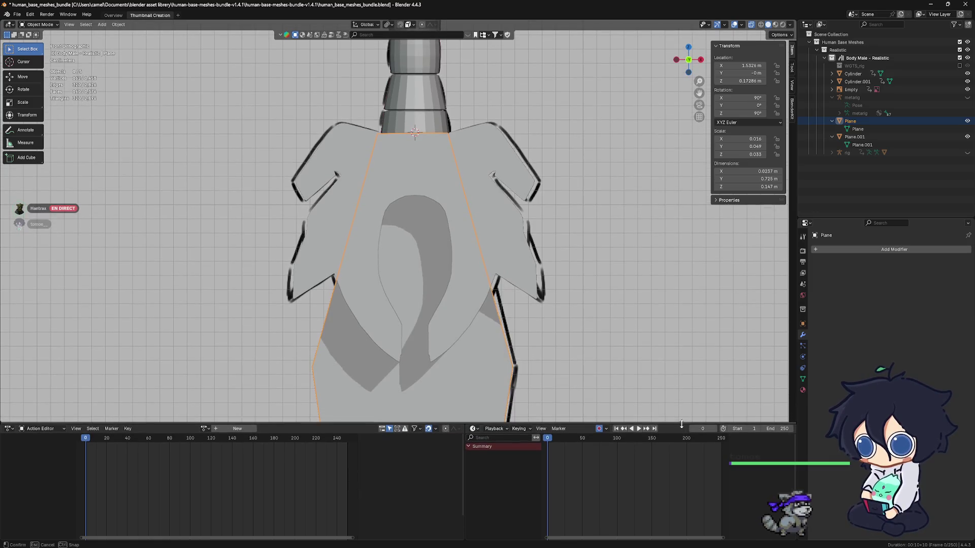
# Step: Select the blade, try rotating and shifting it, undoing both changes
pyautogui.click(537, 288)
pyautogui.press('i')
pyautogui.hotkey('ctrl', 'z')
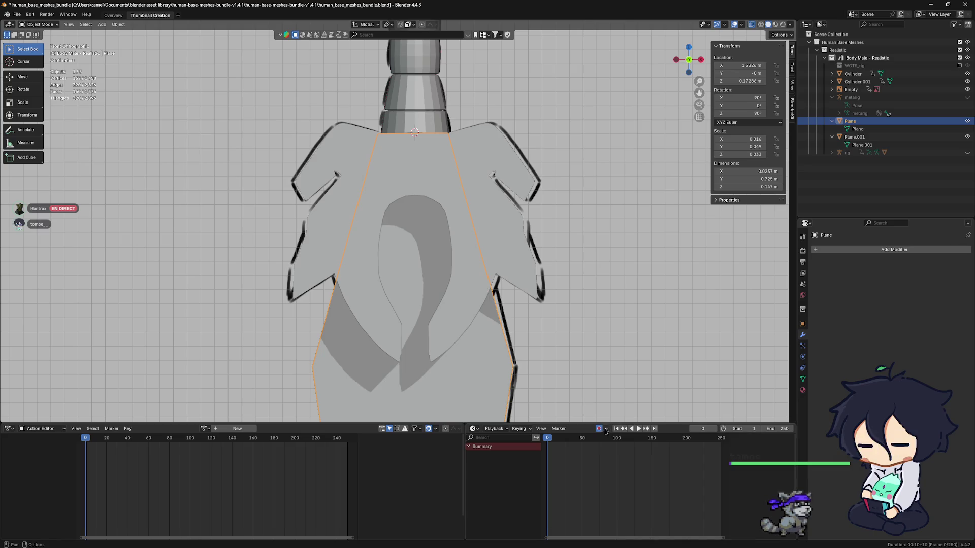
pyautogui.scroll(2, 504, 320)
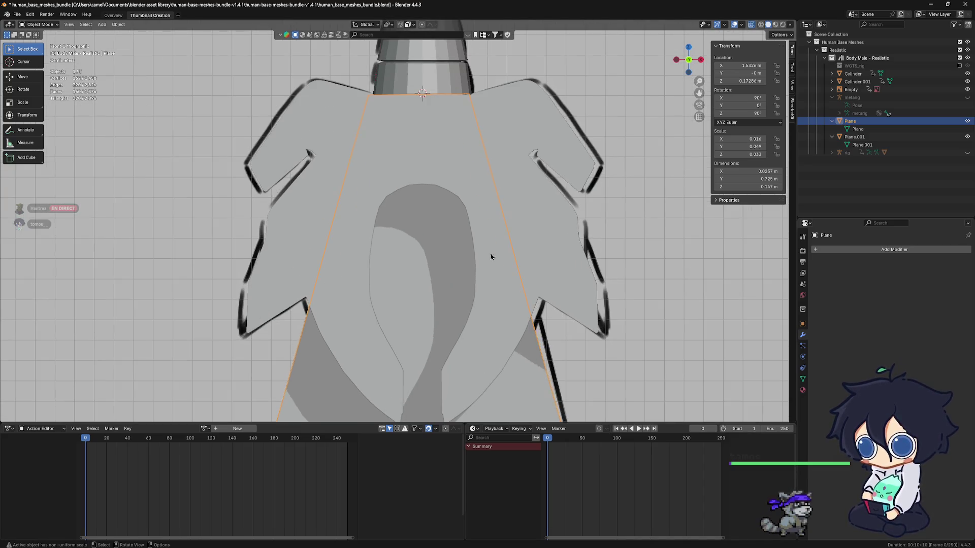
pyautogui.press('g')
pyautogui.click(552, 268)
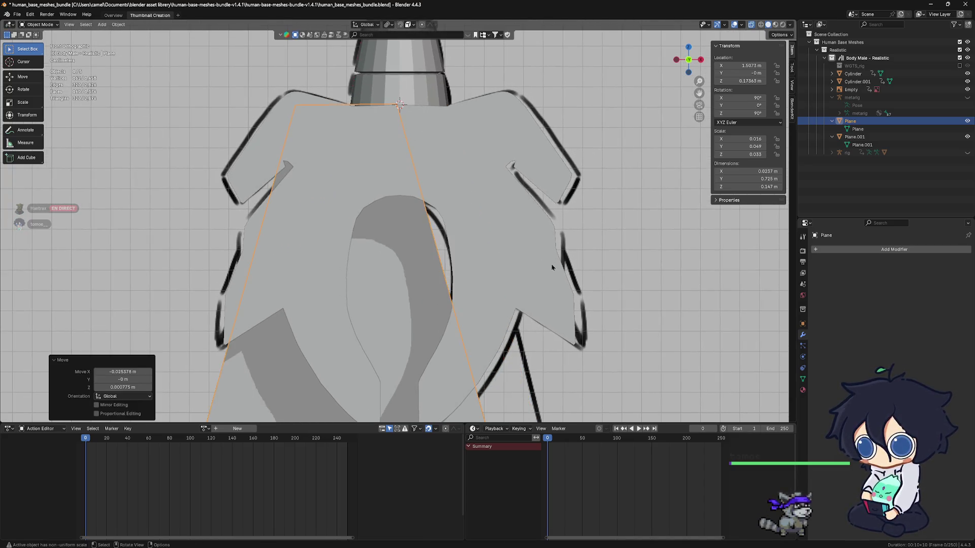
pyautogui.hotkey('ctrl', 'z')
pyautogui.scroll(3, 480, 257)
pyautogui.scroll(-5, 500, 231)
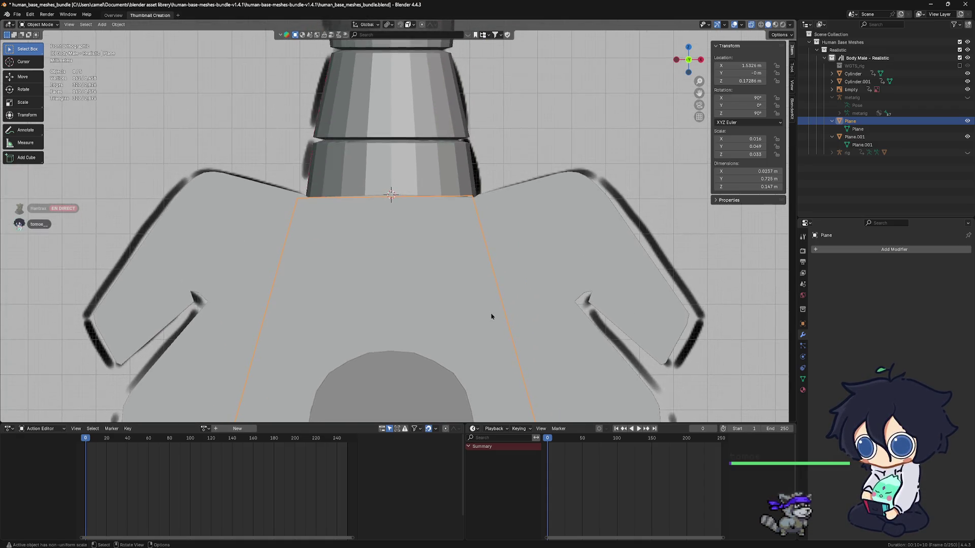
pyautogui.scroll(-2, 485, 305)
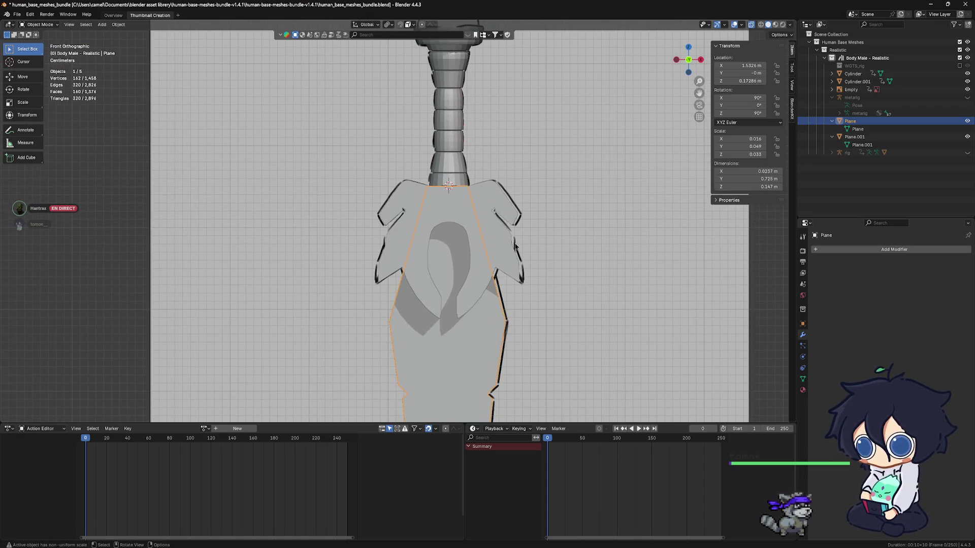
# Step: Shrink the timeline, frame the grip and pommel, and place the sword reference window top-right
pyautogui.moveTo(572, 422); pyautogui.dragTo(580, 538)
pyautogui.scroll(3, 497, 299)
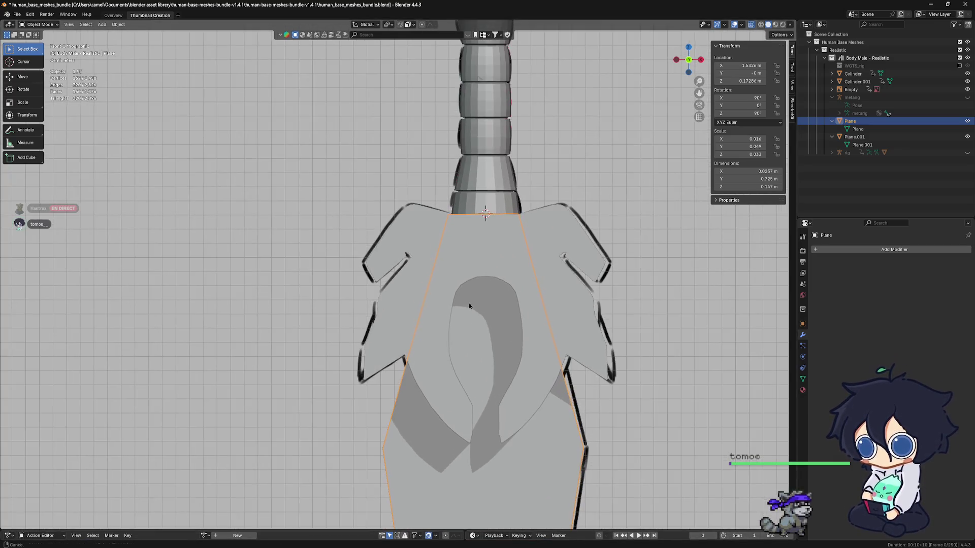
pyautogui.keyDown('shift'); pyautogui.moveTo(497, 299); pyautogui.dragTo(457, 391, button='middle'); pyautogui.keyUp('shift')
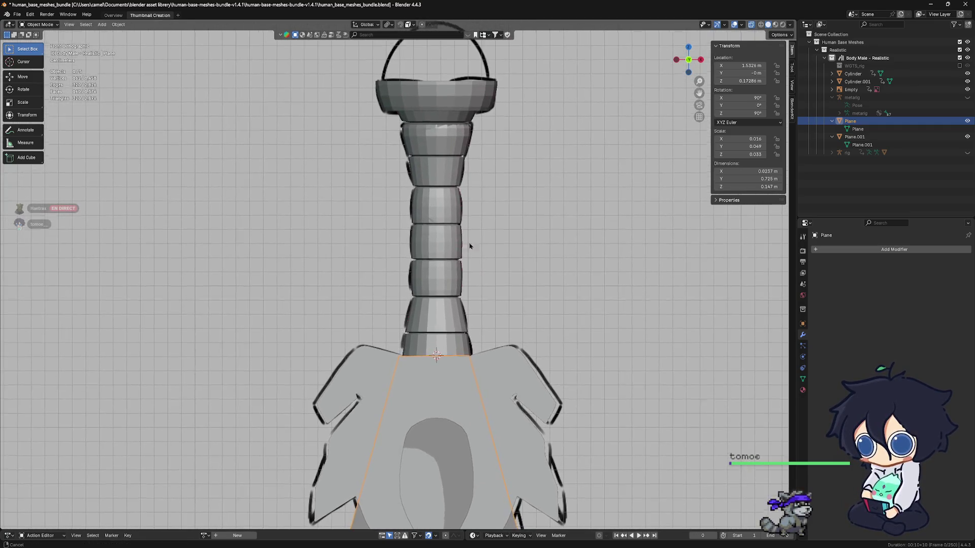
pyautogui.scroll(4, 446, 233)
pyautogui.moveTo(412, 245)
pyautogui.keyDown('alt'); pyautogui.mouseDown(button='middle')
pyautogui.moveTo(467, 224)
pyautogui.moveTo(410, 250)
pyautogui.moveTo(361, 252)
pyautogui.moveTo(369, 244)
pyautogui.mouseUp(button='middle'); pyautogui.keyUp('alt')
pyautogui.scroll(2, 444, 276)
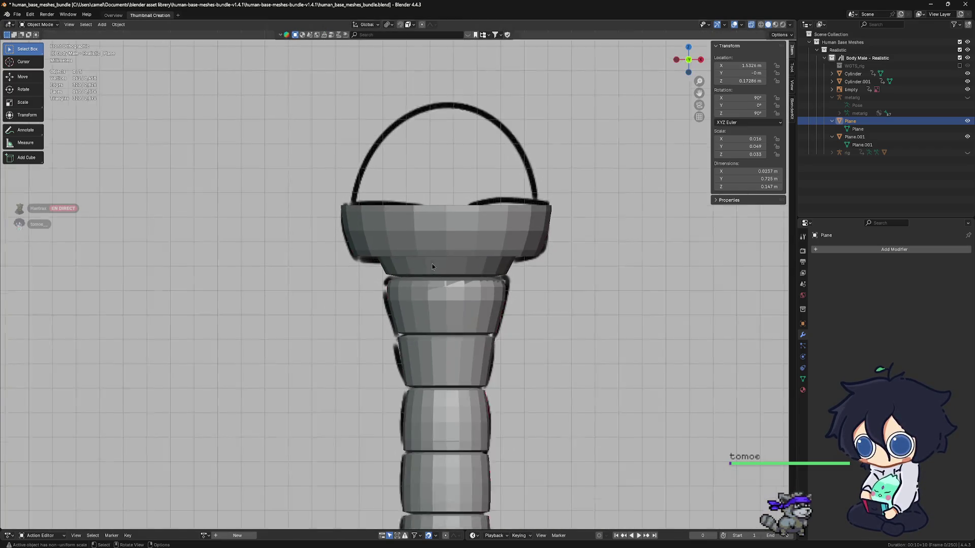
pyautogui.scroll(1, 461, 264)
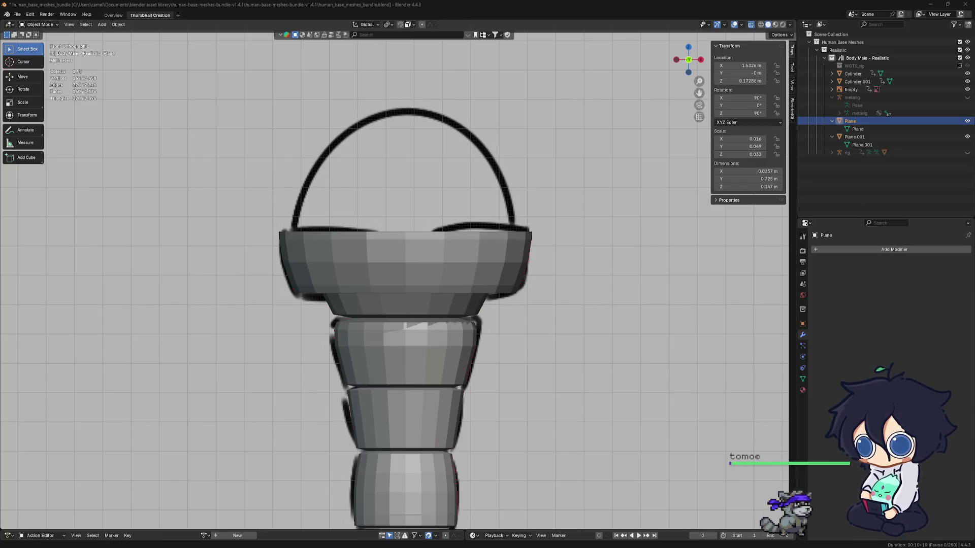
pyautogui.moveTo(584, 136); pyautogui.dragTo(808, 20)
pyautogui.moveTo(965, 168)
pyautogui.mouseDown()
pyautogui.moveTo(917, 164)
pyautogui.moveTo(969, 170)
pyautogui.moveTo(969, 218)
pyautogui.mouseUp()
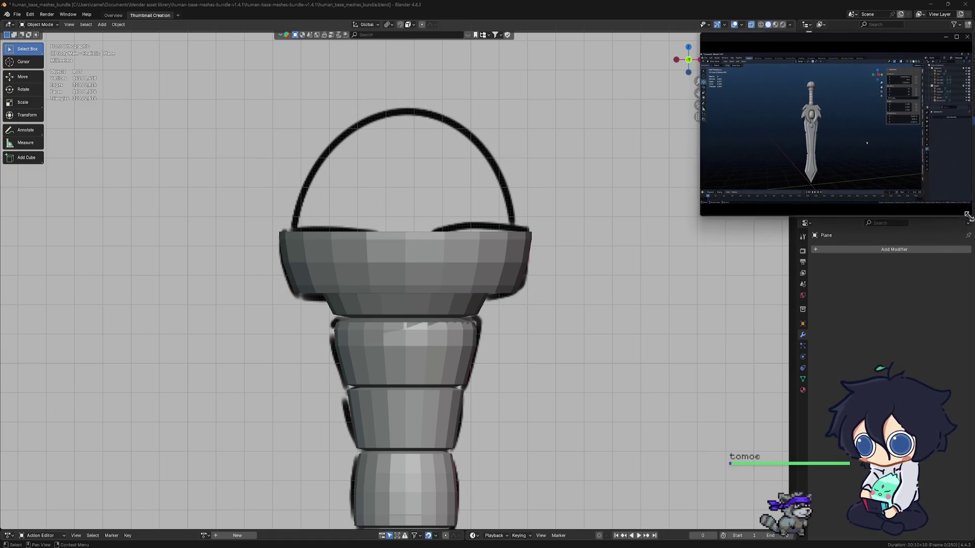
# Step: Stay in Object Mode, frame the pommel bowl, and apply All Transforms to the Plane
pyautogui.scroll(2, 548, 232)
pyautogui.moveTo(501, 226)
pyautogui.keyDown('shift'); pyautogui.mouseDown(button='middle')
pyautogui.moveTo(426, 263)
pyautogui.moveTo(479, 284)
pyautogui.mouseUp(button='middle'); pyautogui.keyUp('shift')
pyautogui.scroll(-1, 426, 264)
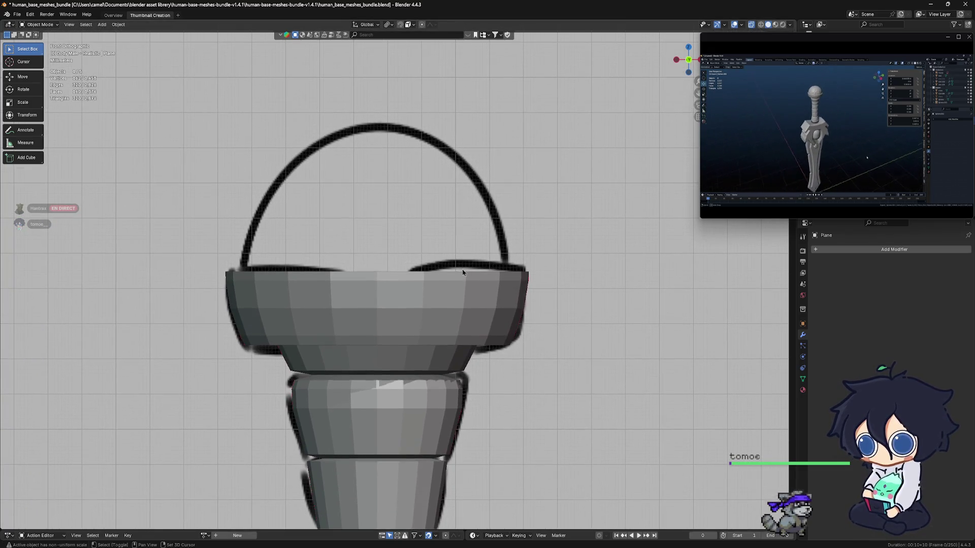
pyautogui.hotkey('ctrl', 'Tab')
pyautogui.click(292, 262)
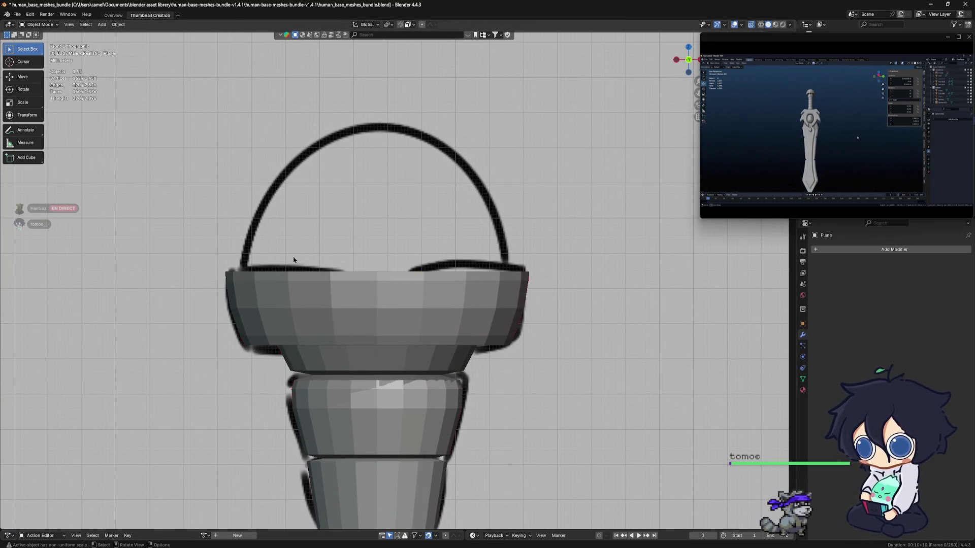
pyautogui.keyDown('shift'); pyautogui.moveTo(413, 276); pyautogui.dragTo(410, 258, button='middle'); pyautogui.keyUp('shift')
pyautogui.hotkey('ctrl', 'a')
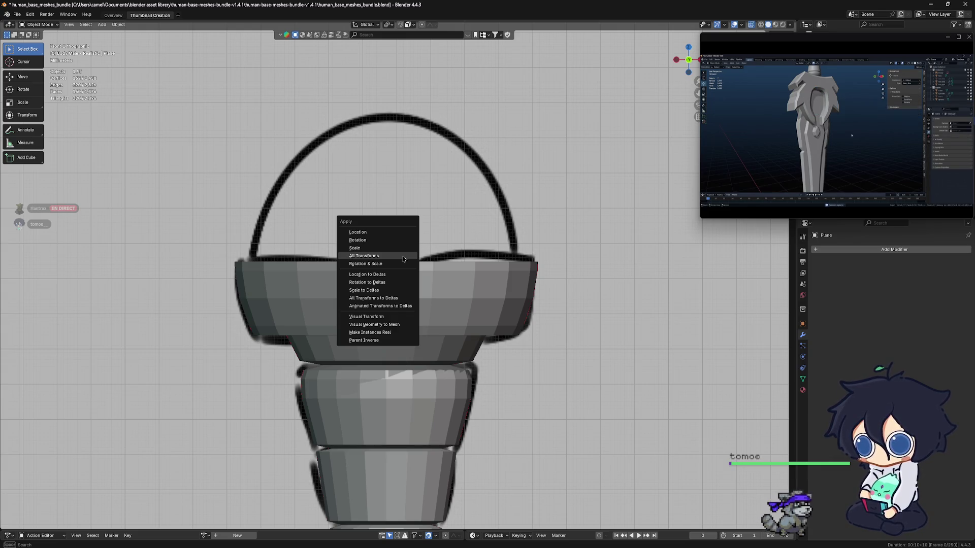
pyautogui.click(403, 259)
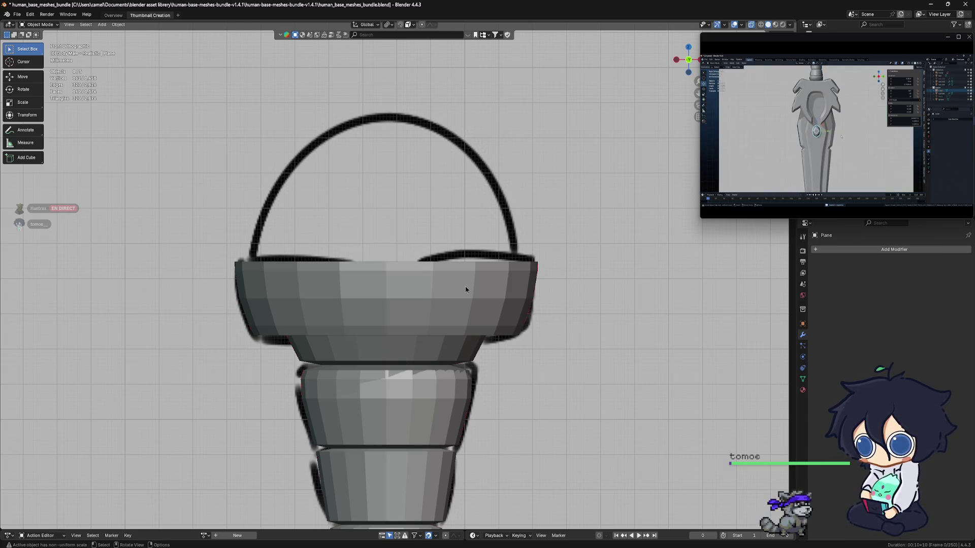
pyautogui.hotkey('shift', 'a')
# Step: Add a UV sphere, scale it to 0.055, and raise it along Z onto the pommel
pyautogui.moveTo(463, 280)
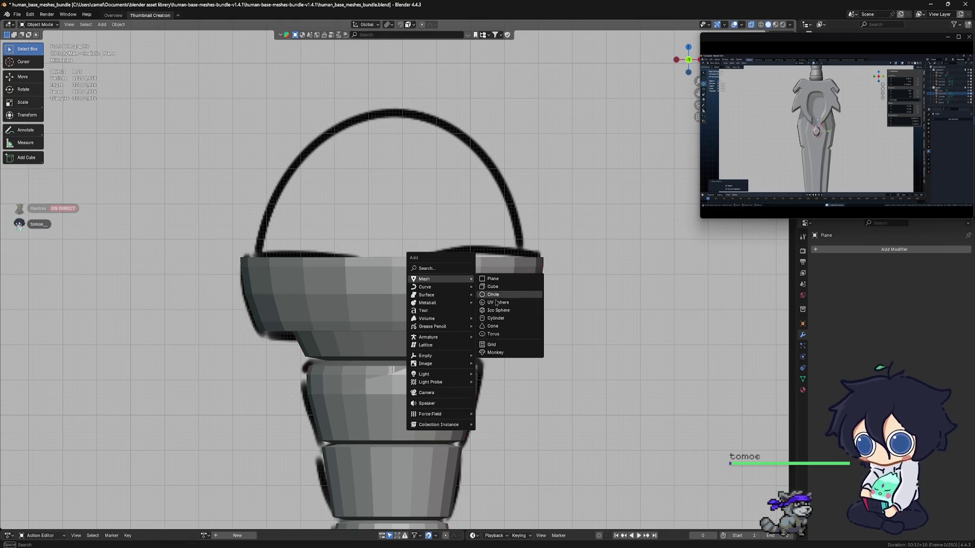
pyautogui.click(496, 305)
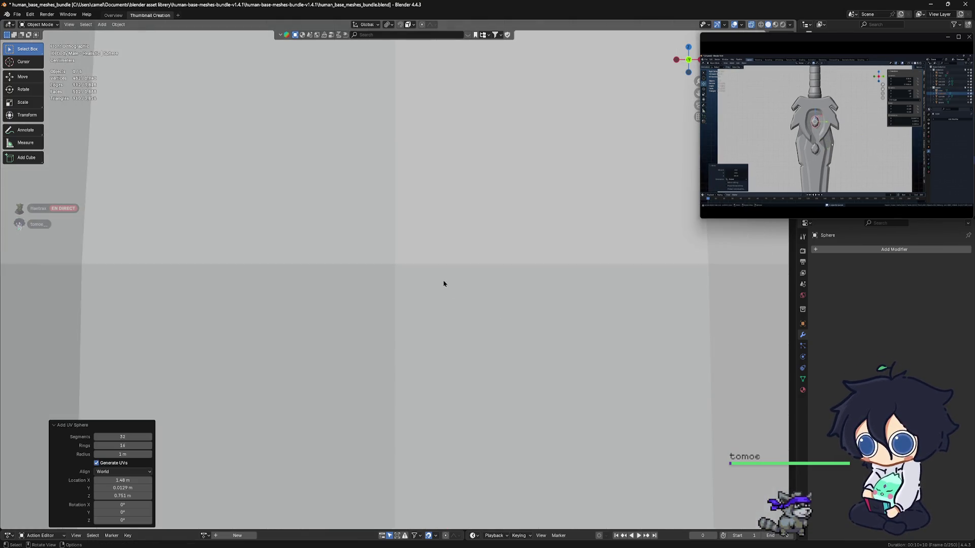
pyautogui.scroll(-8, 444, 284)
pyautogui.scroll(3, 444, 279)
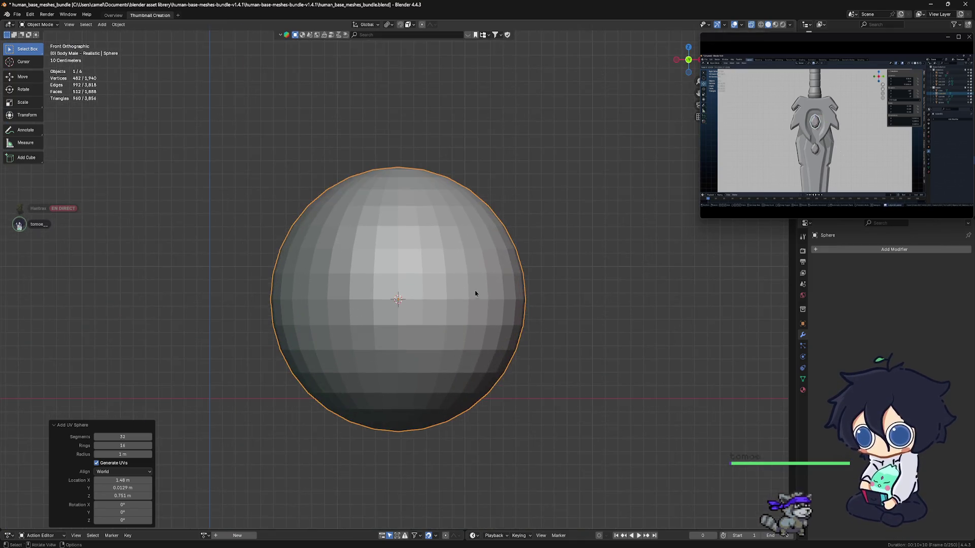
pyautogui.keyDown('shift'); pyautogui.scroll(-2, 474, 292); pyautogui.keyUp('shift')
pyautogui.press('s')
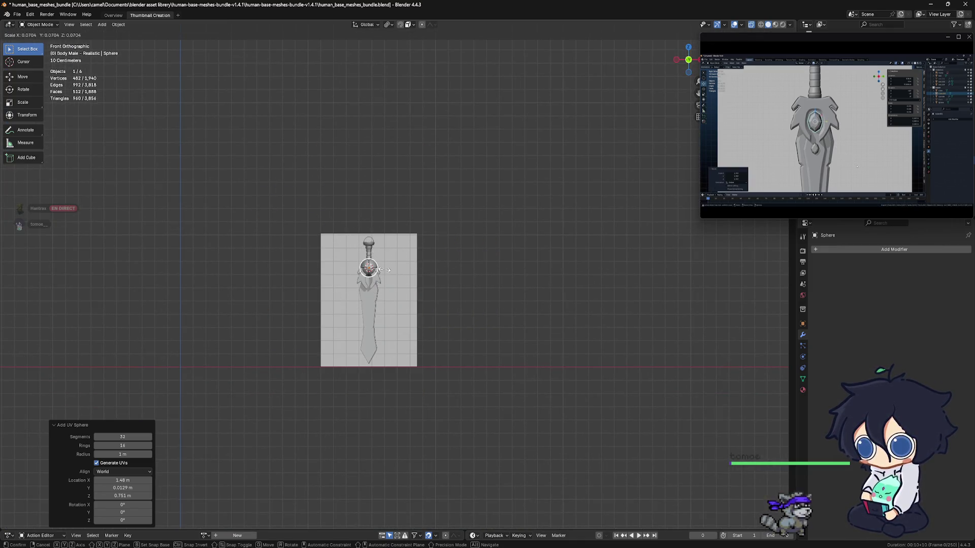
pyautogui.click(385, 270)
pyautogui.scroll(8, 384, 270)
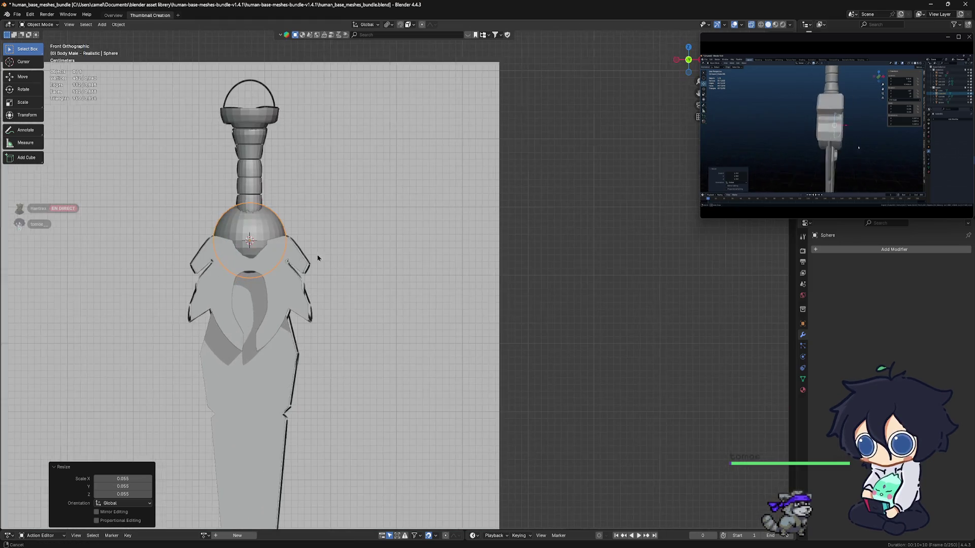
pyautogui.press('g')
pyautogui.press('z')
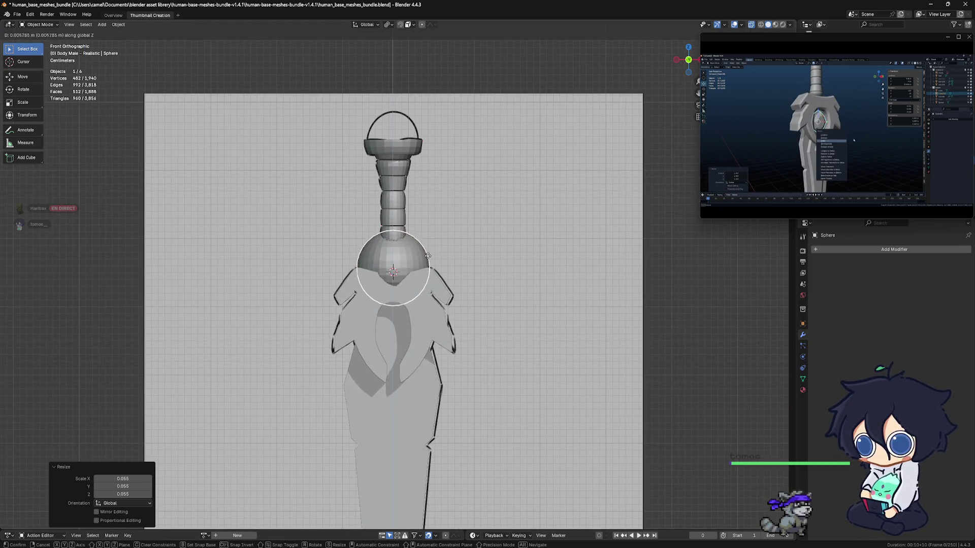
pyautogui.click(419, 128)
# Step: Shrink the sphere to 0.7, nudge it up, switch to wireframe, and enter Edit Mode
pyautogui.scroll(7, 417, 122)
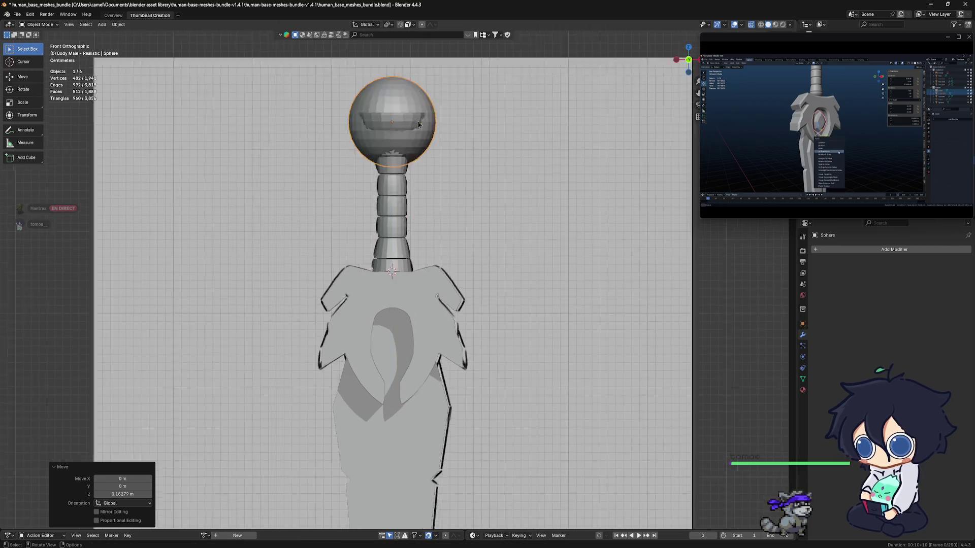
pyautogui.keyDown('shift'); pyautogui.scroll(10, 417, 124); pyautogui.keyUp('shift')
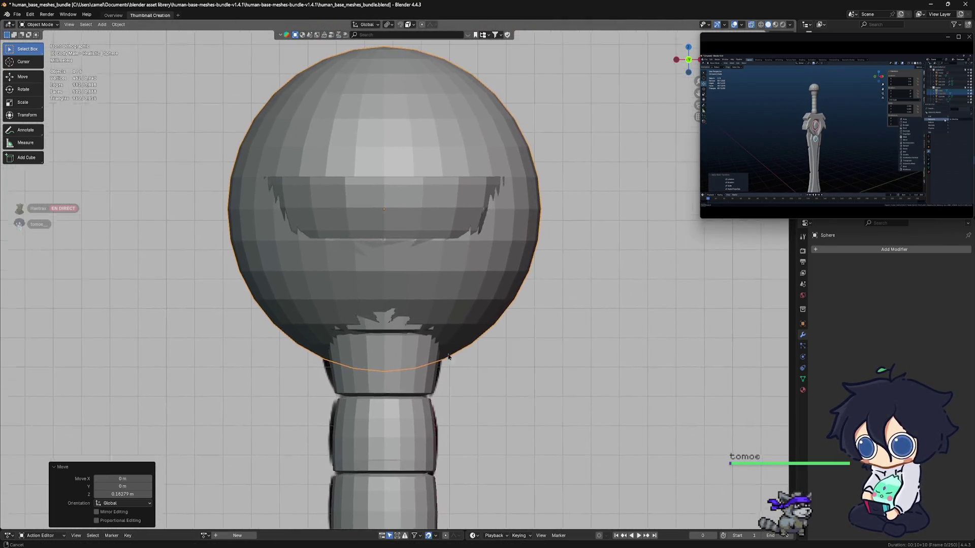
pyautogui.press('s')
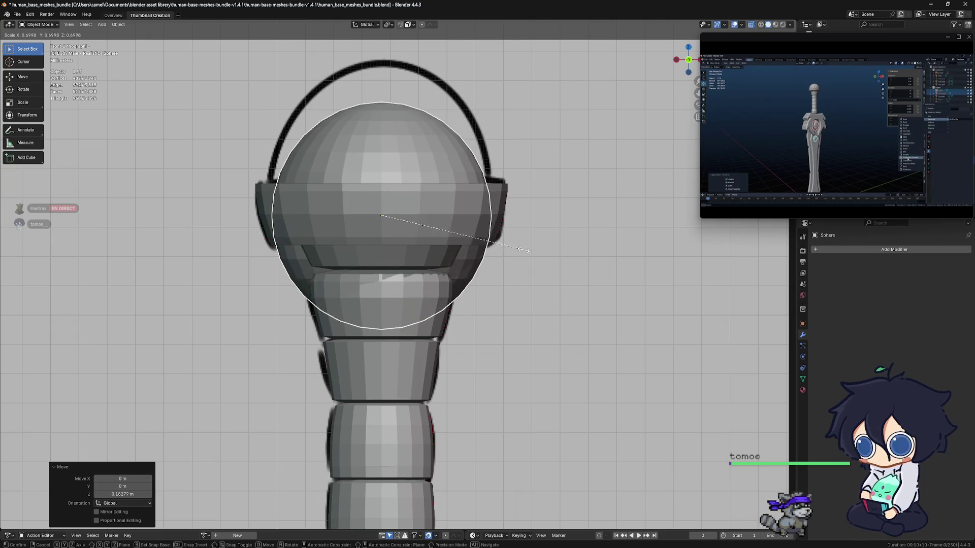
pyautogui.click(497, 259)
pyautogui.press('g')
pyautogui.press('z')
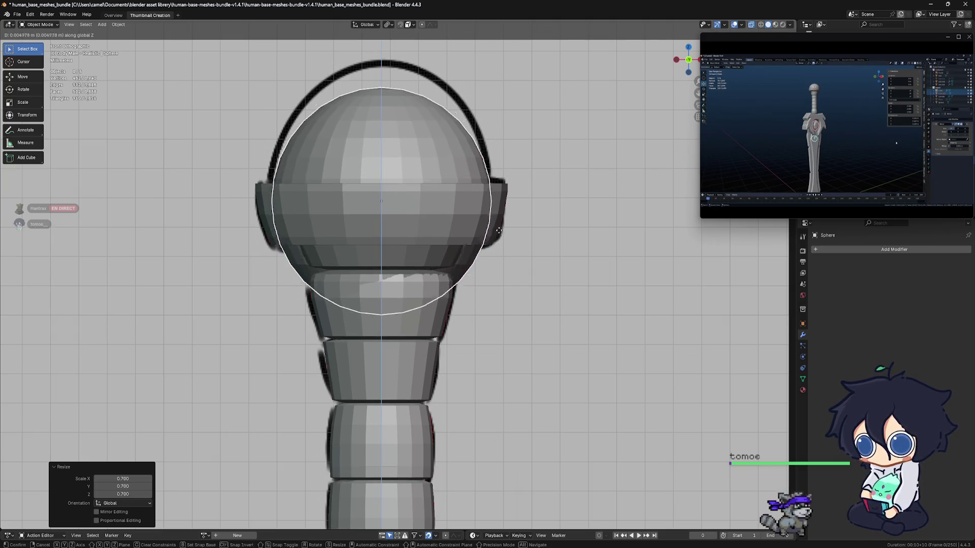
pyautogui.click(488, 218)
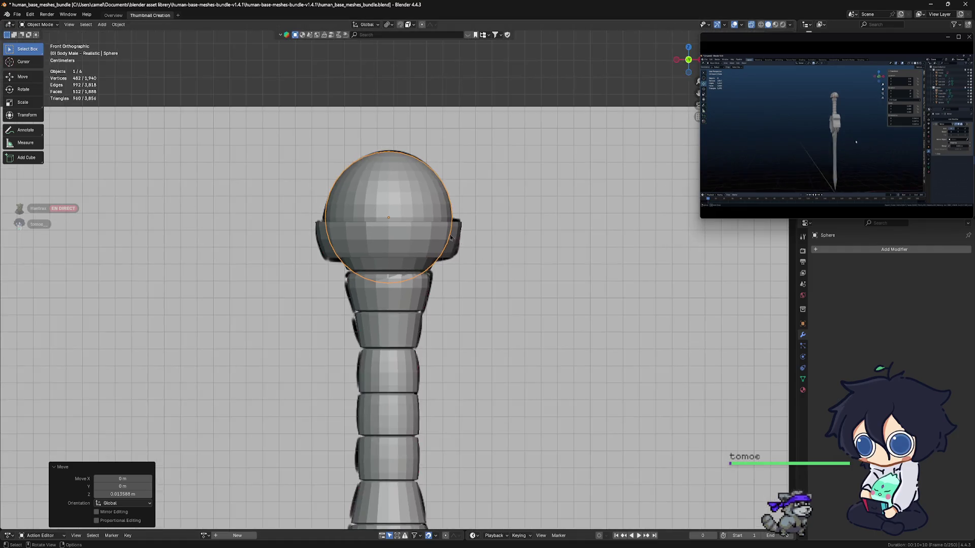
pyautogui.click(760, 24)
pyautogui.press('Tab')
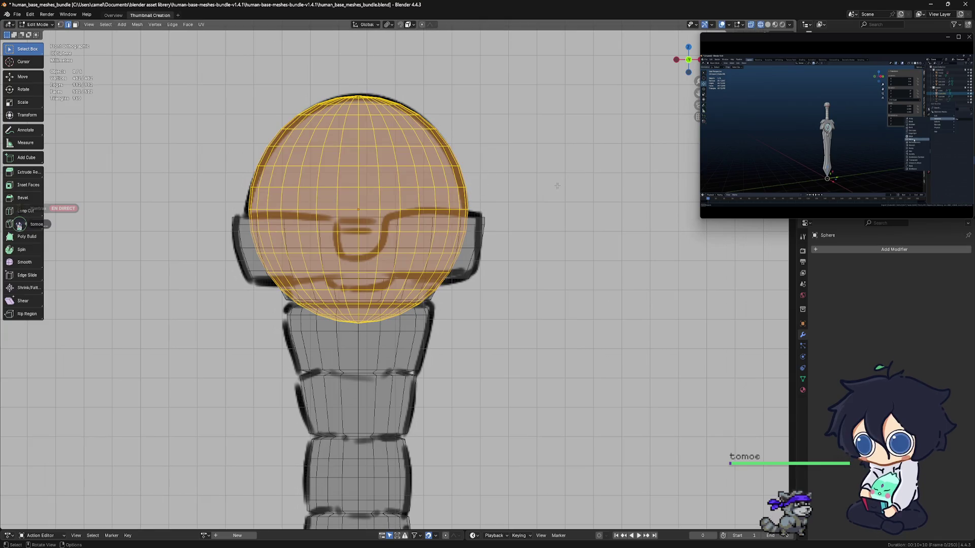
# Step: Subdivide the sphere's lower band of faces, then dissolve them into one flat face
pyautogui.keyDown('shift'); pyautogui.moveTo(276, 222); pyautogui.dragTo(290, 218, button='middle'); pyautogui.keyUp('shift')
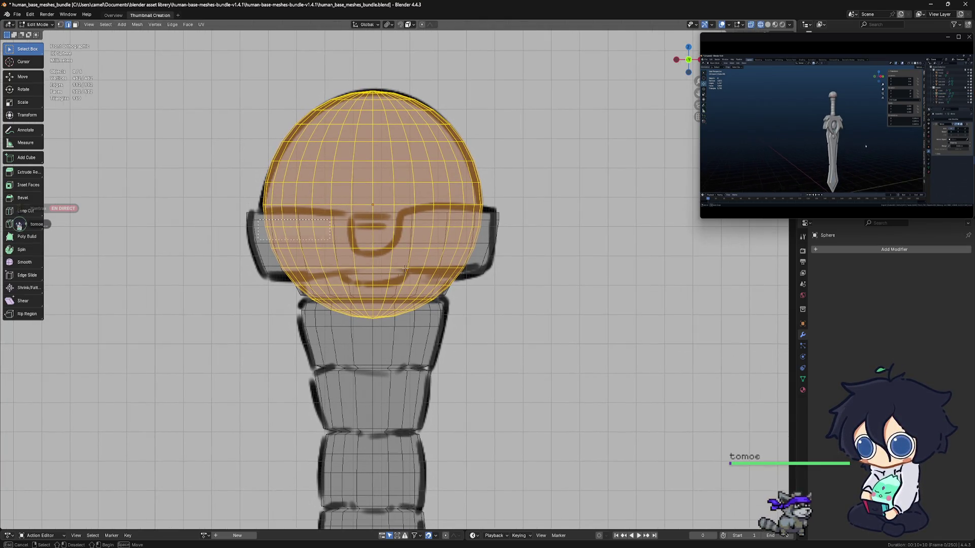
pyautogui.moveTo(258, 219); pyautogui.dragTo(495, 320)
pyautogui.hotkey('ctrl', 'e')
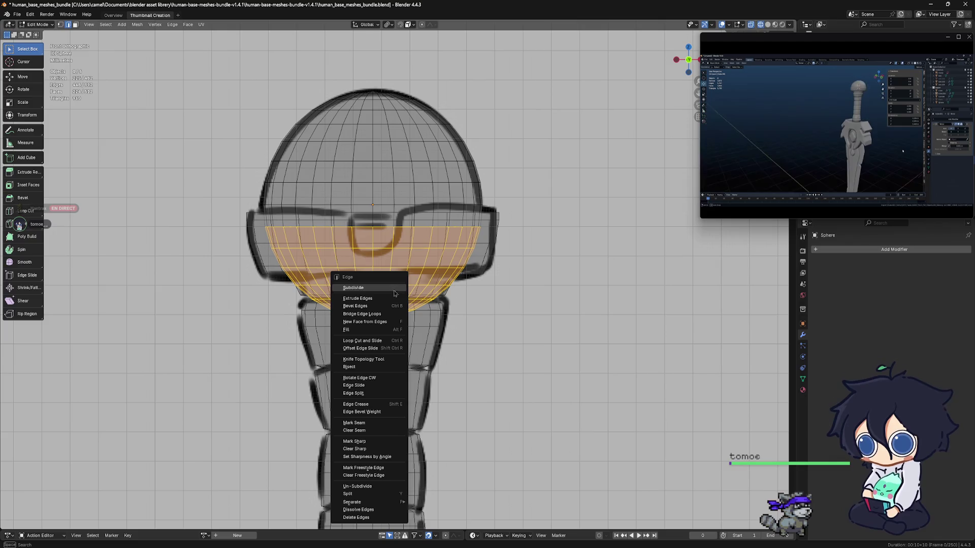
pyautogui.click(391, 288)
pyautogui.keyDown('shift'); pyautogui.moveTo(412, 235); pyautogui.dragTo(423, 225, button='middle'); pyautogui.keyUp('shift')
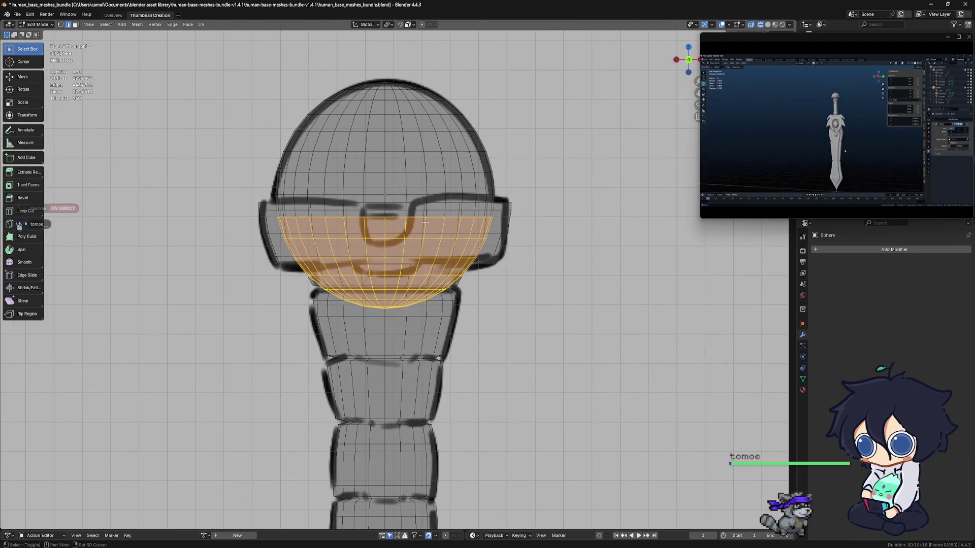
pyautogui.press('x')
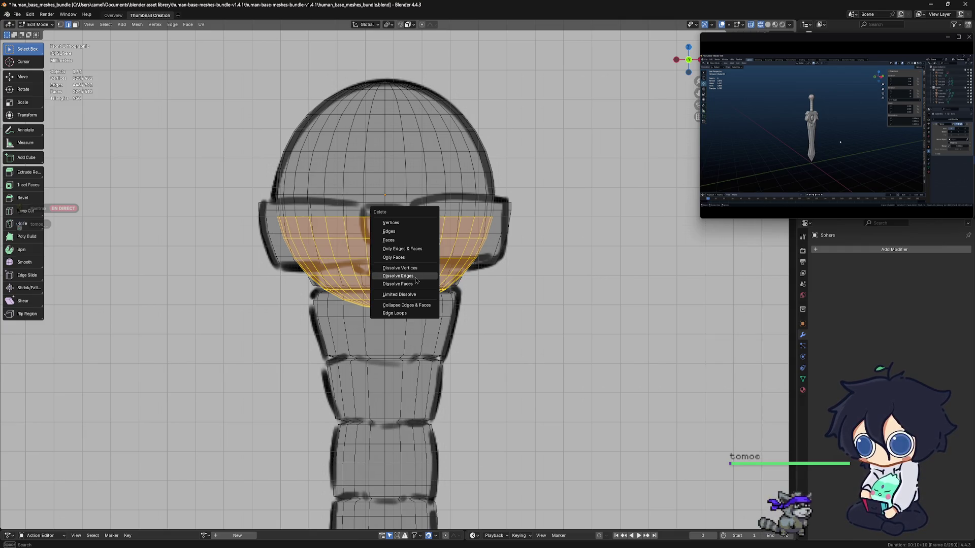
pyautogui.click(416, 284)
# Step: Switch to face select and view the pommel in Front Orthographic with X-ray turned off
pyautogui.moveTo(416, 284)
pyautogui.mouseDown(button='middle')
pyautogui.moveTo(434, 247)
pyautogui.moveTo(393, 280)
pyautogui.mouseUp(button='middle')
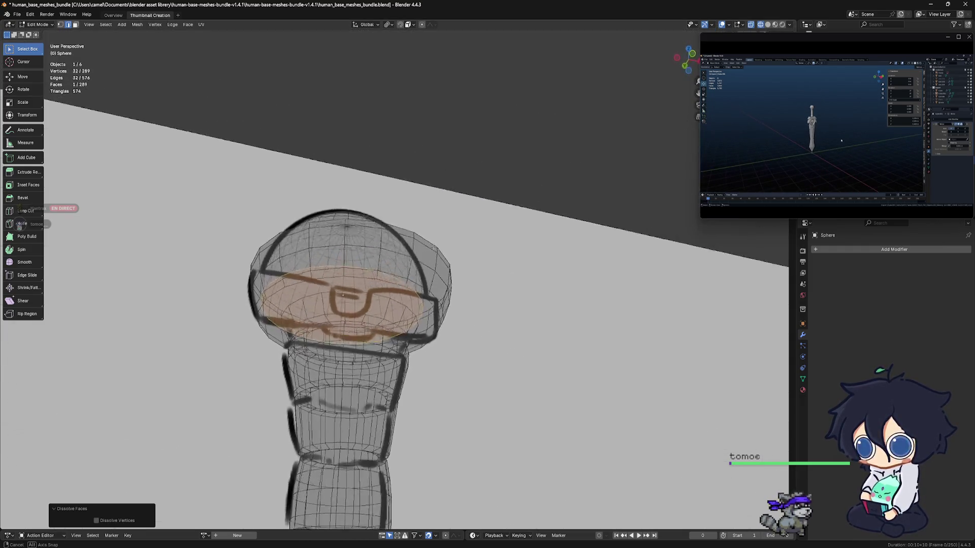
pyautogui.moveTo(399, 289); pyautogui.dragTo(324, 150, button='middle')
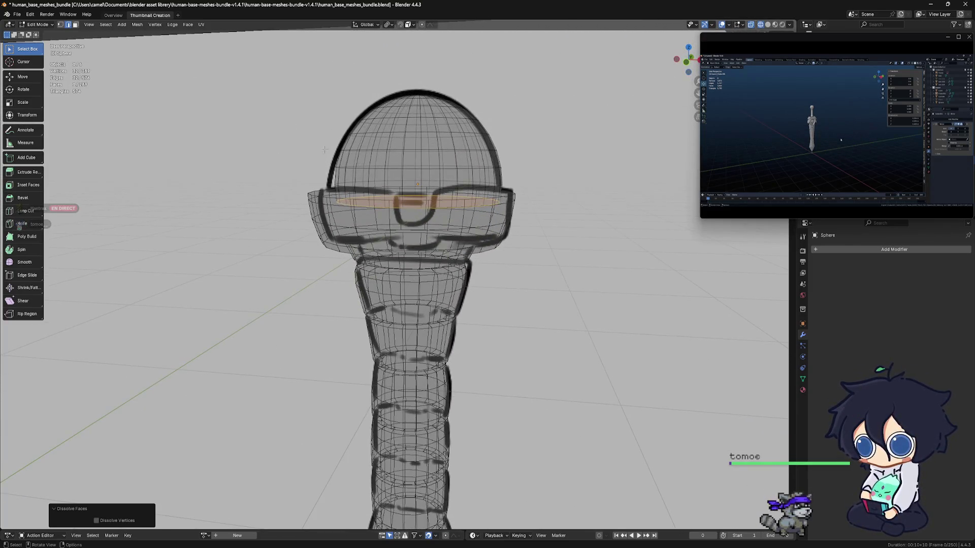
pyautogui.click(75, 28)
pyautogui.moveTo(71, 37); pyautogui.dragTo(67, 39, button='middle')
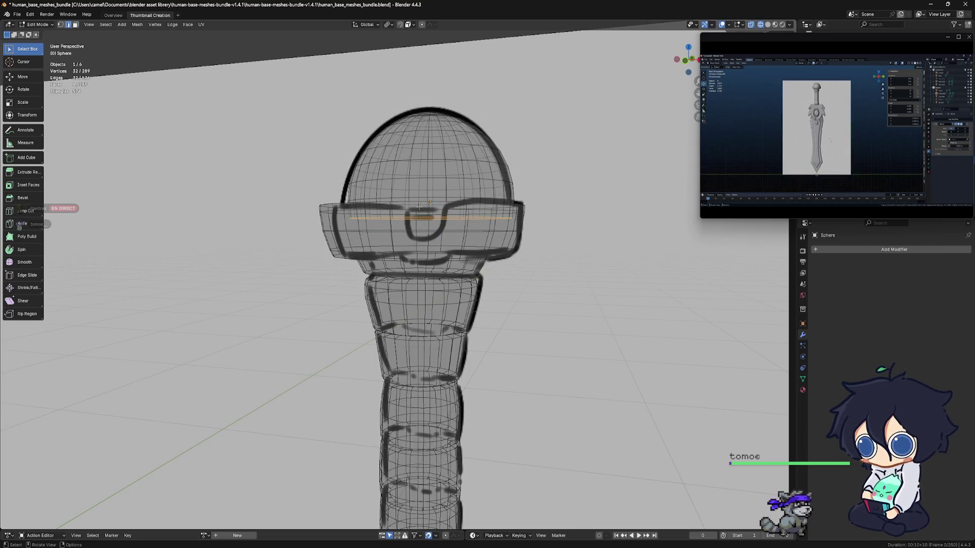
pyautogui.moveTo(366, 220); pyautogui.dragTo(376, 216, button='middle')
pyautogui.press('KP_1')
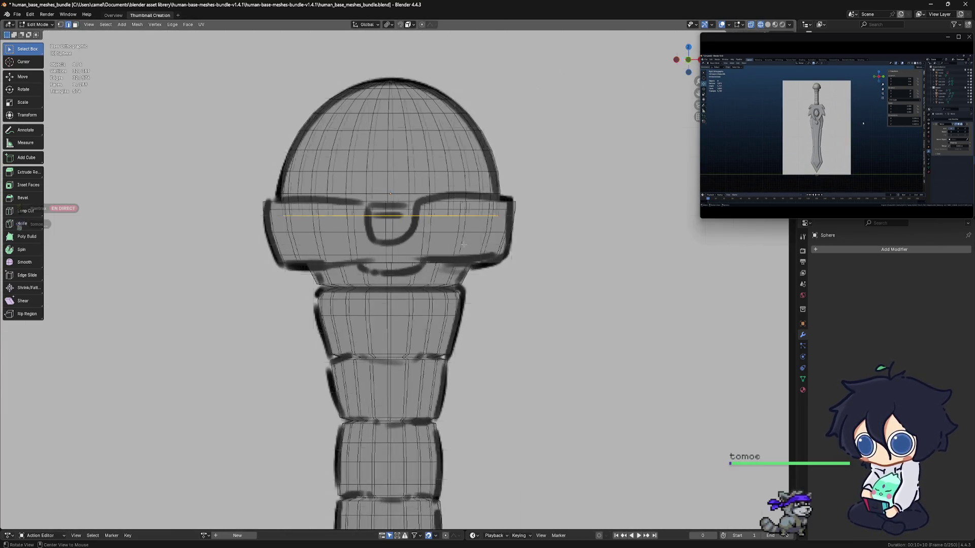
pyautogui.click(768, 25)
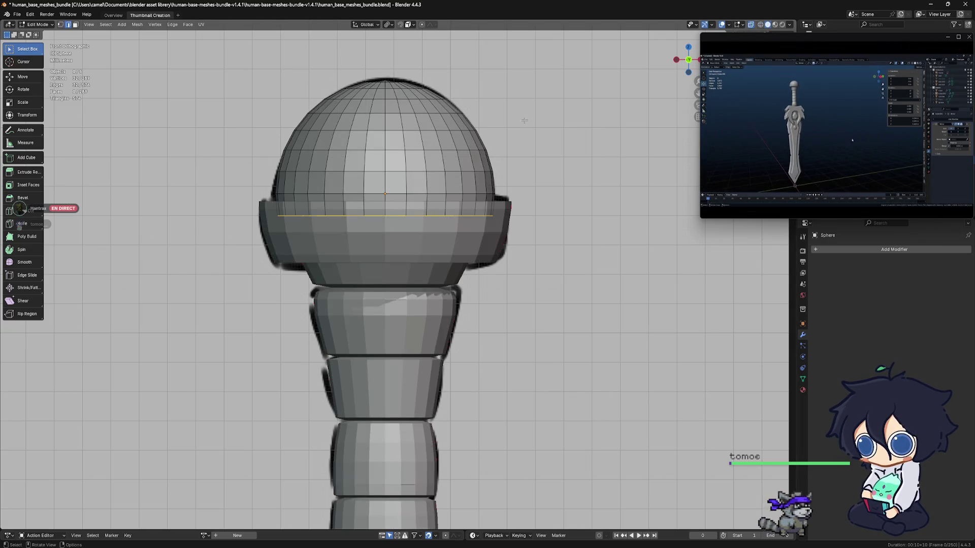
# Step: Switch to Object Mode and orbit the sword to a side view of the pommel
pyautogui.scroll(-4, 487, 195)
pyautogui.scroll(2, 488, 195)
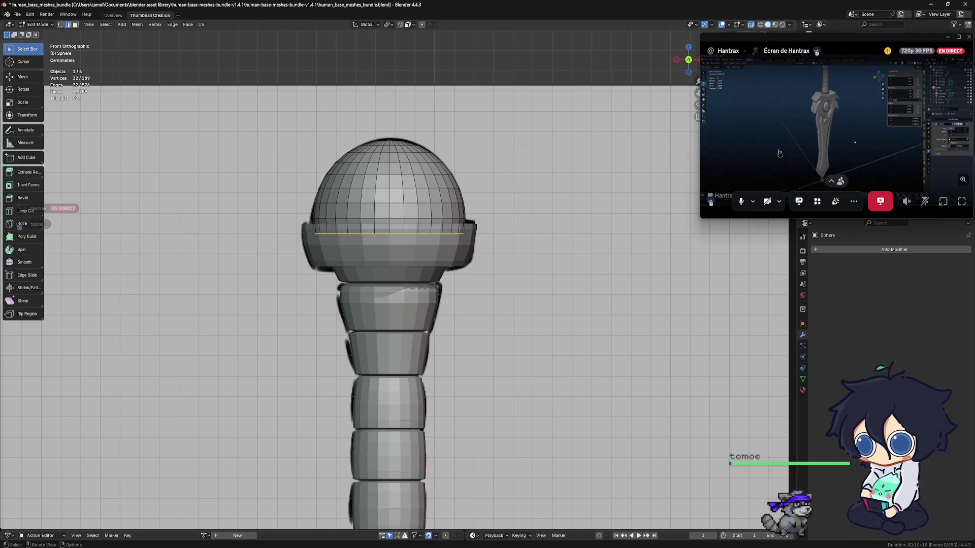
pyautogui.hotkey('ctrl', 'Tab')
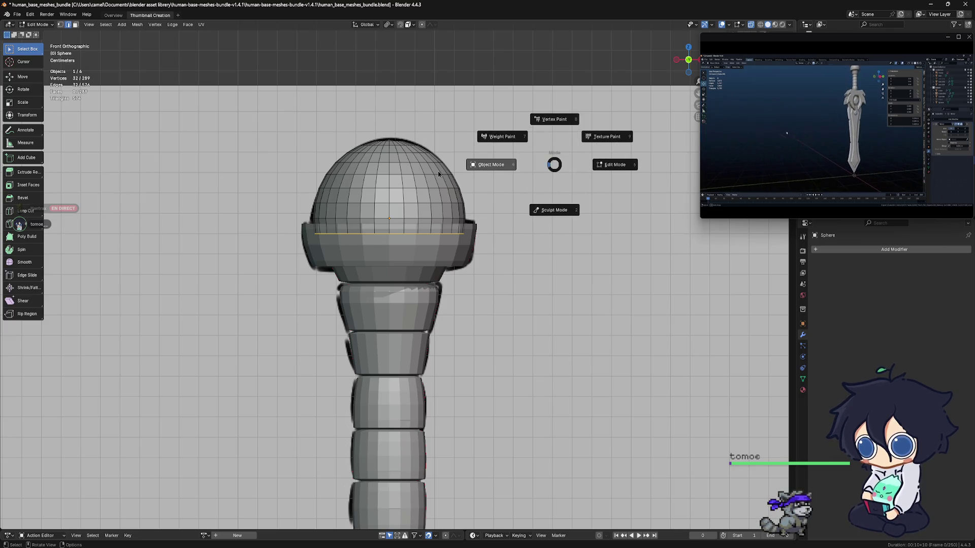
pyautogui.click(483, 163)
pyautogui.scroll(-5, 535, 229)
pyautogui.keyDown('shift'); pyautogui.scroll(-6, 510, 331); pyautogui.keyUp('shift')
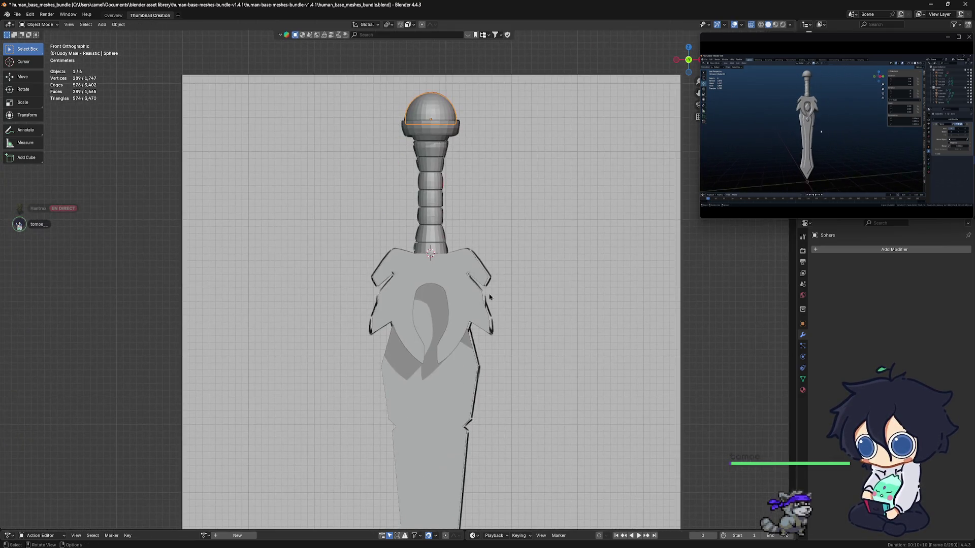
pyautogui.moveTo(439, 309)
pyautogui.mouseDown(button='middle')
pyautogui.moveTo(477, 315)
pyautogui.moveTo(421, 293)
pyautogui.moveTo(465, 335)
pyautogui.moveTo(424, 321)
pyautogui.moveTo(441, 300)
pyautogui.mouseUp(button='middle')
pyautogui.scroll(-2, 418, 288)
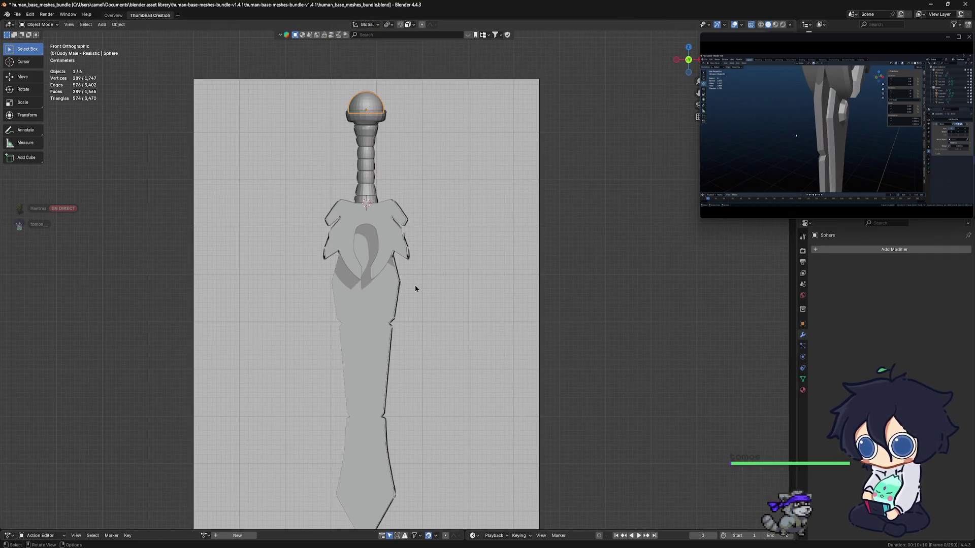
pyautogui.scroll(4, 414, 292)
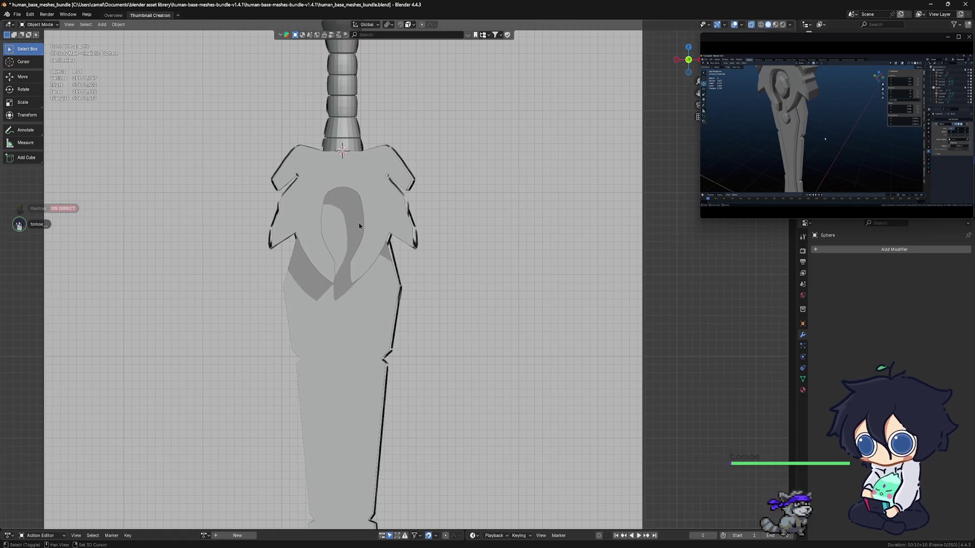
pyautogui.scroll(-2, 421, 309)
pyautogui.scroll(2, 425, 318)
pyautogui.moveTo(425, 317)
pyautogui.keyDown('shift'); pyautogui.mouseDown(button='middle')
pyautogui.moveTo(447, 375)
pyautogui.moveTo(443, 358)
pyautogui.mouseUp(button='middle'); pyautogui.keyUp('shift')
pyautogui.moveTo(451, 166)
pyautogui.keyDown('shift'); pyautogui.mouseDown(button='middle')
pyautogui.moveTo(483, 307)
pyautogui.moveTo(472, 249)
pyautogui.moveTo(486, 215)
pyautogui.mouseUp(button='middle'); pyautogui.keyUp('shift')
pyautogui.moveTo(485, 323)
pyautogui.keyDown('shift'); pyautogui.mouseDown(button='middle')
pyautogui.moveTo(485, 288)
pyautogui.moveTo(447, 290)
pyautogui.moveTo(274, 232)
pyautogui.mouseUp(button='middle'); pyautogui.keyUp('shift')
pyautogui.moveTo(284, 276)
pyautogui.mouseDown(button='middle')
pyautogui.moveTo(359, 282)
pyautogui.moveTo(373, 141)
pyautogui.moveTo(488, 477)
pyautogui.mouseUp(button='middle')
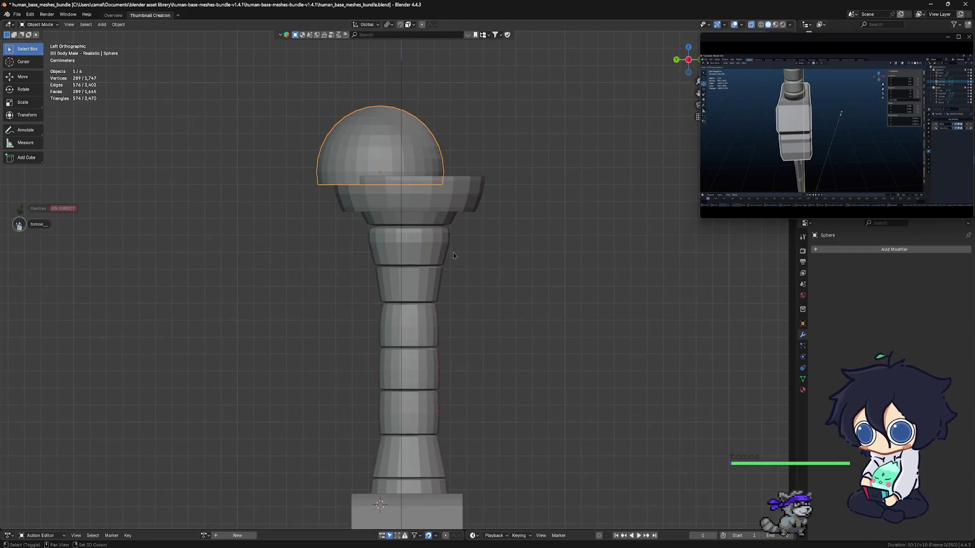
pyautogui.scroll(4, 443, 264)
# Step: Move the dome sphere along Y, scale it by 1.156, and lower it along Z
pyautogui.press('g')
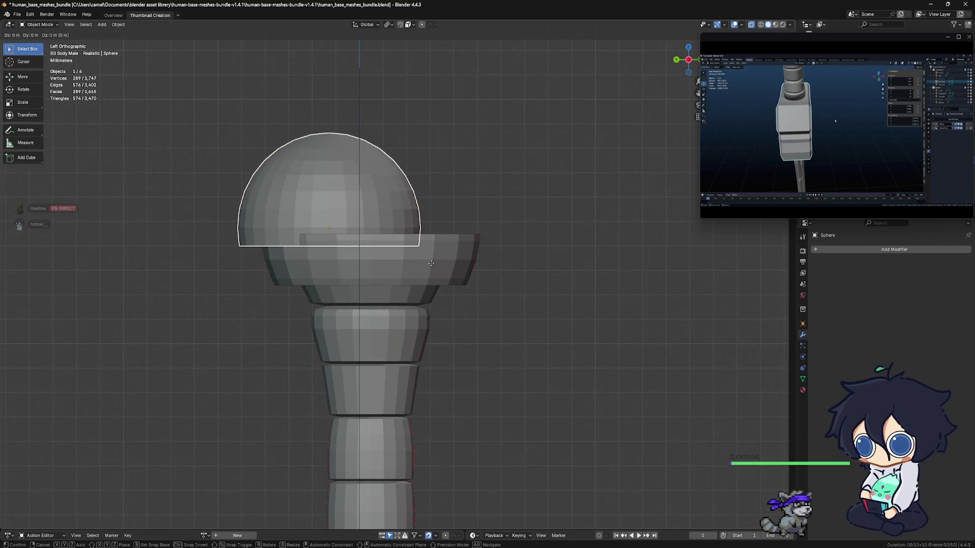
pyautogui.press('y')
pyautogui.click(472, 263)
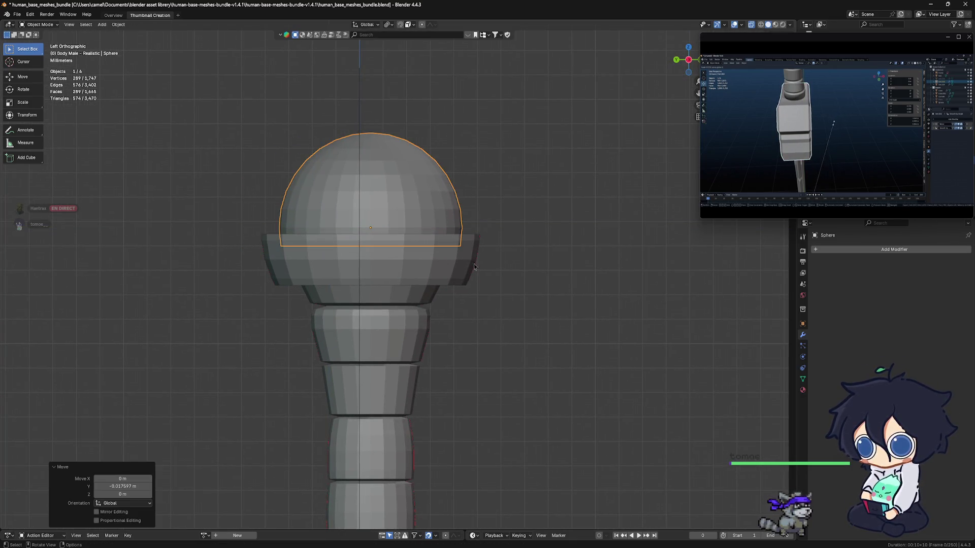
pyautogui.press('s')
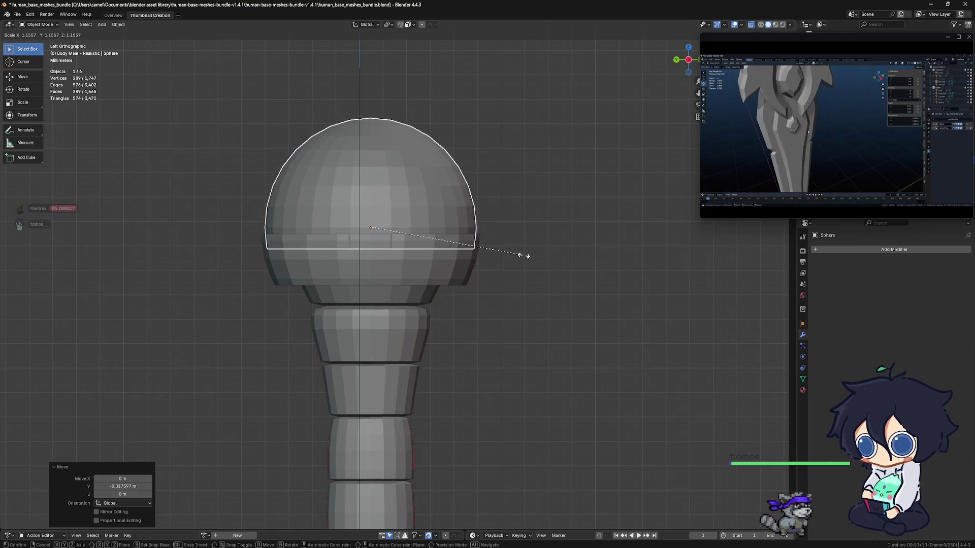
pyautogui.click(524, 256)
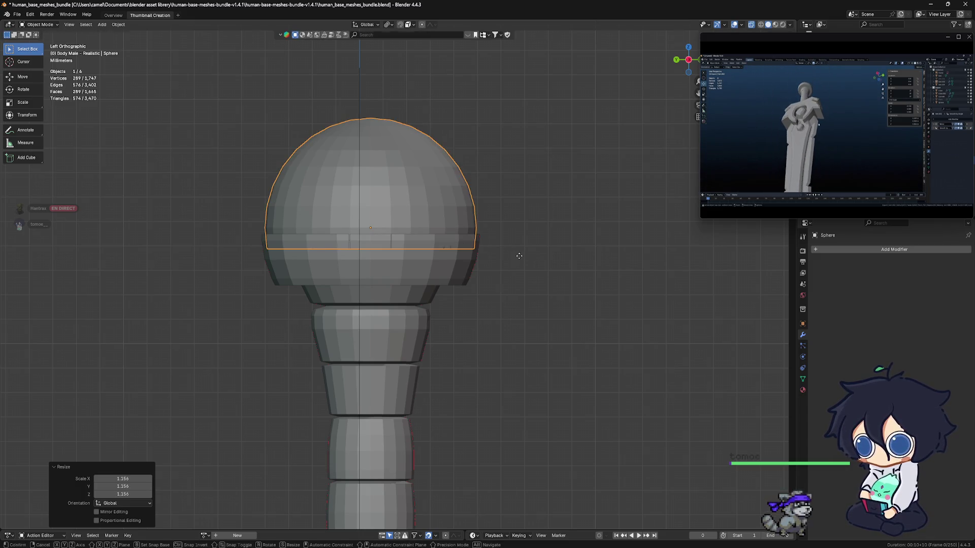
pyautogui.press('g')
pyautogui.press('z')
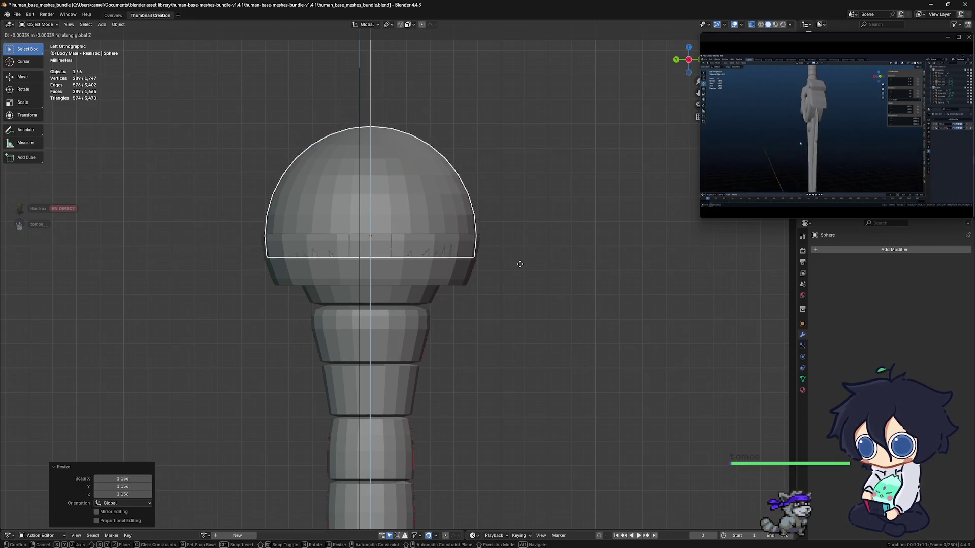
pyautogui.click(520, 268)
# Step: Return to the front view centred on the pommel and enter Edit Mode on the sphere
pyautogui.press('KP_1')
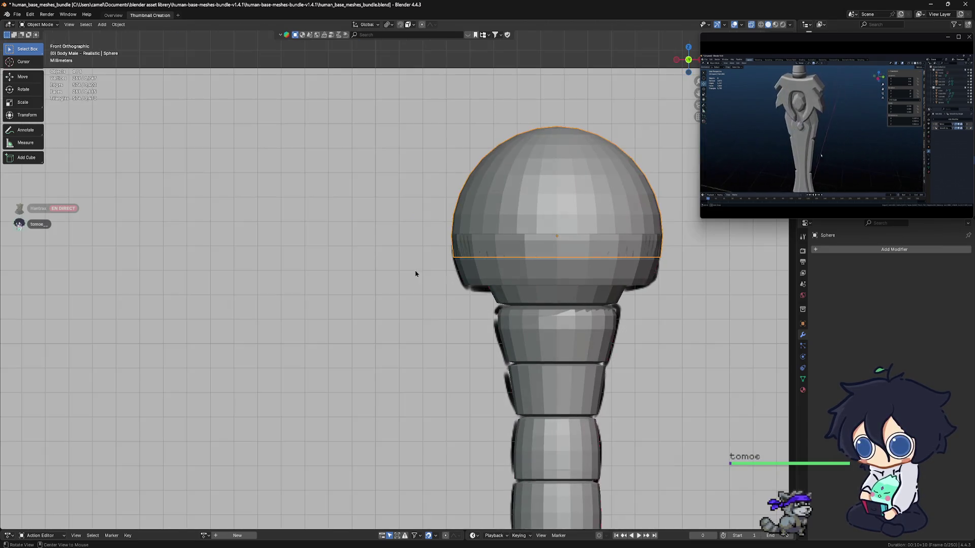
pyautogui.scroll(4, 348, 278)
pyautogui.keyDown('shift'); pyautogui.moveTo(349, 278); pyautogui.dragTo(305, 273, button='middle'); pyautogui.keyUp('shift')
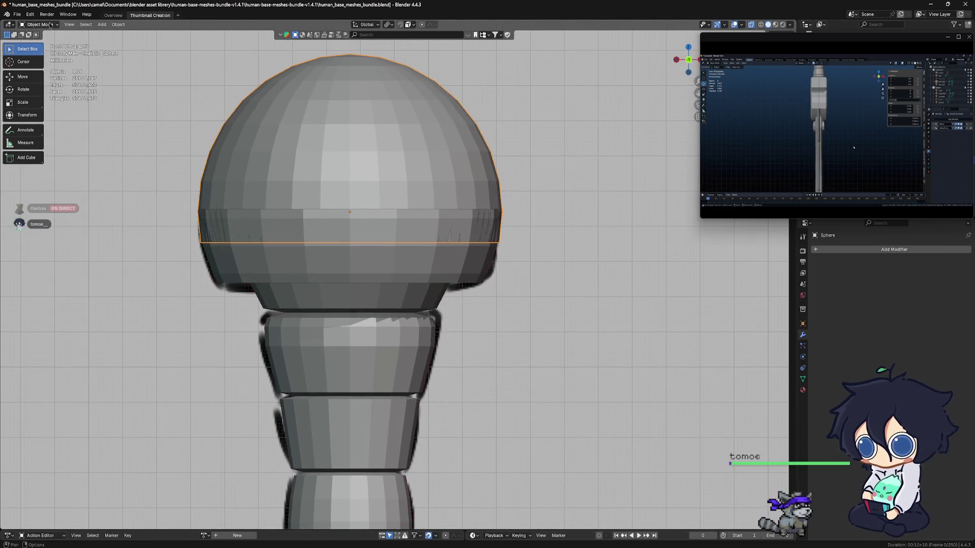
pyautogui.press('Tab')
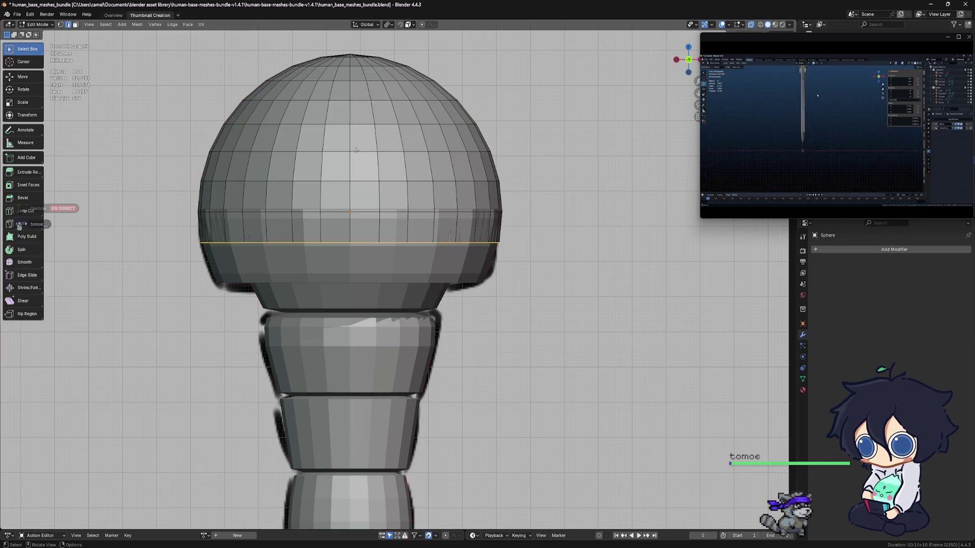
# Step: Hide the dome's back geometry and shrink its base ring to 0.919
pyautogui.moveTo(95, 36)
pyautogui.mouseDown(button='middle')
pyautogui.moveTo(346, 233)
pyautogui.moveTo(352, 267)
pyautogui.moveTo(353, 249)
pyautogui.mouseUp(button='middle')
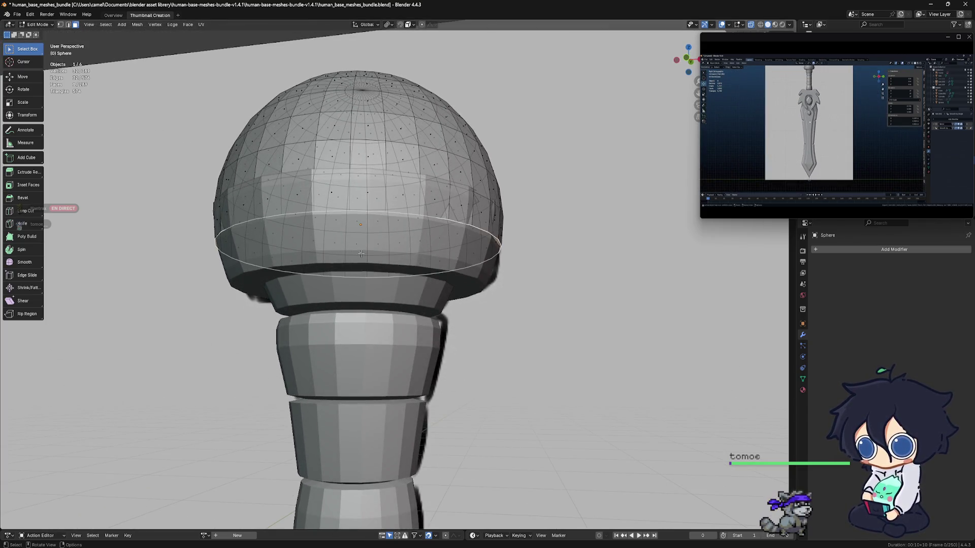
pyautogui.click(751, 24)
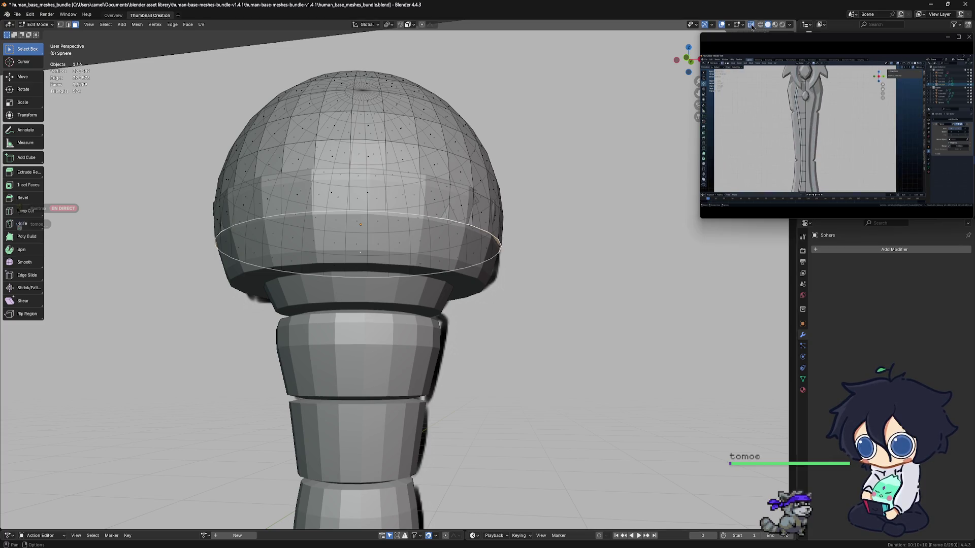
pyautogui.moveTo(350, 245)
pyautogui.mouseDown(button='middle')
pyautogui.moveTo(380, 260)
pyautogui.moveTo(546, 222)
pyautogui.mouseUp(button='middle')
pyautogui.press('s')
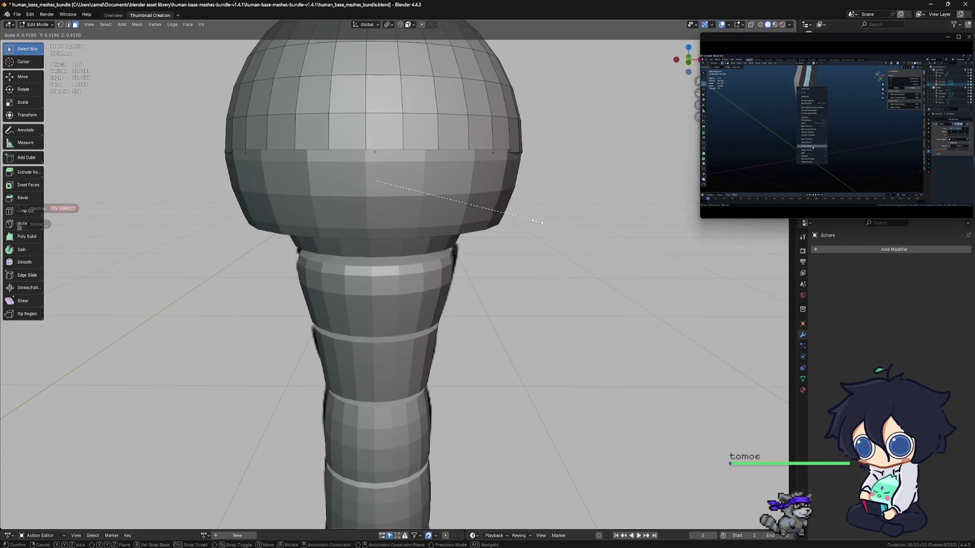
pyautogui.click(537, 221)
# Step: From the front view, select the whole dome and scale it to 0.985
pyautogui.scroll(-5, 513, 165)
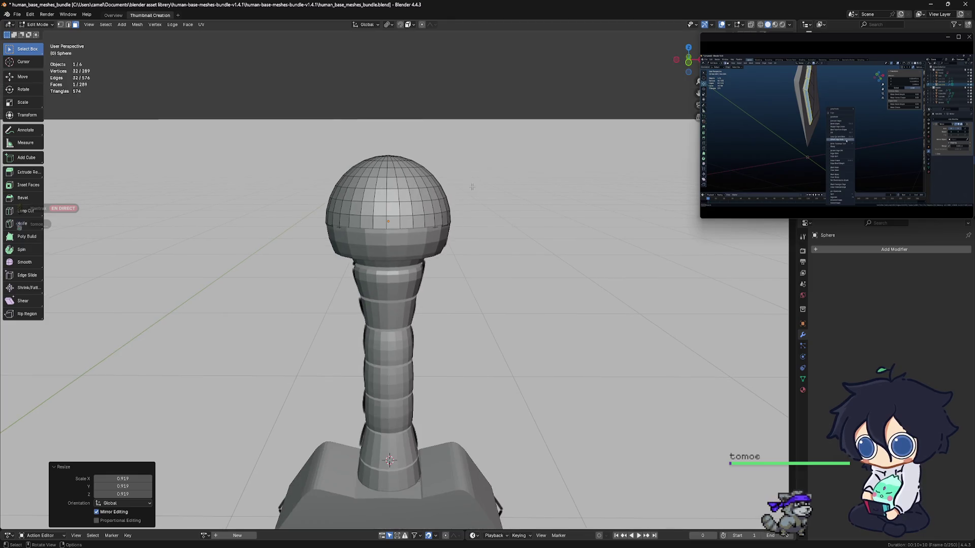
pyautogui.press('KP_1')
pyautogui.scroll(4, 434, 245)
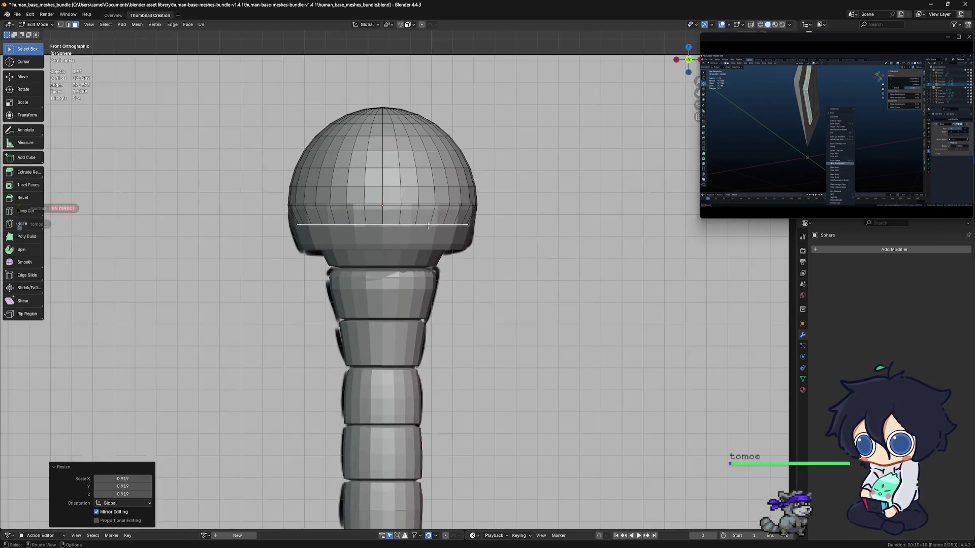
pyautogui.hotkey('ctrl', 'l')
pyautogui.press('s')
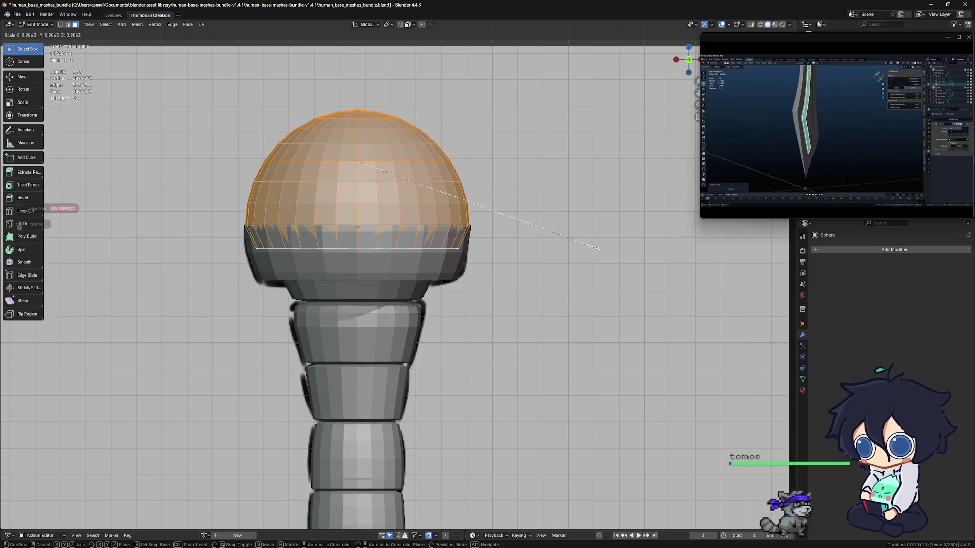
pyautogui.click(594, 247)
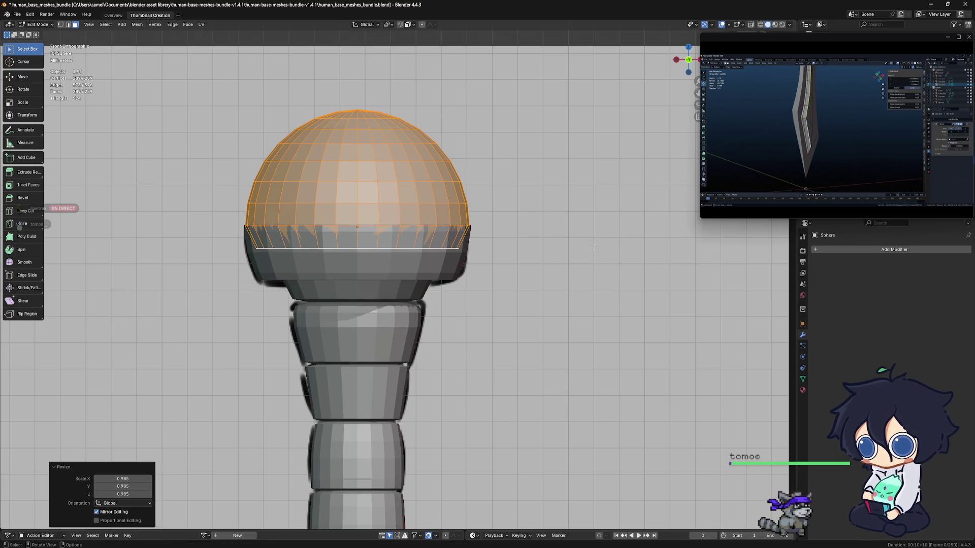
# Step: Select the dome's base ring and widen it by 1.005
pyautogui.click(464, 224)
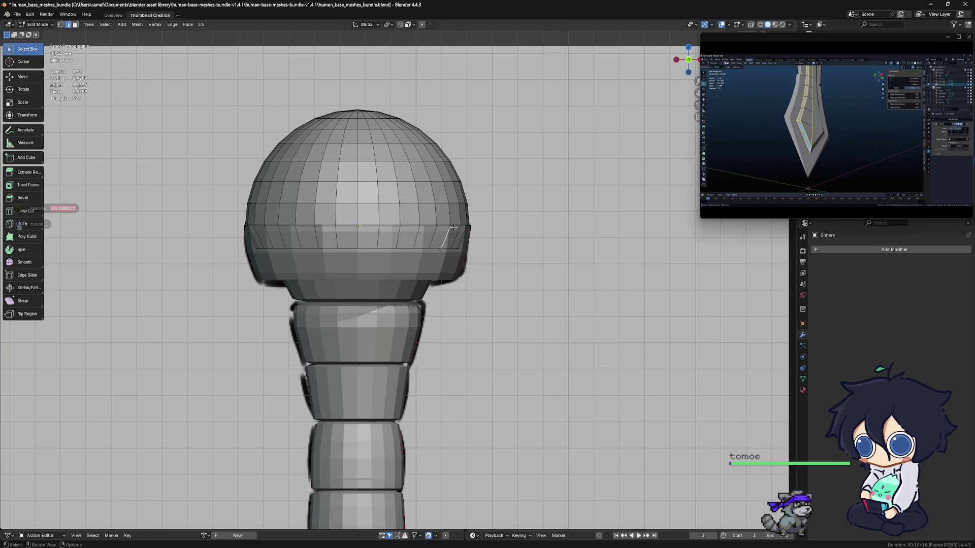
pyautogui.press('s')
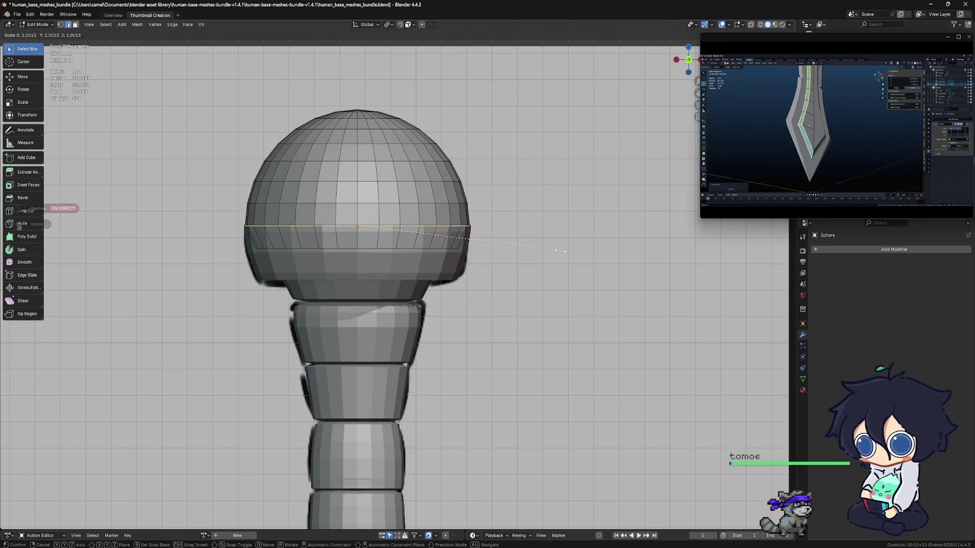
pyautogui.click(561, 251)
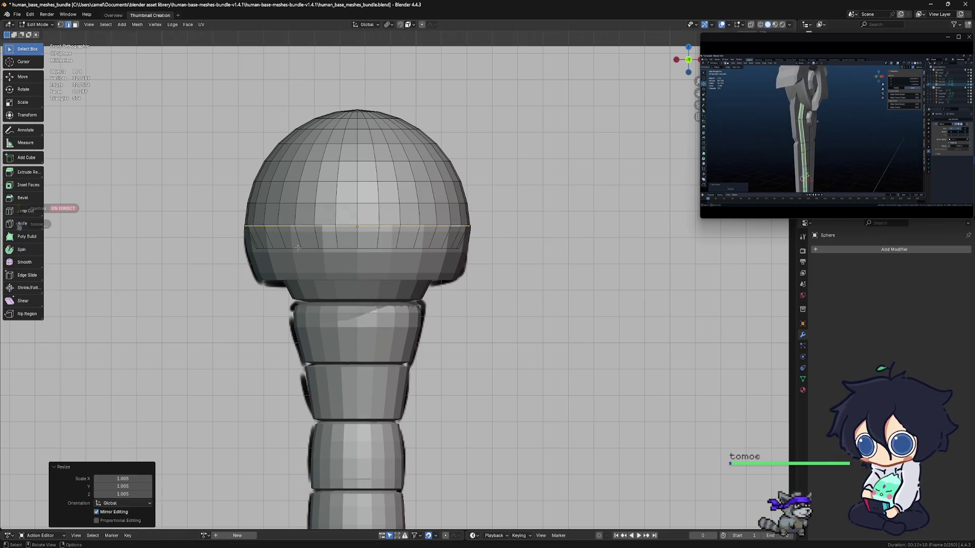
pyautogui.keyDown('alt'); pyautogui.moveTo(452, 250); pyautogui.dragTo(349, 249, button='middle'); pyautogui.keyUp('alt')
pyautogui.scroll(2, 367, 252)
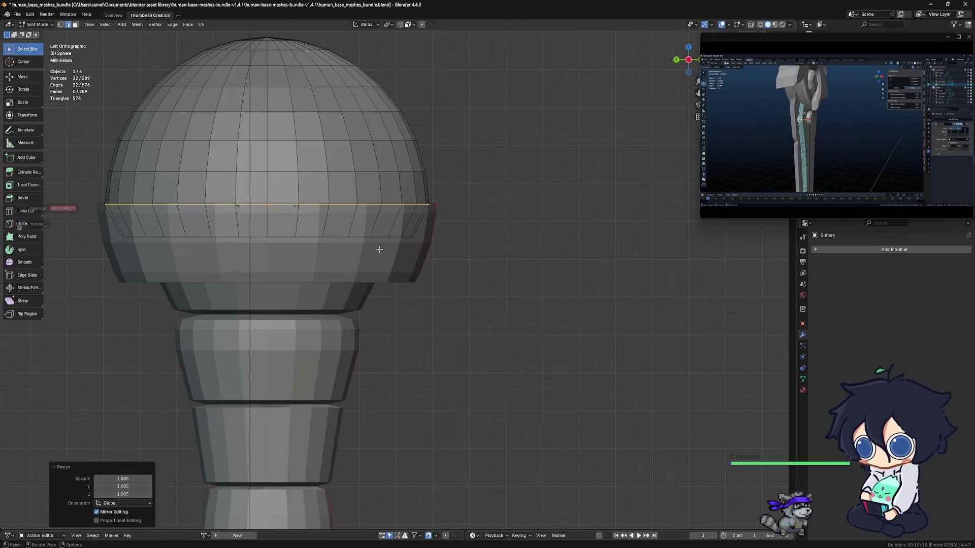
pyautogui.scroll(-1, 532, 261)
# Step: Stretch the whole dome to 1.036 along the Y axis
pyautogui.press('a')
pyautogui.press('s')
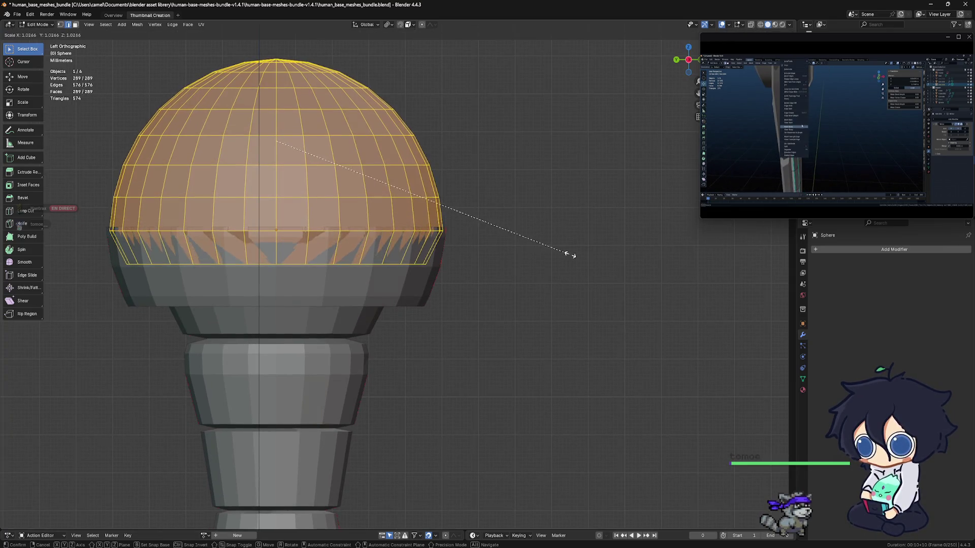
pyautogui.press('Escape')
pyautogui.moveTo(459, 261)
pyautogui.mouseDown(button='middle')
pyautogui.moveTo(485, 258)
pyautogui.moveTo(416, 249)
pyautogui.mouseUp(button='middle')
pyautogui.press('s')
pyautogui.press('y')
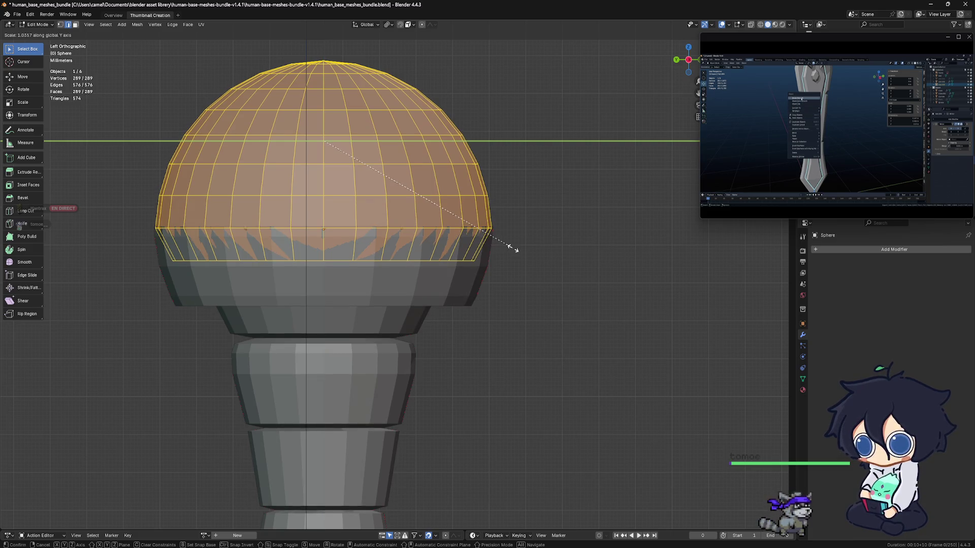
pyautogui.click(511, 247)
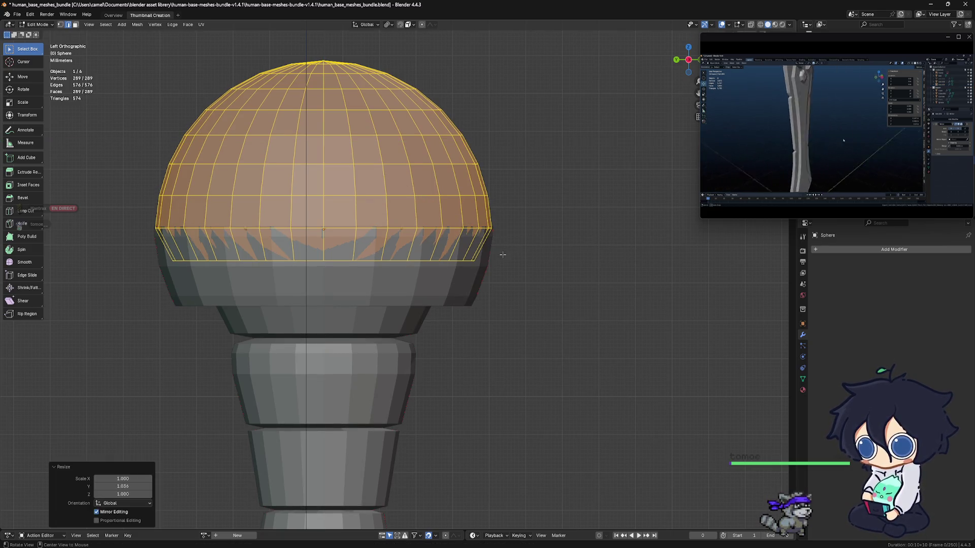
# Step: Select the dome's lower ring, loop-cut a new ring above it, and shrink it inward
pyautogui.keyDown('alt'); pyautogui.click(434, 262); pyautogui.keyUp('alt')
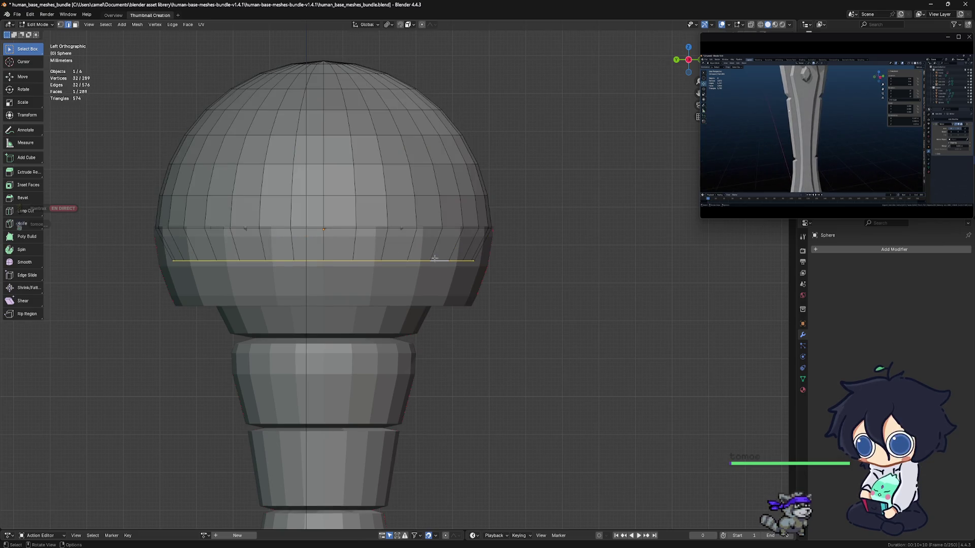
pyautogui.keyDown('alt'); pyautogui.keyDown('shift'); pyautogui.click(425, 229); pyautogui.keyUp('shift'); pyautogui.keyUp('alt')
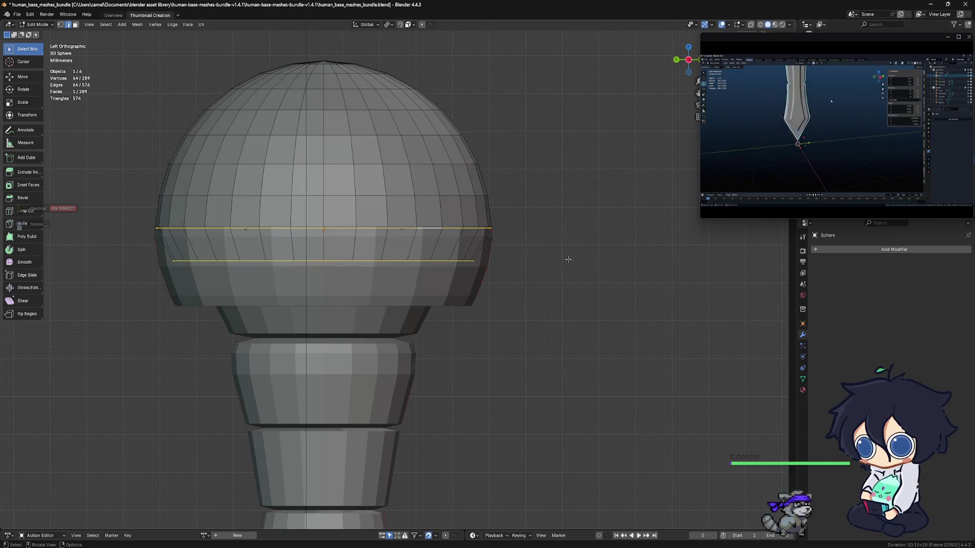
pyautogui.keyDown('alt'); pyautogui.click(435, 262); pyautogui.keyUp('alt')
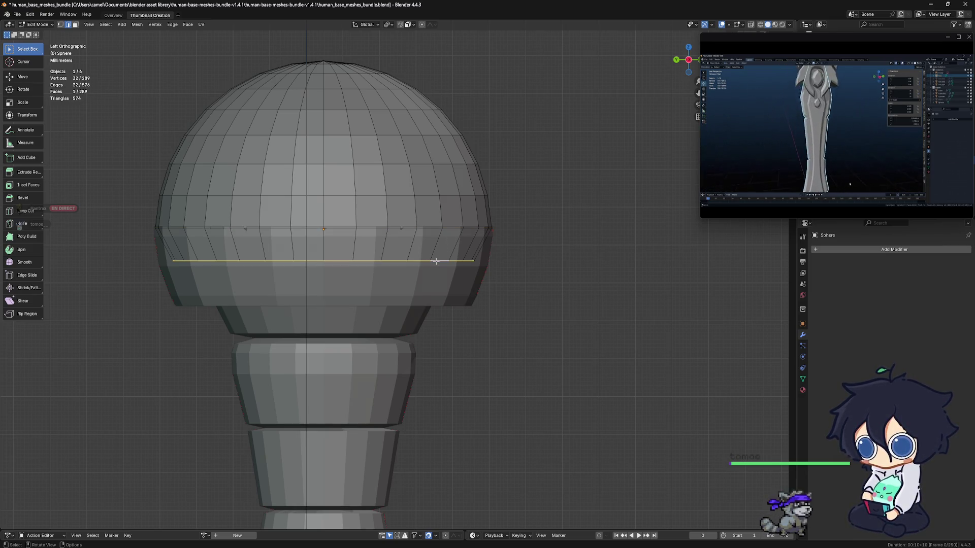
pyautogui.hotkey('ctrl', 'r')
pyautogui.click(450, 246)
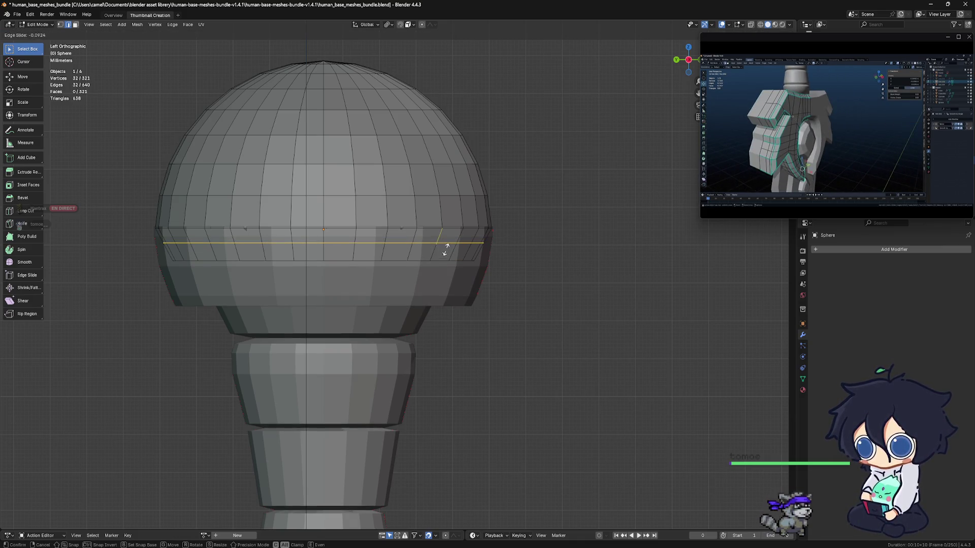
pyautogui.click(446, 250)
pyautogui.press('s')
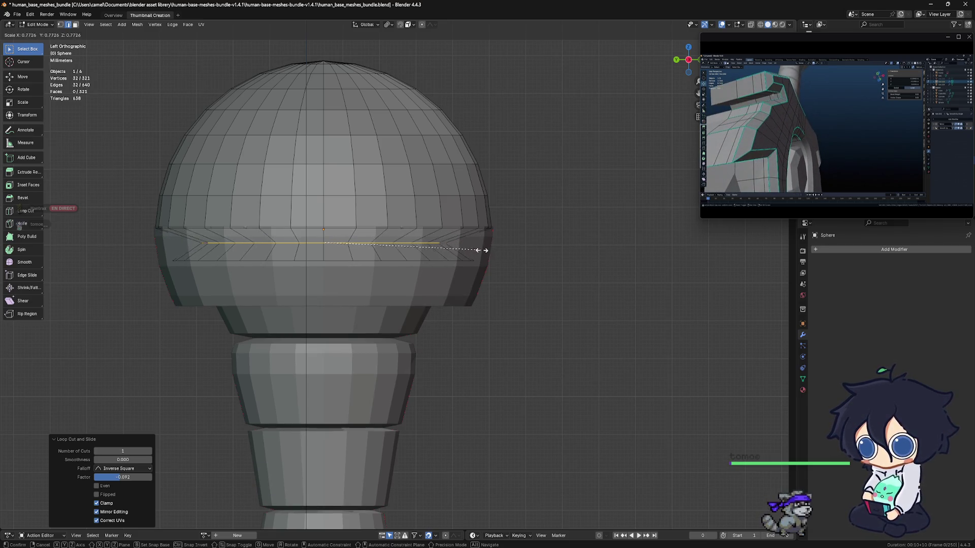
pyautogui.click(460, 248)
# Step: Select the ring around the dome, return to Object Mode, and deselect the pommel
pyautogui.moveTo(491, 254)
pyautogui.mouseDown(button='middle')
pyautogui.moveTo(501, 268)
pyautogui.moveTo(512, 265)
pyautogui.moveTo(474, 282)
pyautogui.moveTo(508, 267)
pyautogui.moveTo(541, 275)
pyautogui.moveTo(489, 278)
pyautogui.mouseUp(button='middle')
pyautogui.keyDown('alt'); pyautogui.click(477, 260); pyautogui.keyUp('alt')
pyautogui.scroll(-5, 489, 278)
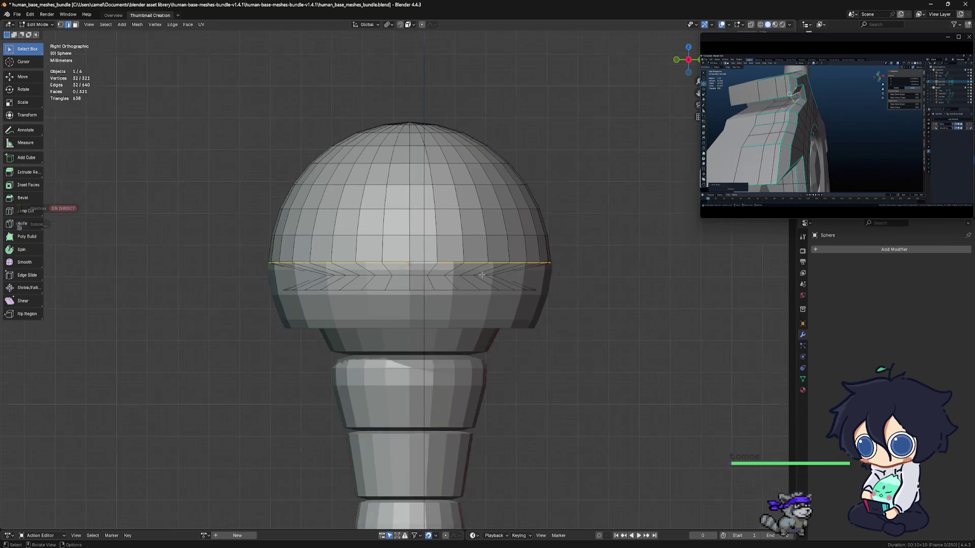
pyautogui.press('Tab')
pyautogui.scroll(-2, 490, 274)
pyautogui.click(487, 275)
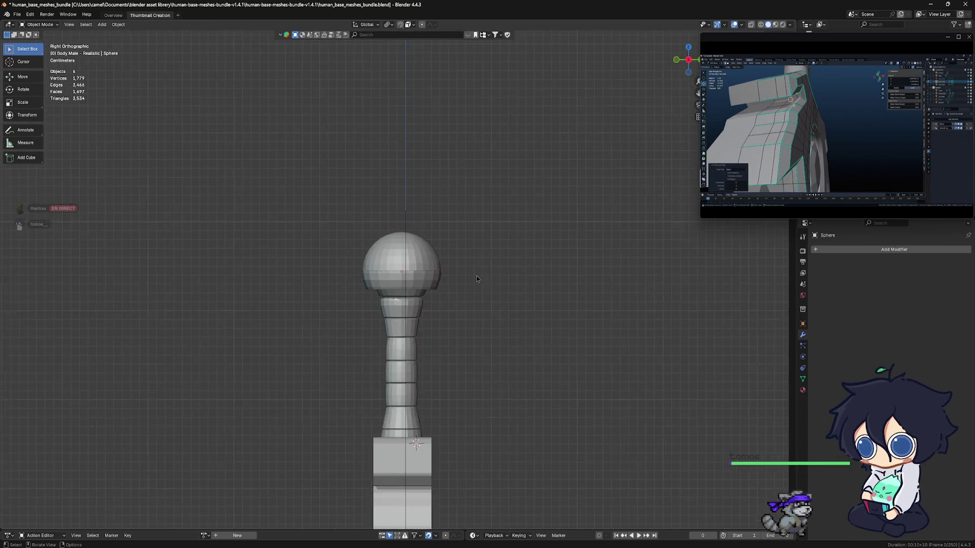
# Step: Orbit and zoom onto the sword guard from behind, then enter Edit Mode
pyautogui.scroll(-2, 476, 275)
pyautogui.moveTo(476, 276)
pyautogui.mouseDown(button='middle')
pyautogui.moveTo(477, 304)
pyautogui.moveTo(497, 289)
pyautogui.moveTo(544, 281)
pyautogui.moveTo(463, 270)
pyautogui.moveTo(454, 242)
pyautogui.mouseUp(button='middle')
pyautogui.scroll(-2, 398, 314)
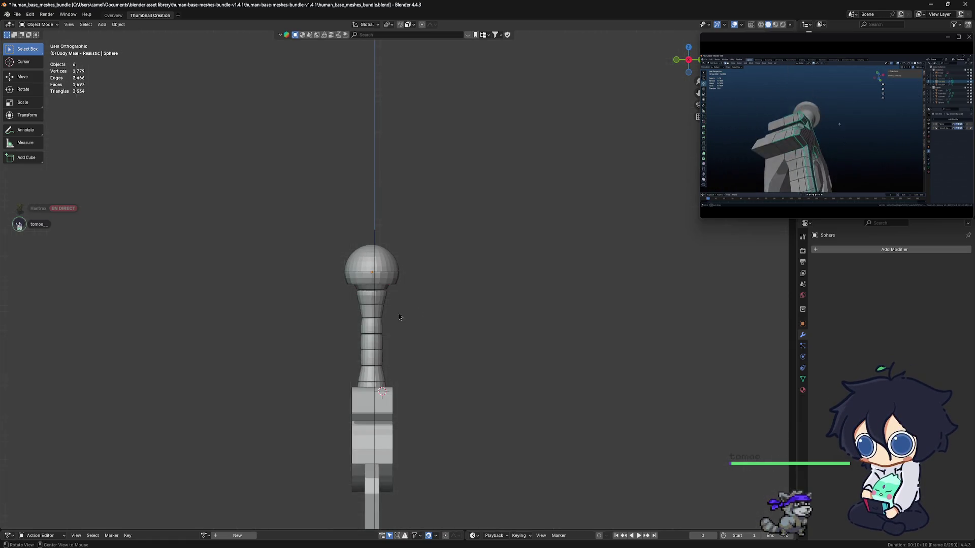
pyautogui.moveTo(398, 313); pyautogui.dragTo(426, 335, button='middle')
pyautogui.scroll(-4, 427, 331)
pyautogui.scroll(7, 432, 345)
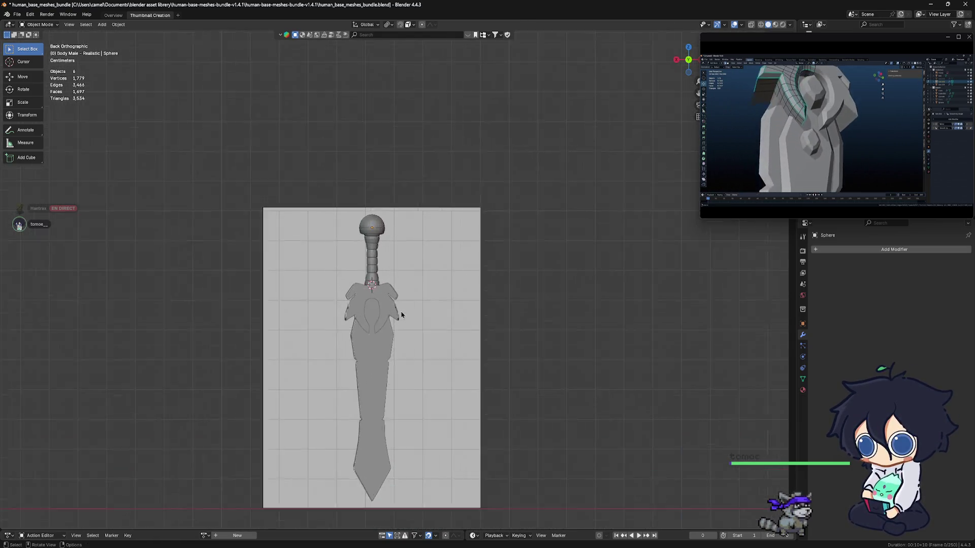
pyautogui.moveTo(433, 289)
pyautogui.mouseDown(button='middle')
pyautogui.moveTo(364, 307)
pyautogui.moveTo(399, 315)
pyautogui.moveTo(397, 330)
pyautogui.mouseUp(button='middle')
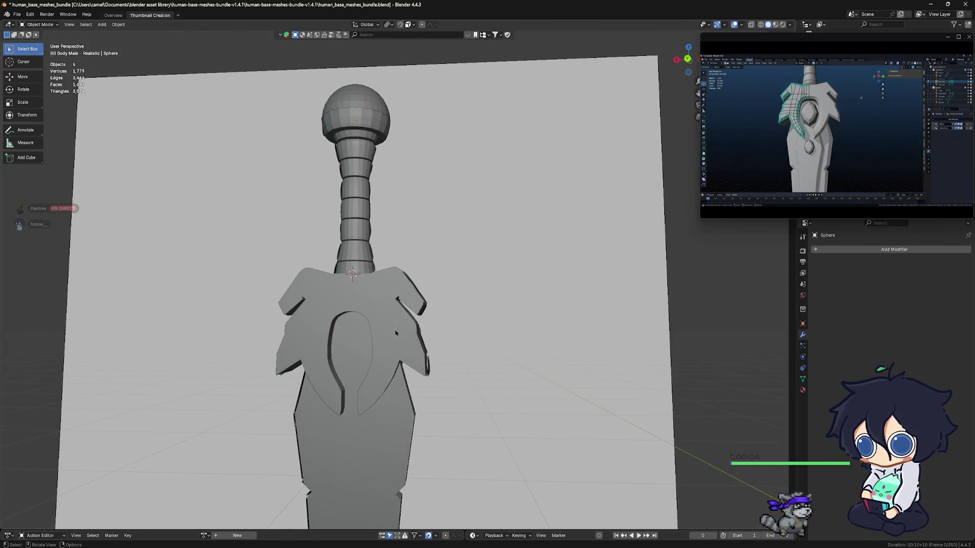
pyautogui.scroll(6, 396, 370)
pyautogui.moveTo(439, 280)
pyautogui.mouseDown(button='middle')
pyautogui.moveTo(444, 272)
pyautogui.moveTo(440, 287)
pyautogui.mouseUp(button='middle')
pyautogui.scroll(2, 439, 287)
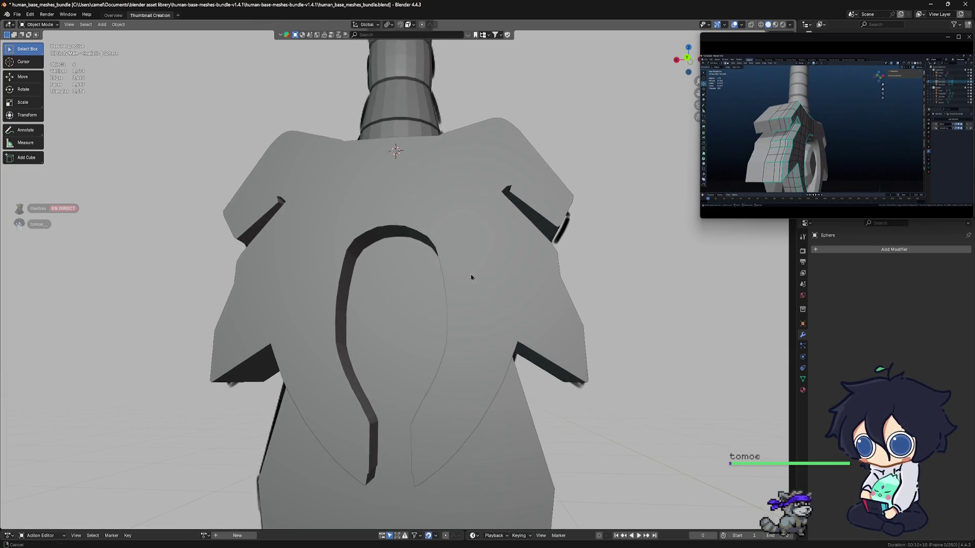
pyautogui.press('Tab')
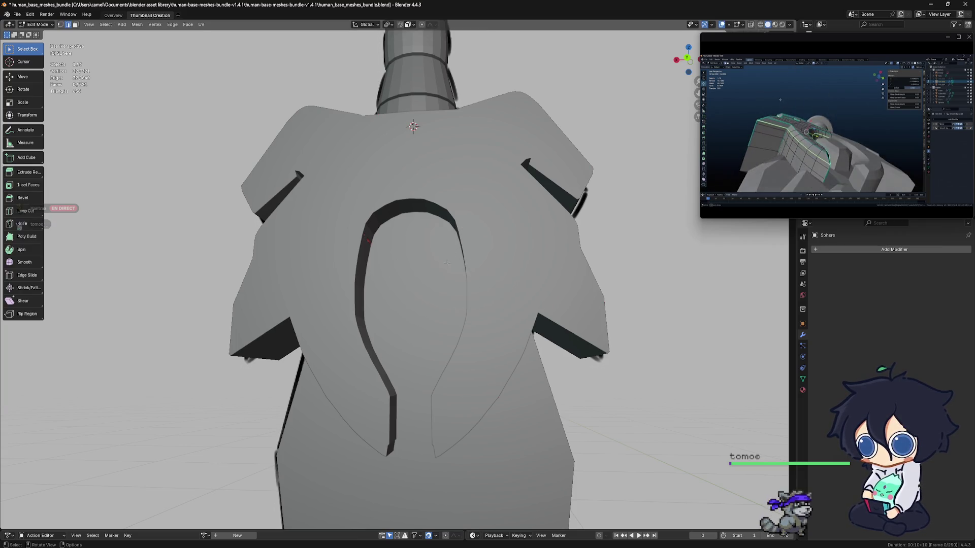
# Step: Select the guard plate Plane.001, enter Edit Mode, and zoom in on its inner arch
pyautogui.hotkey('ctrl', 'Tab')
pyautogui.click(390, 261)
pyautogui.click(492, 269)
pyautogui.press('Tab')
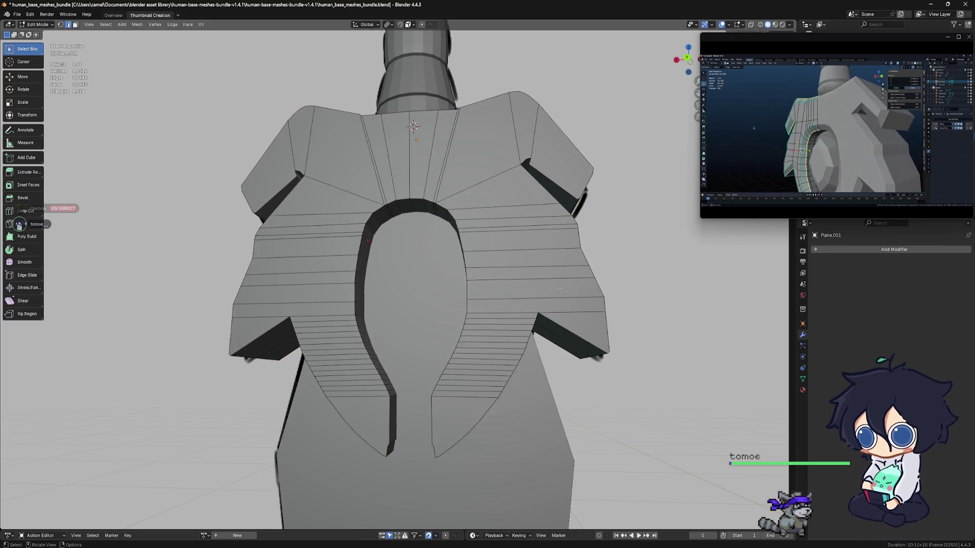
pyautogui.scroll(3, 473, 262)
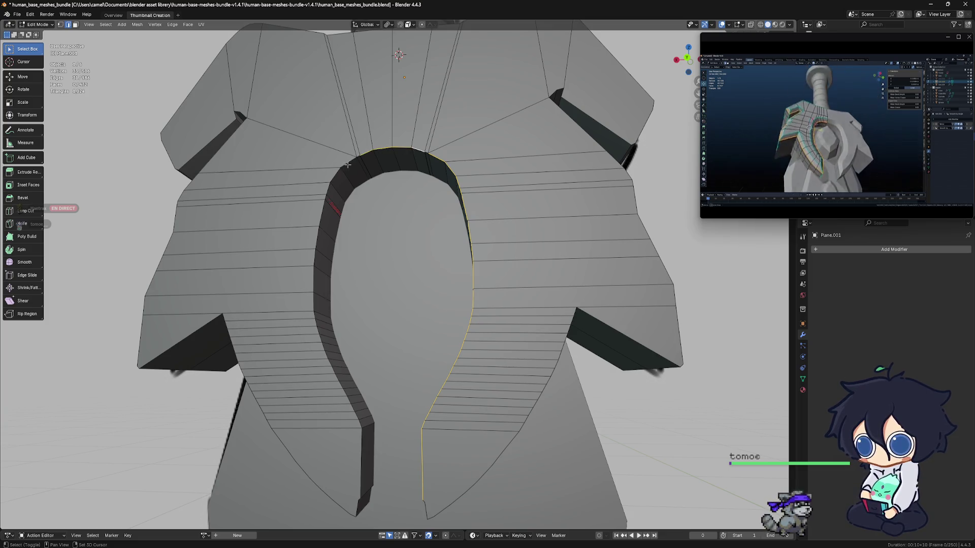
pyautogui.moveTo(330, 211); pyautogui.dragTo(364, 352, button='middle')
pyautogui.moveTo(343, 399)
pyautogui.mouseDown(button='middle')
pyautogui.moveTo(385, 339)
pyautogui.moveTo(336, 339)
pyautogui.mouseUp(button='middle')
pyautogui.scroll(4, 351, 386)
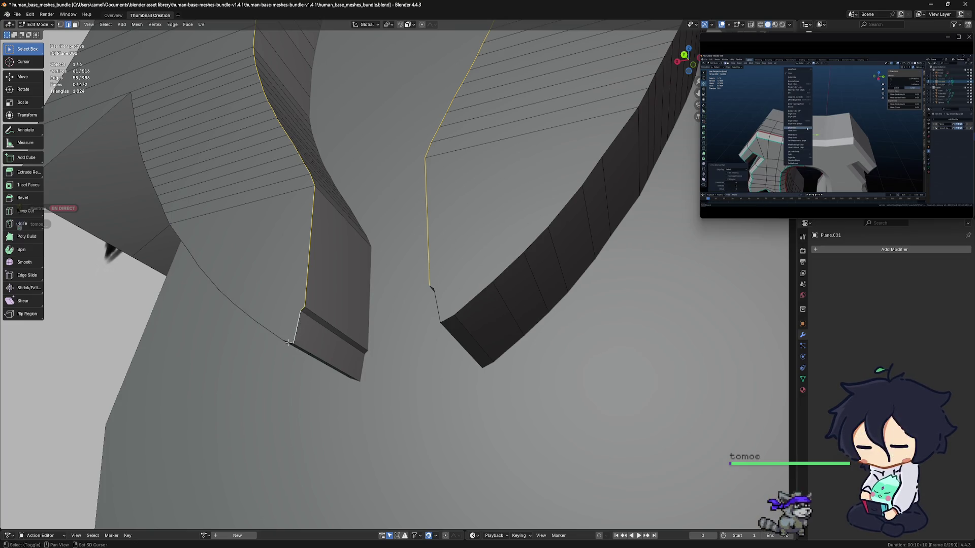
# Step: Select the arch tip edge, lower outline edges, and the guard's left side edges
pyautogui.keyDown('shift'); pyautogui.click(303, 351); pyautogui.keyUp('shift')
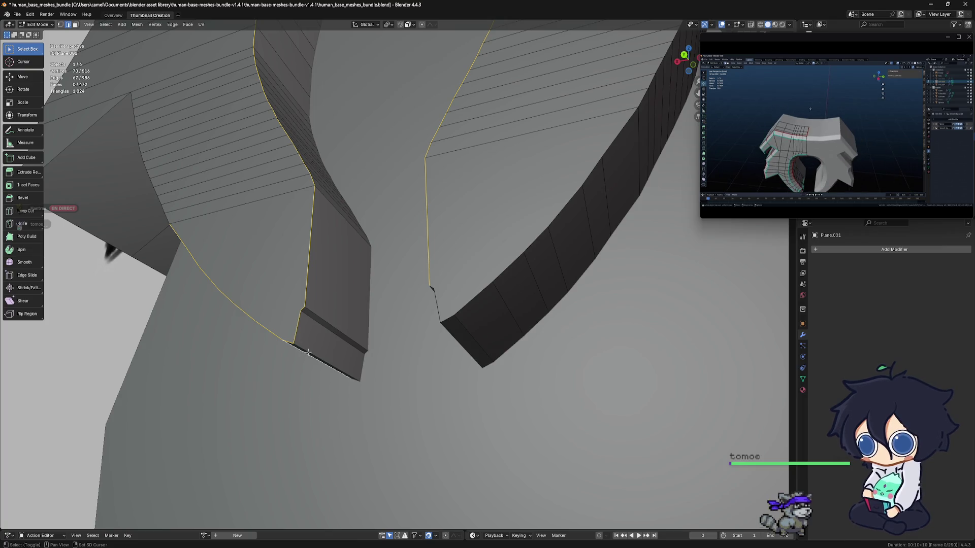
pyautogui.moveTo(304, 350); pyautogui.dragTo(329, 345, button='middle')
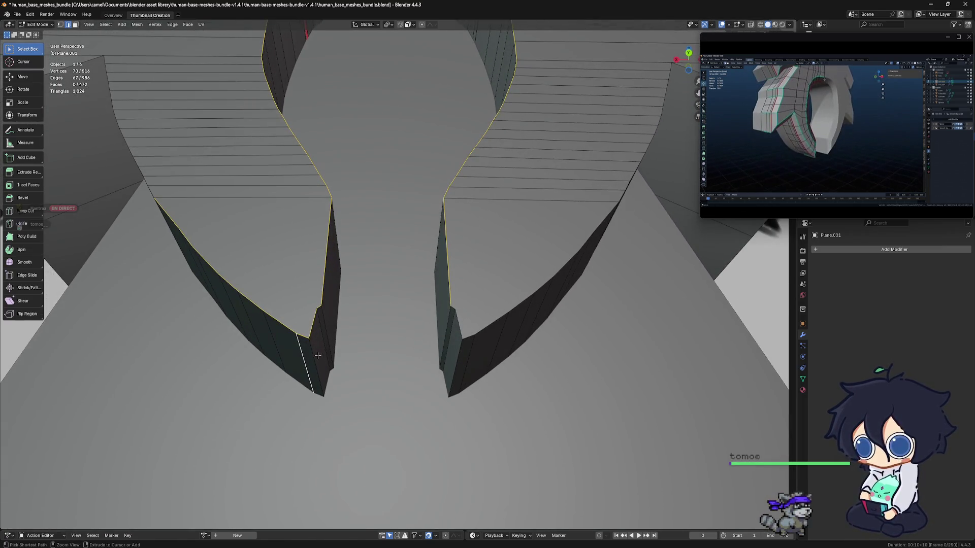
pyautogui.keyDown('shift'); pyautogui.click(305, 364); pyautogui.keyUp('shift')
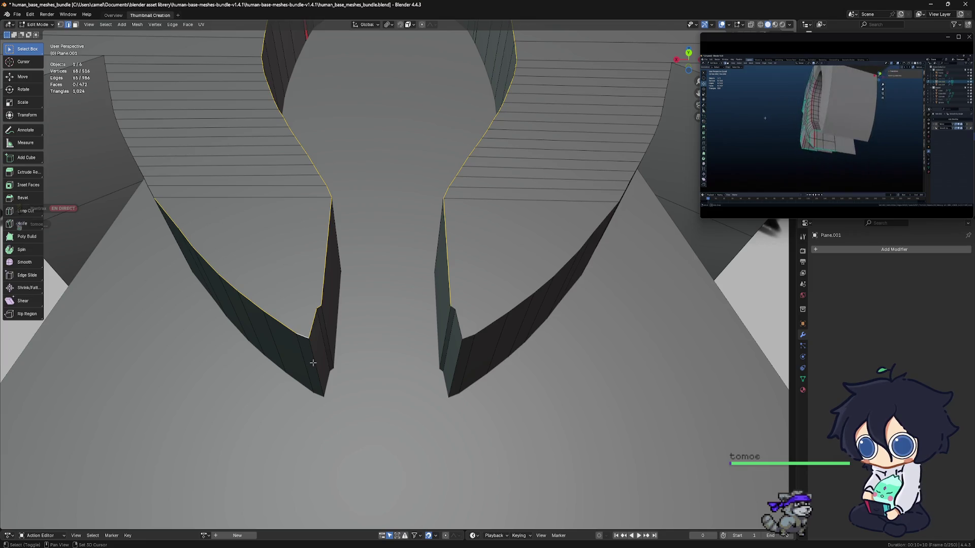
pyautogui.moveTo(311, 363)
pyautogui.mouseDown(button='middle')
pyautogui.moveTo(263, 380)
pyautogui.moveTo(410, 403)
pyautogui.mouseUp(button='middle')
pyautogui.keyDown('shift'); pyautogui.click(331, 387); pyautogui.keyUp('shift')
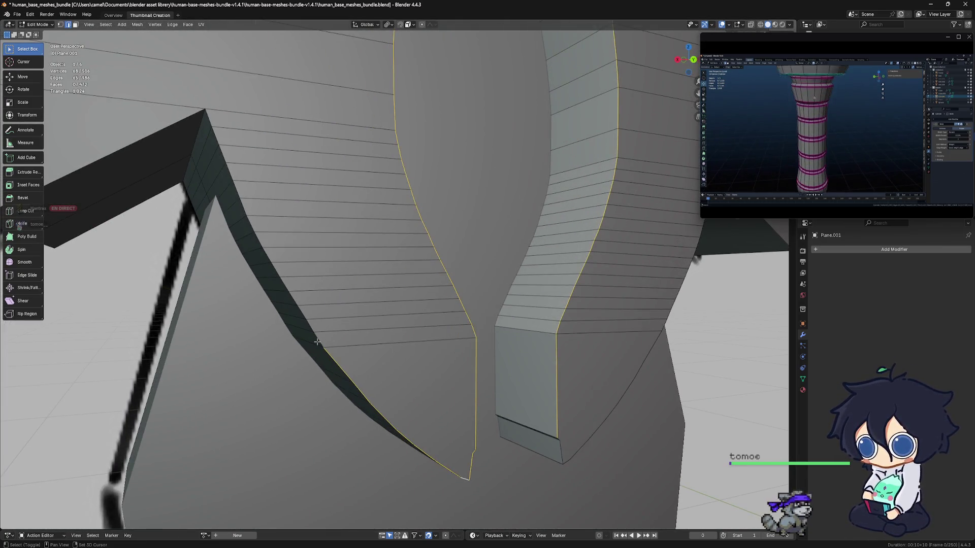
pyautogui.keyDown('shift'); pyautogui.moveTo(304, 298); pyautogui.dragTo(505, 400, button='middle'); pyautogui.keyUp('shift')
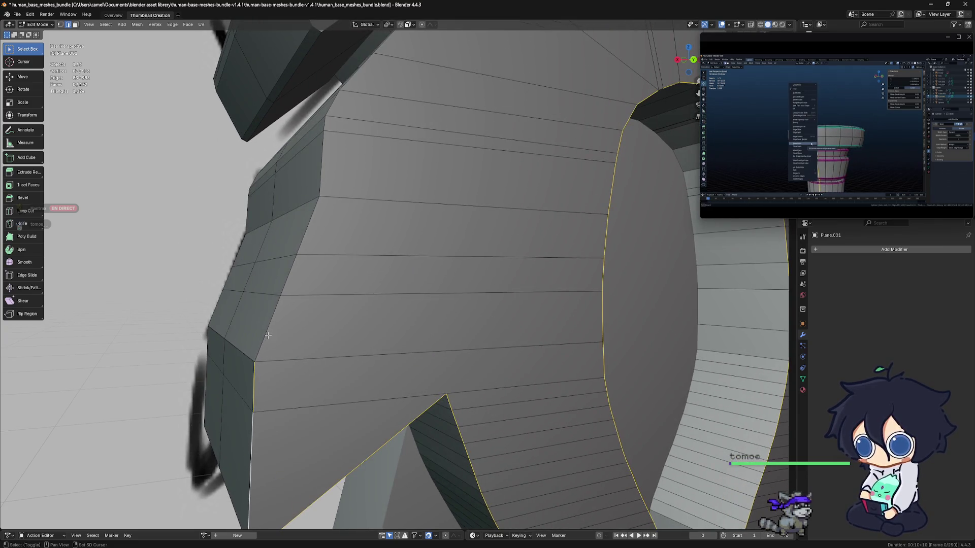
pyautogui.keyDown('alt'); pyautogui.keyDown('shift'); pyautogui.click(265, 338); pyautogui.keyUp('shift'); pyautogui.keyUp('alt')
# Step: Add the short arch edge, diagonal shoulder edge, and right shoulder top edges to the selection
pyautogui.moveTo(266, 338)
pyautogui.mouseDown(button='middle')
pyautogui.moveTo(304, 352)
pyautogui.moveTo(381, 255)
pyautogui.moveTo(411, 313)
pyautogui.mouseUp(button='middle')
pyautogui.keyDown('shift'); pyautogui.click(380, 255); pyautogui.keyUp('shift')
pyautogui.scroll(-6, 373, 254)
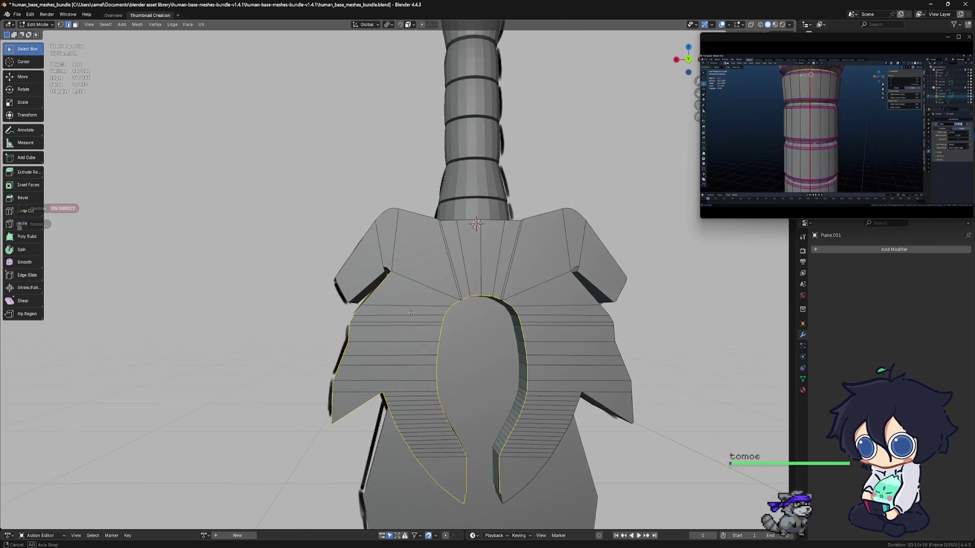
pyautogui.scroll(4, 358, 280)
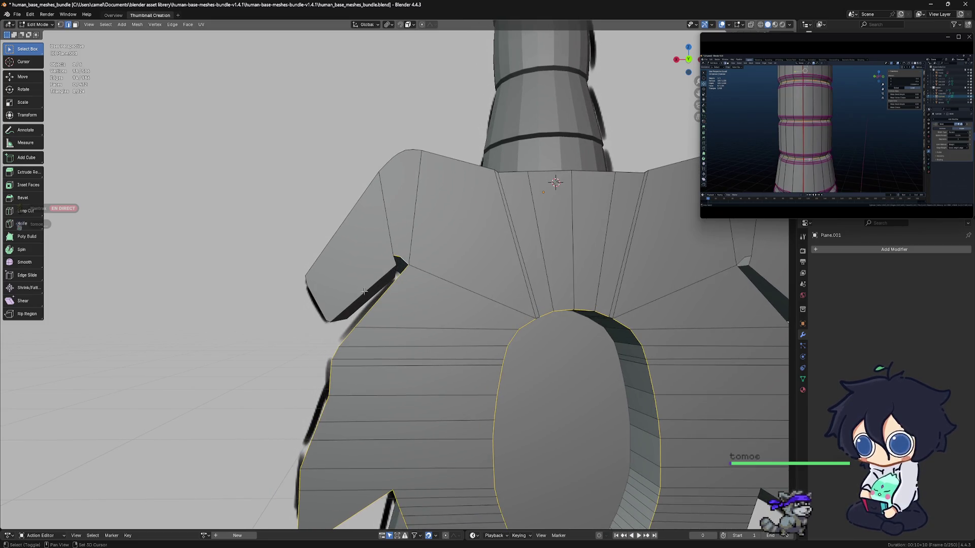
pyautogui.keyDown('shift'); pyautogui.click(365, 293); pyautogui.keyUp('shift')
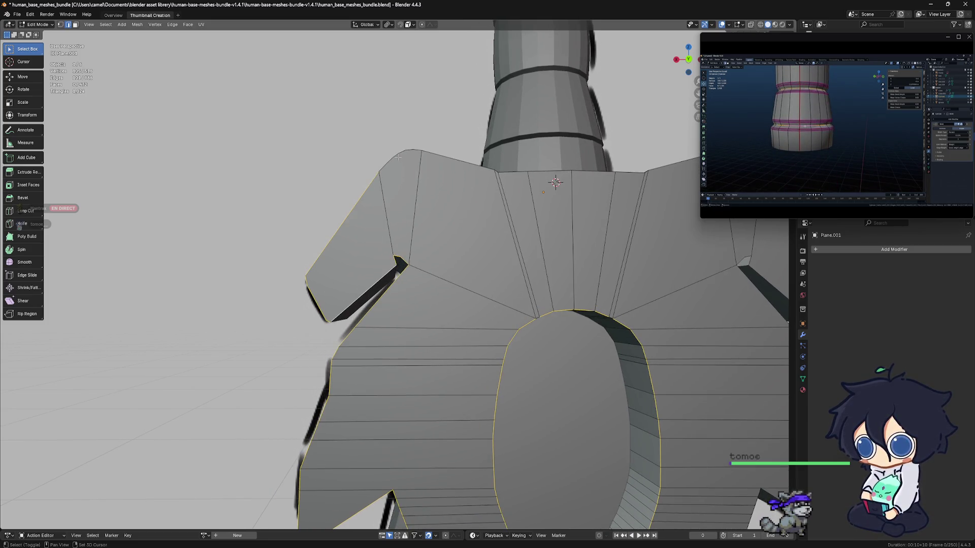
pyautogui.keyDown('ctrl'); pyautogui.click(414, 152); pyautogui.keyUp('ctrl')
pyautogui.keyDown('ctrl'); pyautogui.click(670, 165); pyautogui.keyUp('ctrl')
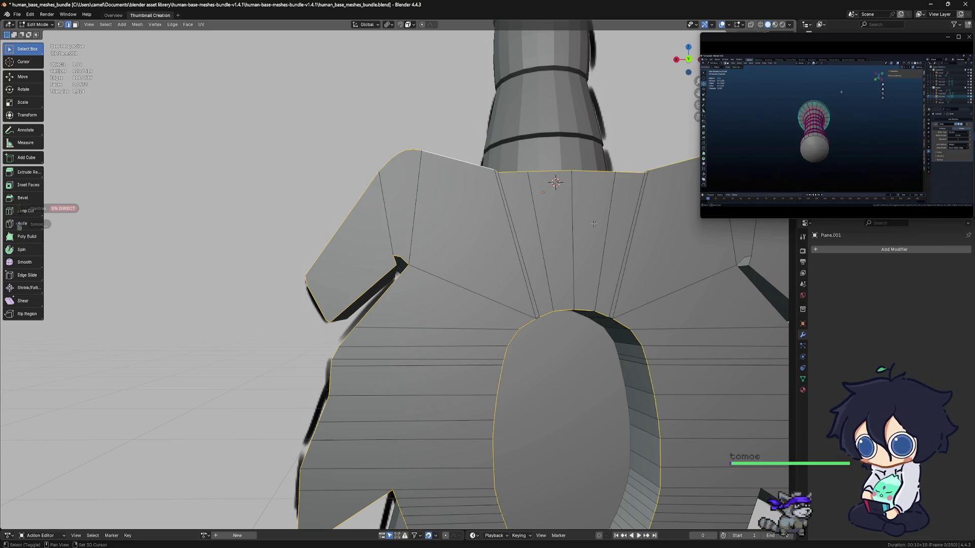
# Step: Check the selected guard outline, snap to Back Orthographic view, and start bevelling the edges
pyautogui.moveTo(670, 165); pyautogui.dragTo(350, 203, button='middle')
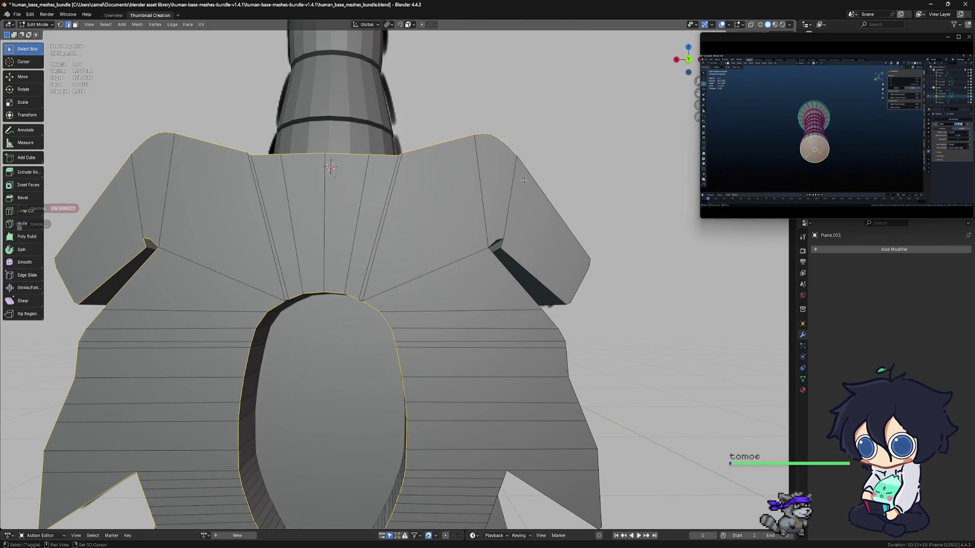
pyautogui.moveTo(529, 177); pyautogui.dragTo(526, 193, button='middle')
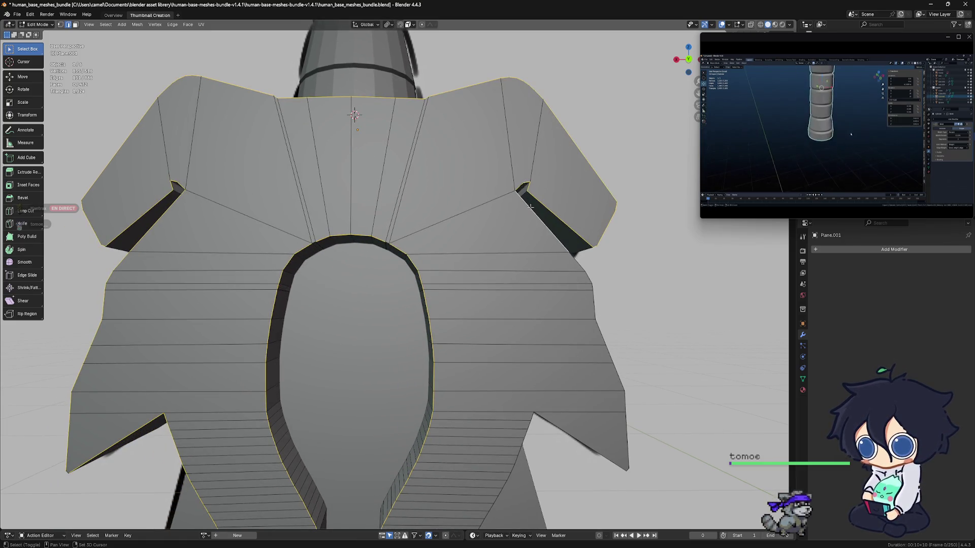
pyautogui.moveTo(615, 385)
pyautogui.mouseDown(button='middle')
pyautogui.moveTo(604, 290)
pyautogui.moveTo(610, 295)
pyautogui.mouseUp(button='middle')
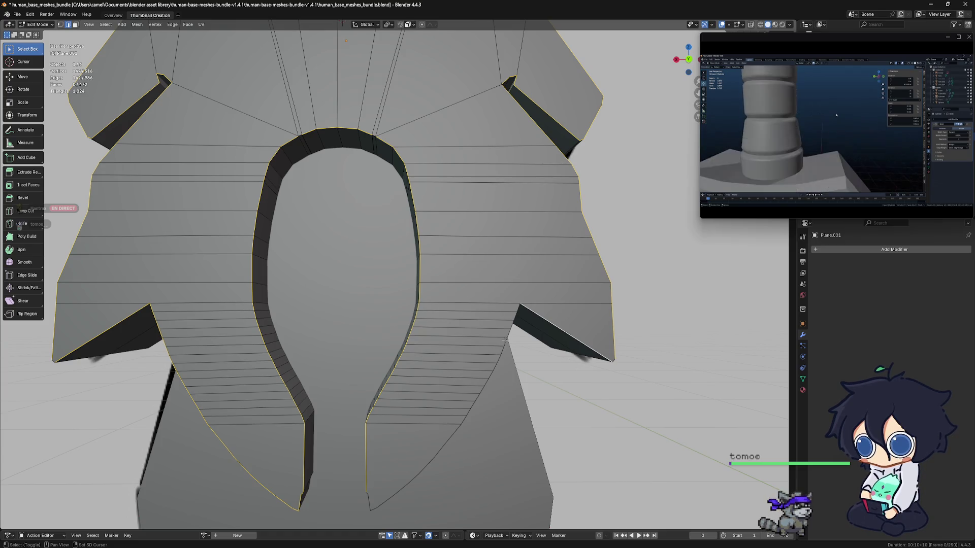
pyautogui.moveTo(495, 351)
pyautogui.mouseDown(button='middle')
pyautogui.moveTo(543, 323)
pyautogui.moveTo(494, 363)
pyautogui.mouseUp(button='middle')
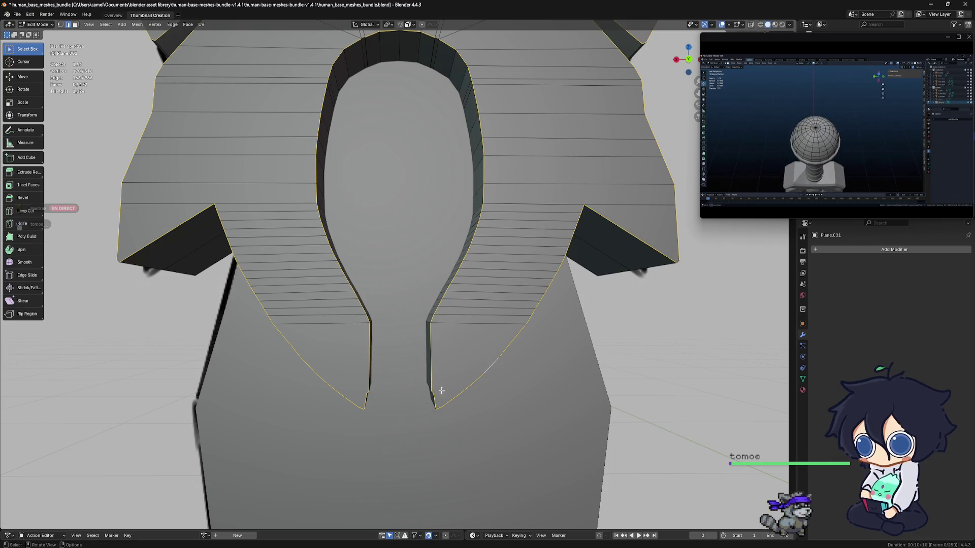
pyautogui.scroll(-3, 463, 352)
pyautogui.keyDown('alt'); pyautogui.moveTo(493, 339); pyautogui.dragTo(501, 331, button='middle'); pyautogui.keyUp('alt')
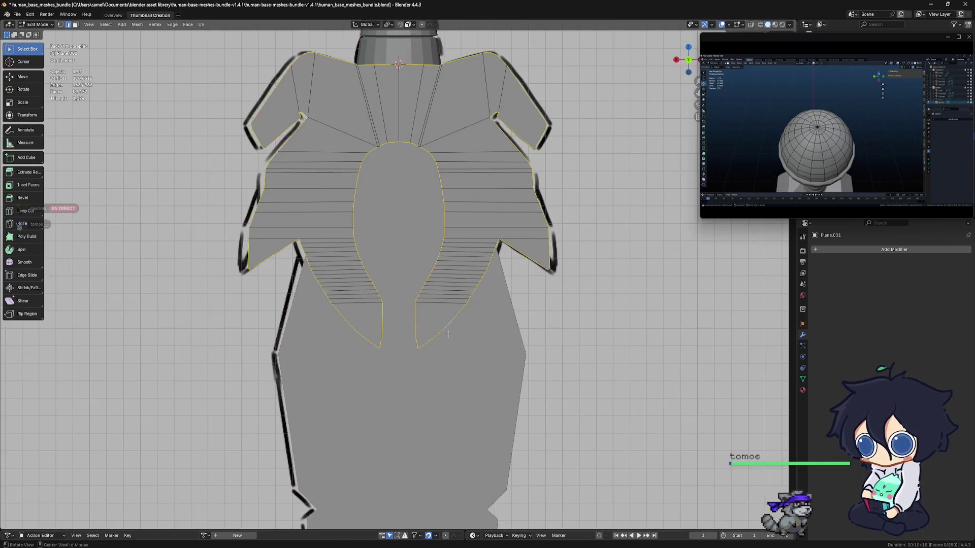
pyautogui.hotkey('ctrl', 'b')
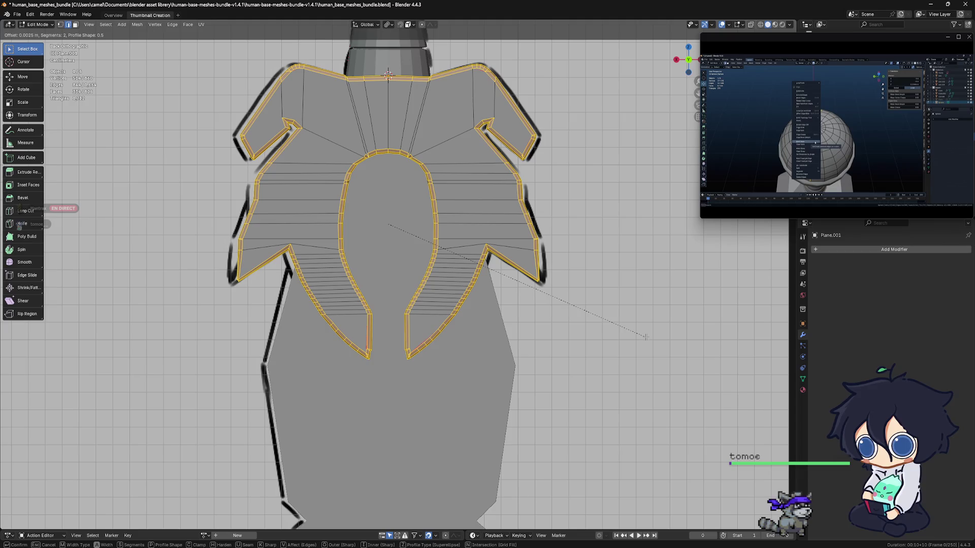
# Step: Confirm the pending guard bevel and turn to a straight front view of the sword
pyautogui.click(646, 337)
pyautogui.scroll(-4, 400, 288)
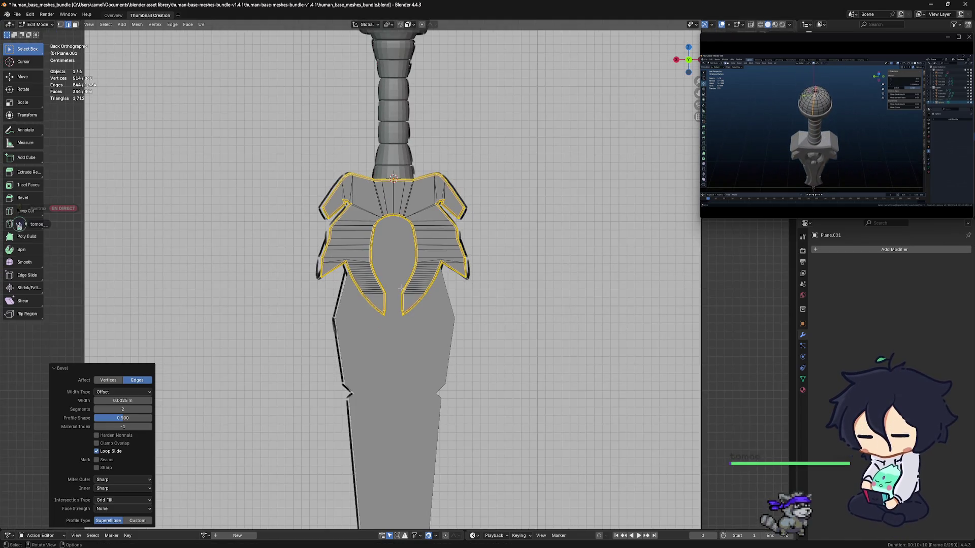
pyautogui.moveTo(363, 276)
pyautogui.keyDown('alt'); pyautogui.mouseDown(button='middle')
pyautogui.moveTo(487, 276)
pyautogui.moveTo(431, 286)
pyautogui.mouseUp(button='middle'); pyautogui.keyUp('alt')
pyautogui.scroll(2, 487, 276)
# Step: Select the guard's outer boundary edges: vertical edge, top edge, top-left and lower-left edges
pyautogui.click(486, 276)
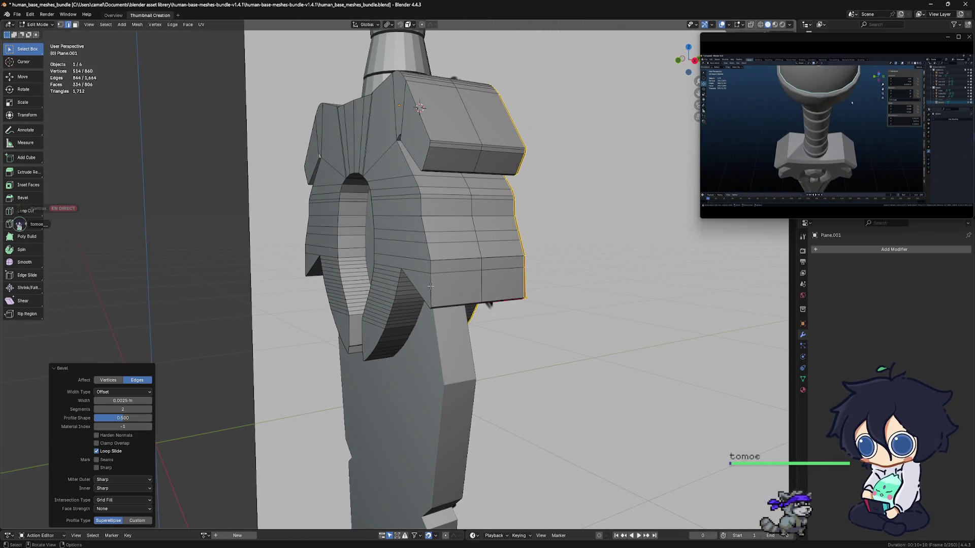
pyautogui.keyDown('ctrl'); pyautogui.click(408, 160); pyautogui.keyUp('ctrl')
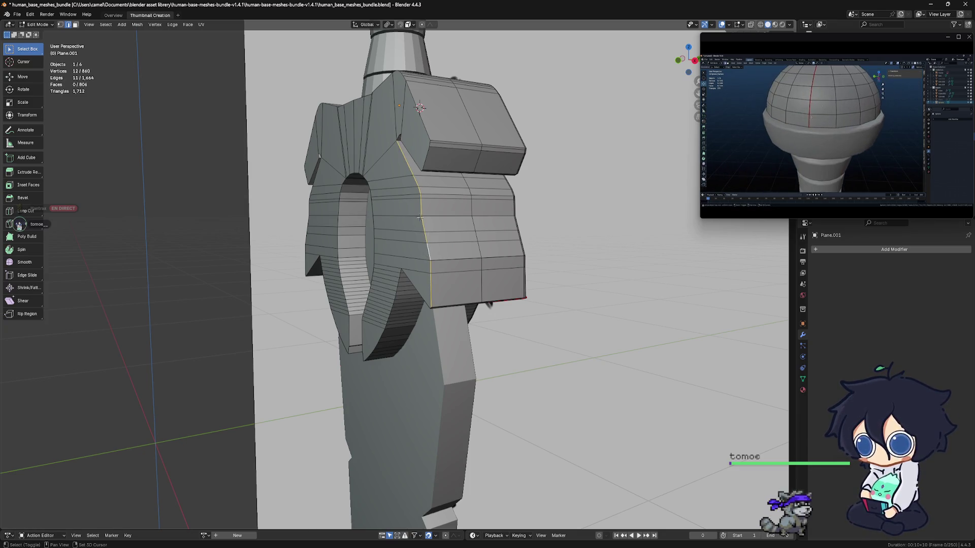
pyautogui.moveTo(408, 161); pyautogui.dragTo(396, 133, button='middle')
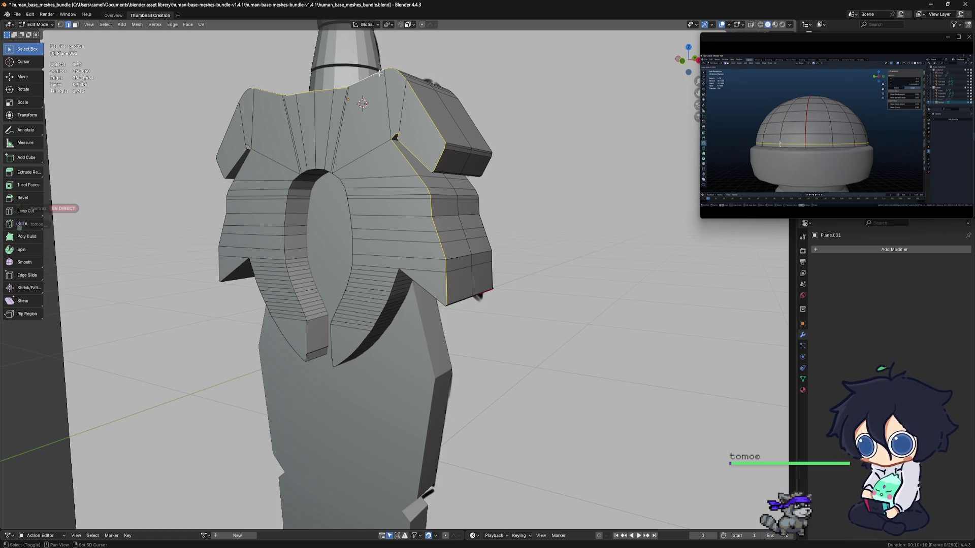
pyautogui.moveTo(274, 129); pyautogui.dragTo(215, 111, button='middle')
pyautogui.keyDown('ctrl'); pyautogui.click(216, 111); pyautogui.keyUp('ctrl')
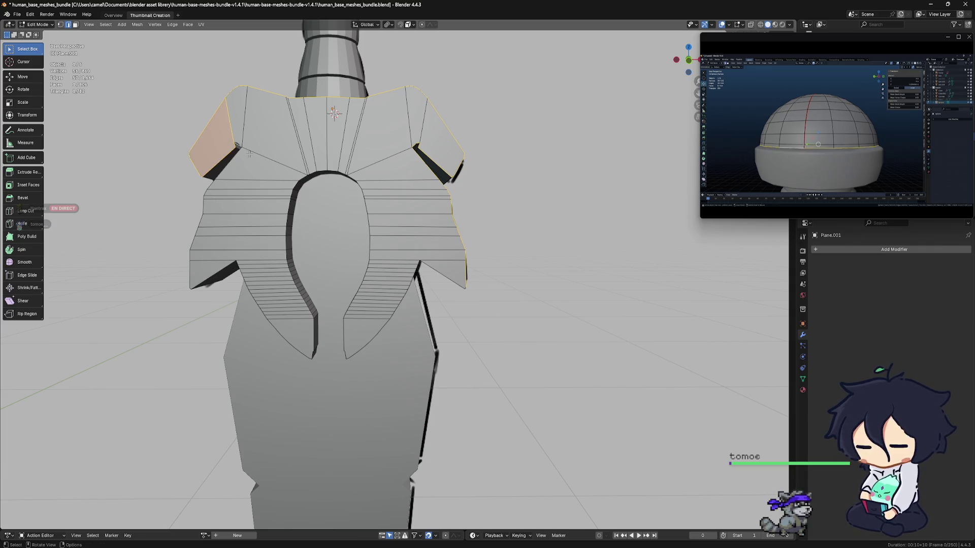
pyautogui.moveTo(238, 151)
pyautogui.mouseDown(button='middle')
pyautogui.moveTo(260, 135)
pyautogui.moveTo(198, 148)
pyautogui.moveTo(354, 174)
pyautogui.mouseUp(button='middle')
pyautogui.scroll(4, 182, 151)
pyautogui.scroll(-5, 183, 150)
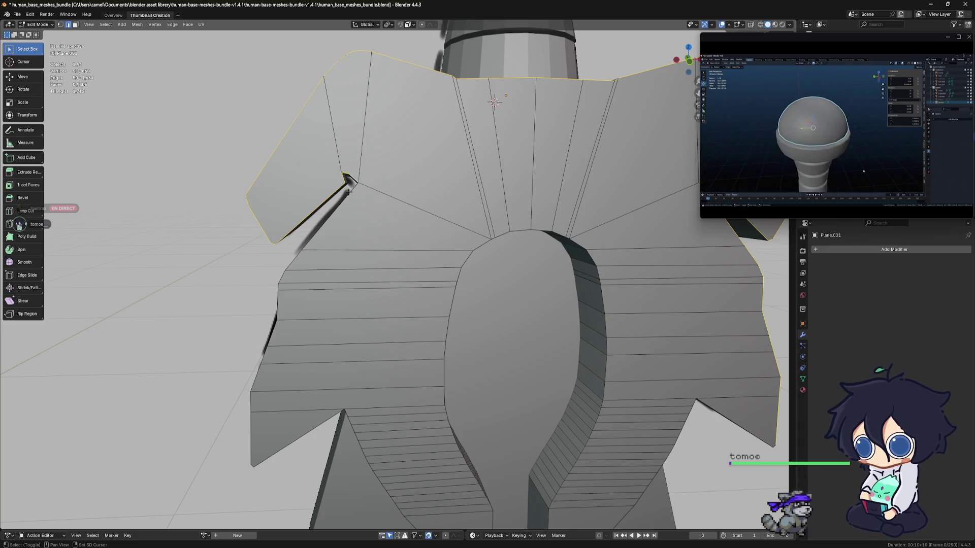
pyautogui.keyDown('alt'); pyautogui.keyDown('shift'); pyautogui.click(349, 192); pyautogui.keyUp('shift'); pyautogui.keyUp('alt')
pyautogui.moveTo(349, 192); pyautogui.dragTo(266, 298, button='middle')
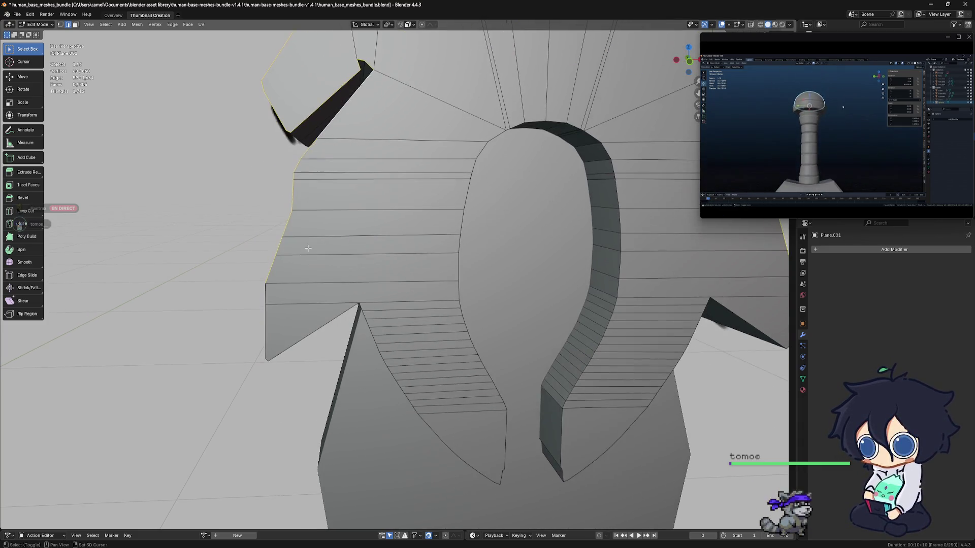
pyautogui.keyDown('shift'); pyautogui.click(265, 298); pyautogui.keyUp('shift')
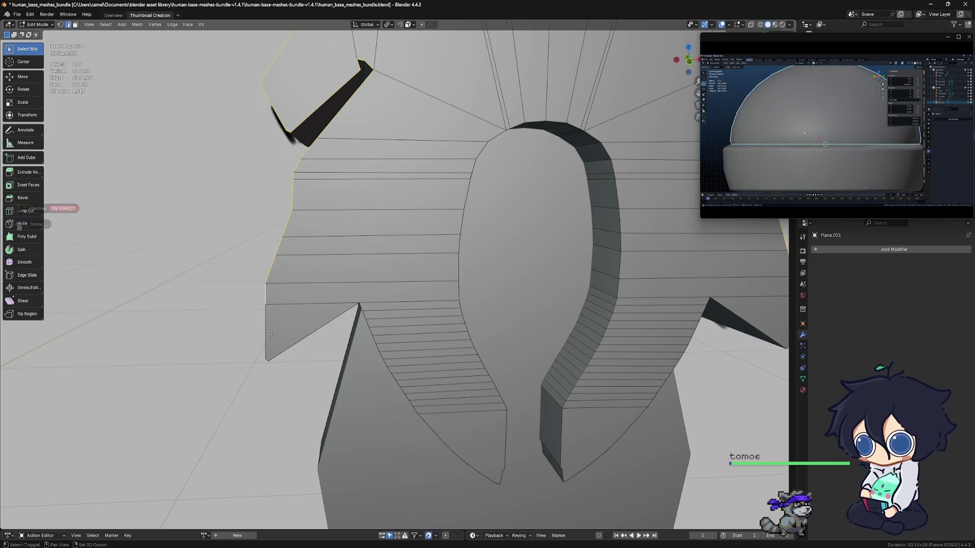
# Step: Add the inner arch loop, the neck hole's top arc and its right inner loop to the selection
pyautogui.keyDown('shift'); pyautogui.moveTo(346, 357); pyautogui.dragTo(319, 297, button='middle'); pyautogui.keyUp('shift')
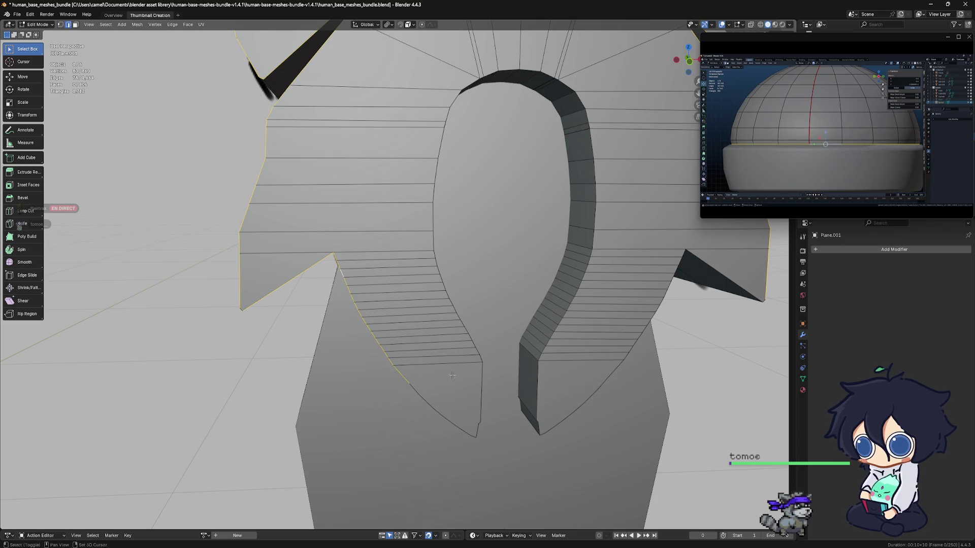
pyautogui.moveTo(452, 375); pyautogui.dragTo(356, 280, button='middle')
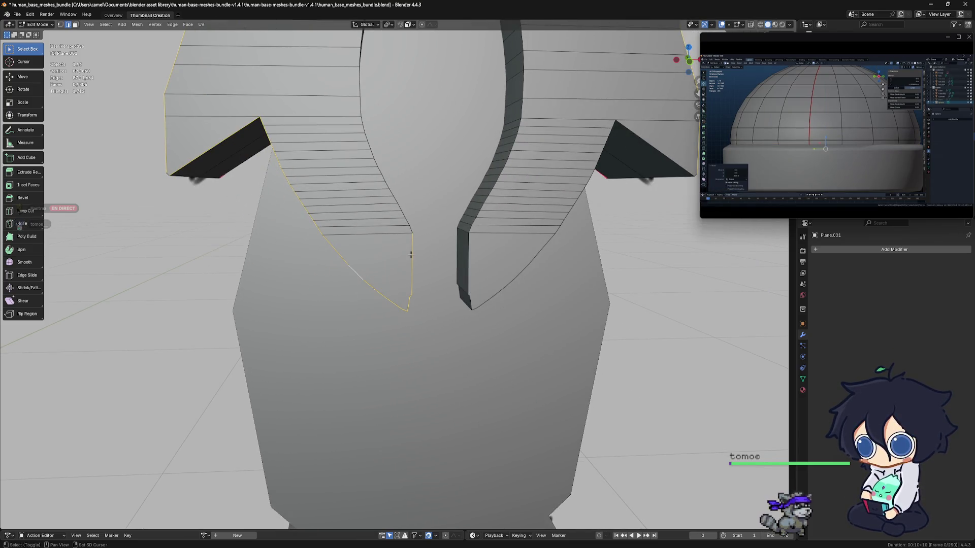
pyautogui.keyDown('alt'); pyautogui.keyDown('shift'); pyautogui.click(411, 229); pyautogui.keyUp('shift'); pyautogui.keyUp('alt')
pyautogui.moveTo(410, 229); pyautogui.dragTo(361, 203, button='middle')
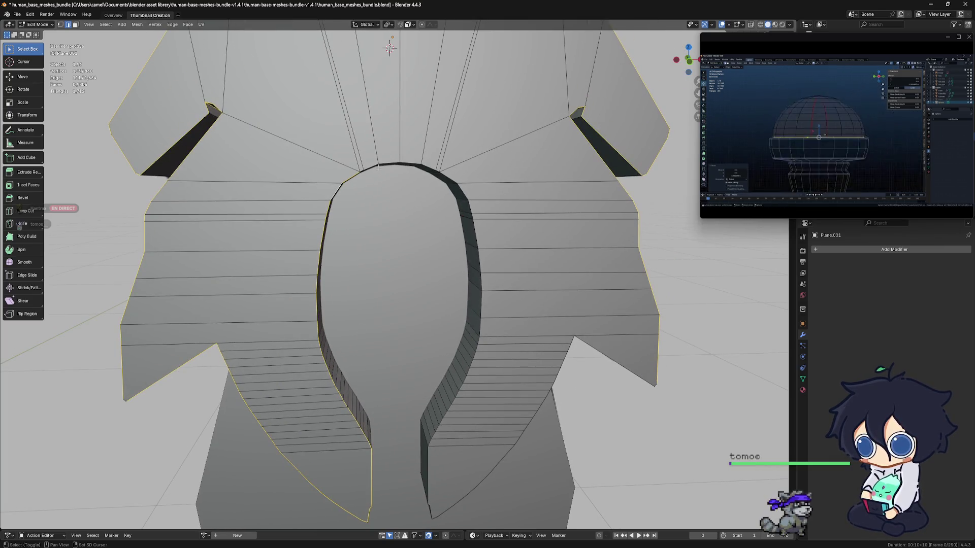
pyautogui.keyDown('alt'); pyautogui.keyDown('shift'); pyautogui.click(415, 164); pyautogui.keyUp('shift'); pyautogui.keyUp('alt')
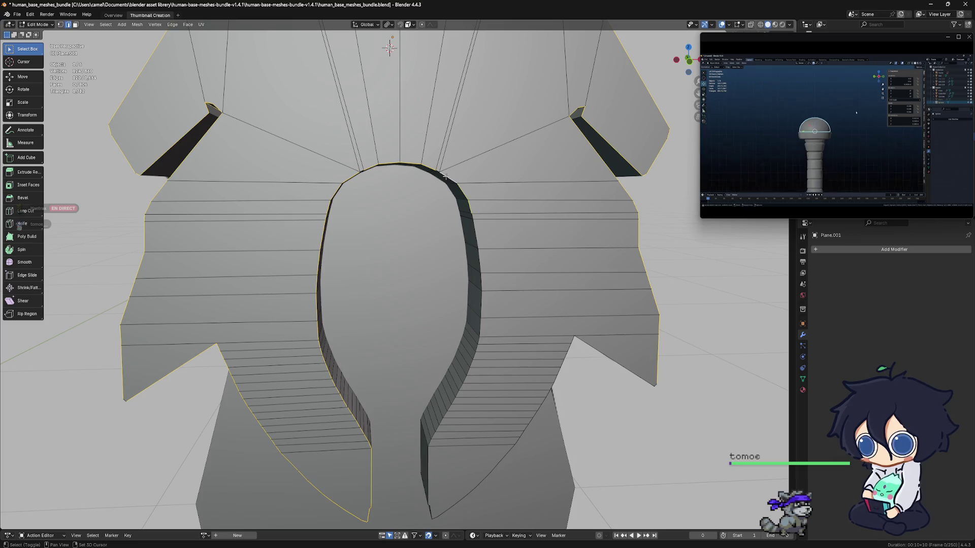
pyautogui.keyDown('alt'); pyautogui.keyDown('shift'); pyautogui.click(473, 231); pyautogui.keyUp('shift'); pyautogui.keyUp('alt')
pyautogui.moveTo(472, 231); pyautogui.dragTo(428, 393, button='middle')
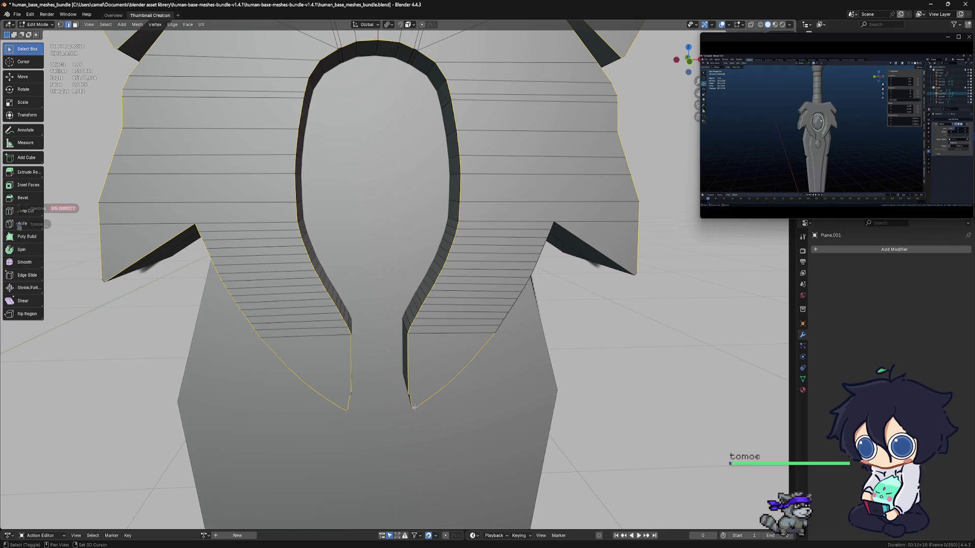
pyautogui.moveTo(523, 314); pyautogui.dragTo(481, 272, button='middle')
pyautogui.press('KP_1')
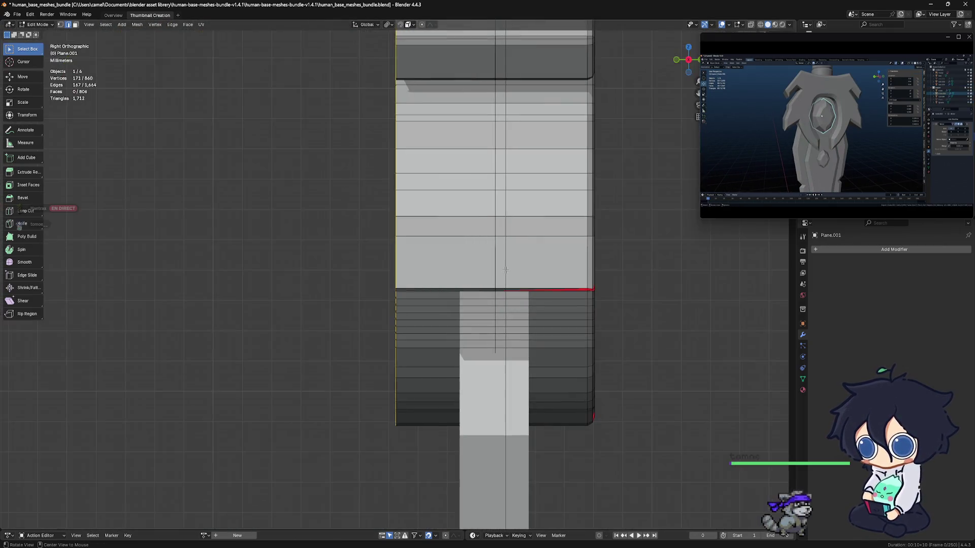
# Step: Bevel the selected guard outline edges with 2 segments at 0.00283 m
pyautogui.scroll(-5, 498, 264)
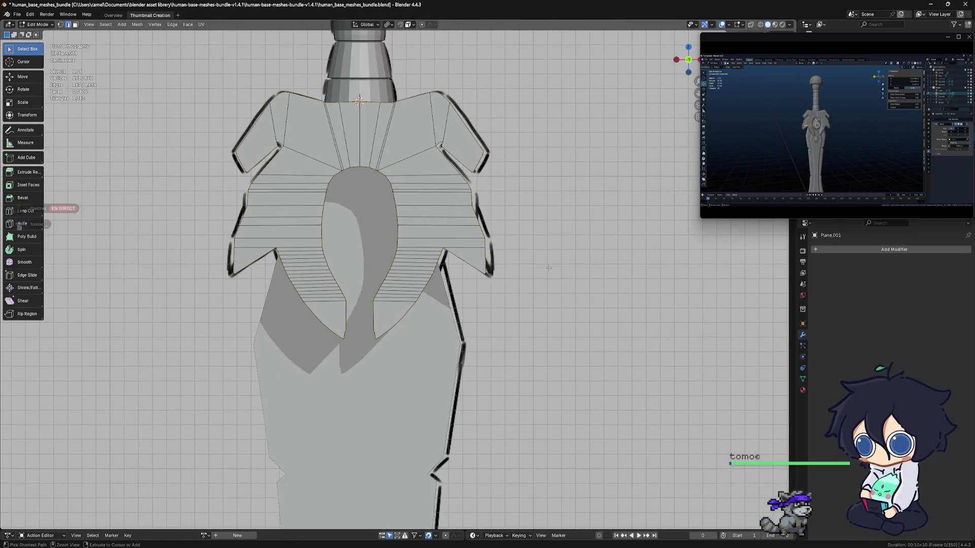
pyautogui.hotkey('ctrl', 'b')
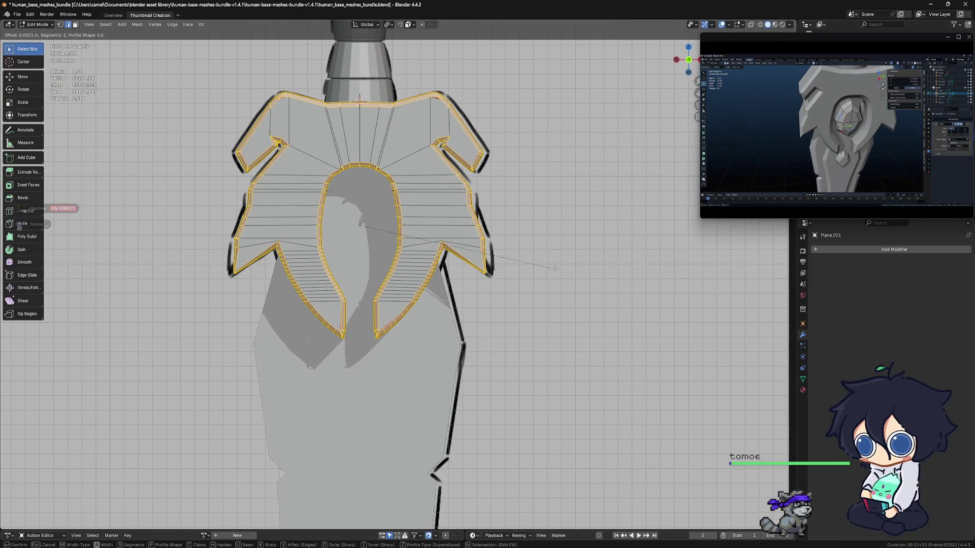
pyautogui.click(554, 267)
pyautogui.keyDown('alt'); pyautogui.moveTo(553, 267); pyautogui.dragTo(478, 268, button='middle'); pyautogui.keyUp('alt')
# Step: Leave the guard for Object Mode and enter Edit Mode on the blade Plane
pyautogui.press('Tab')
pyautogui.moveTo(427, 366)
pyautogui.keyDown('shift'); pyautogui.mouseDown(button='middle')
pyautogui.moveTo(429, 294)
pyautogui.moveTo(418, 264)
pyautogui.moveTo(459, 264)
pyautogui.moveTo(418, 270)
pyautogui.mouseUp(button='middle'); pyautogui.keyUp('shift')
pyautogui.scroll(-5, 421, 294)
pyautogui.scroll(4, 420, 289)
pyautogui.press('Tab')
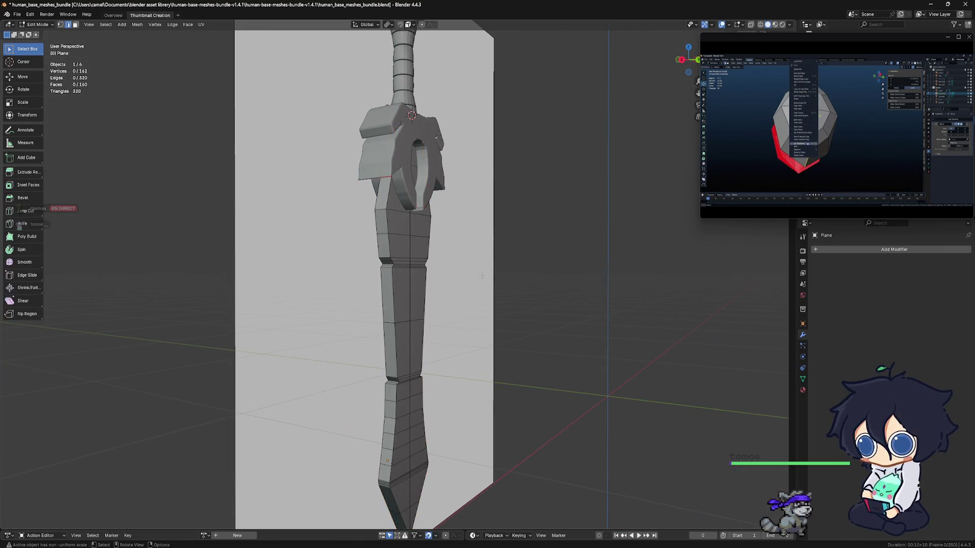
# Step: Give the blade Plane's outline edges a single-segment bevel
pyautogui.scroll(4, 419, 269)
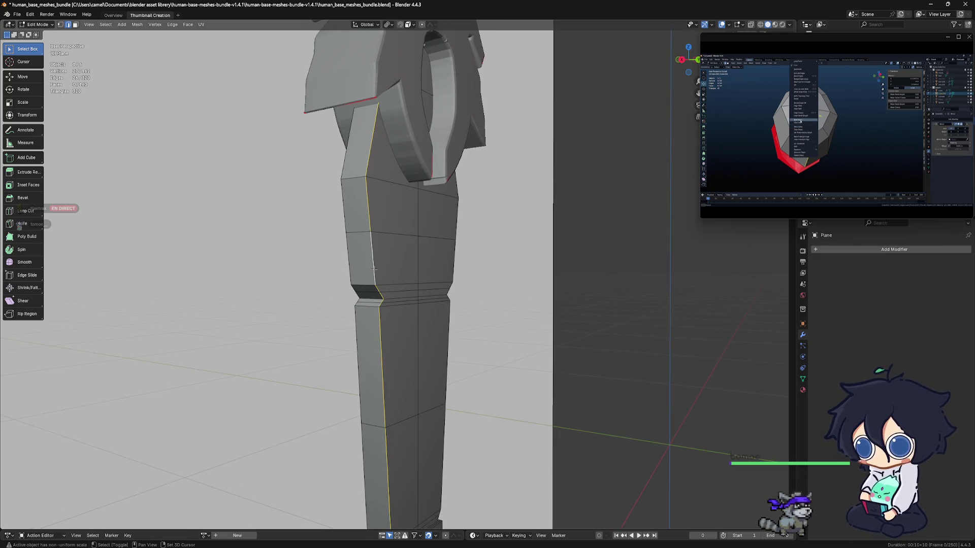
pyautogui.moveTo(419, 323); pyautogui.dragTo(372, 273, button='middle')
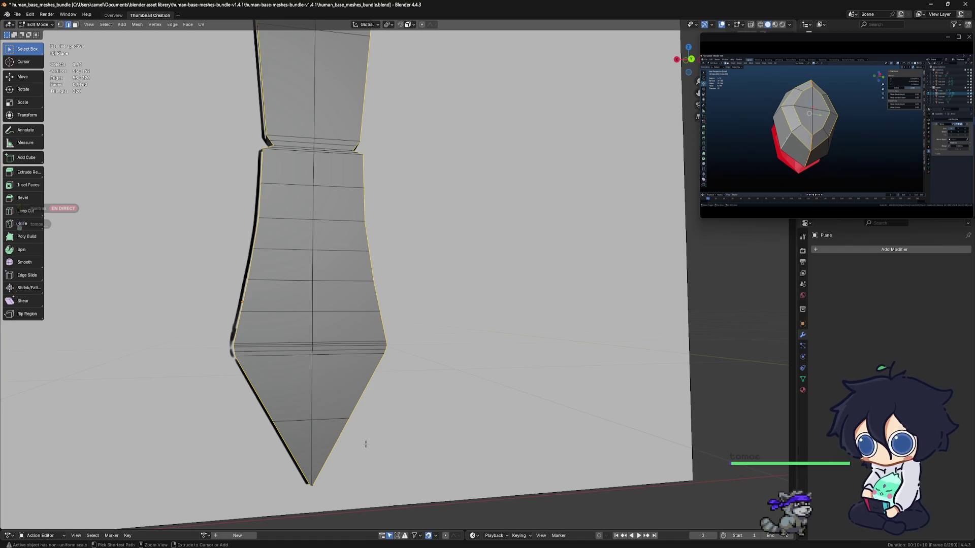
pyautogui.scroll(-3, 351, 445)
pyautogui.keyDown('shift'); pyautogui.scroll(8, 389, 342); pyautogui.keyUp('shift')
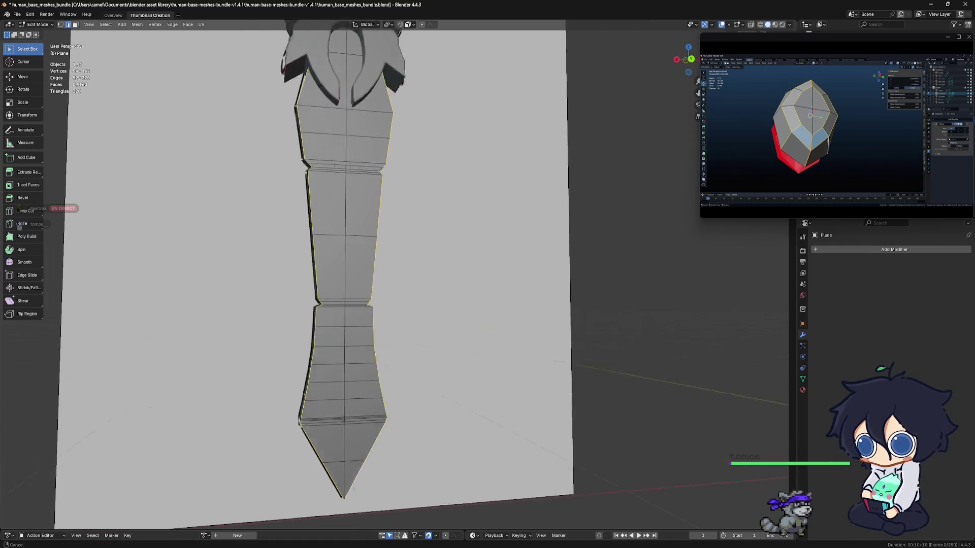
pyautogui.moveTo(388, 342)
pyautogui.mouseDown(button='middle')
pyautogui.moveTo(472, 342)
pyautogui.moveTo(368, 339)
pyautogui.moveTo(375, 348)
pyautogui.moveTo(413, 334)
pyautogui.moveTo(404, 339)
pyautogui.mouseUp(button='middle')
pyautogui.hotkey('ctrl', 'b')
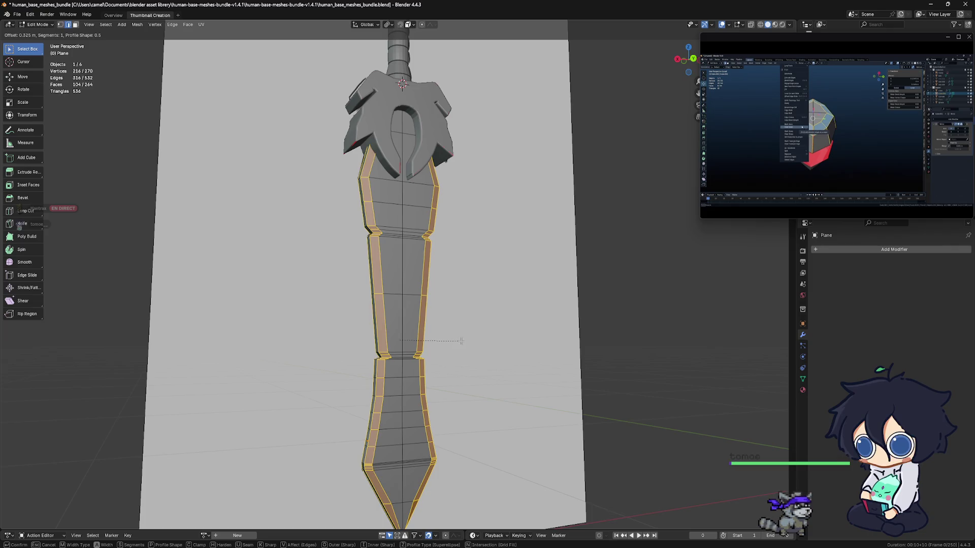
pyautogui.click(464, 353)
pyautogui.moveTo(464, 355)
pyautogui.mouseDown(button='middle')
pyautogui.moveTo(420, 348)
pyautogui.moveTo(449, 317)
pyautogui.moveTo(491, 324)
pyautogui.moveTo(420, 326)
pyautogui.moveTo(464, 311)
pyautogui.moveTo(505, 317)
pyautogui.mouseUp(button='middle')
# Step: Return to Object Mode and view the sword straight from behind
pyautogui.hotkey('ctrl', 'Tab')
pyautogui.click(379, 357)
pyautogui.press('ctrl+KP_1')
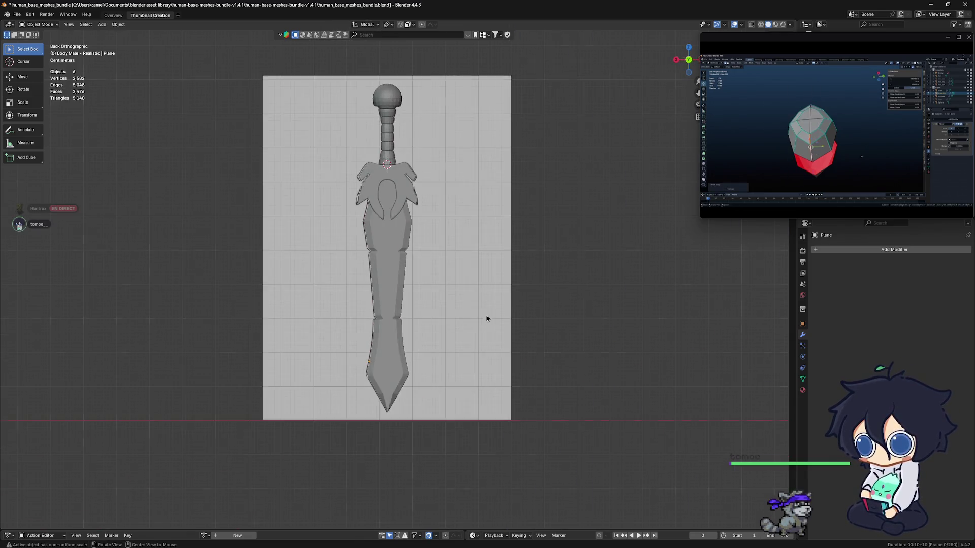
# Step: Check the bevelled sword against the sketch from the side and back views
pyautogui.press('KP_3')
pyautogui.scroll(5, 487, 325)
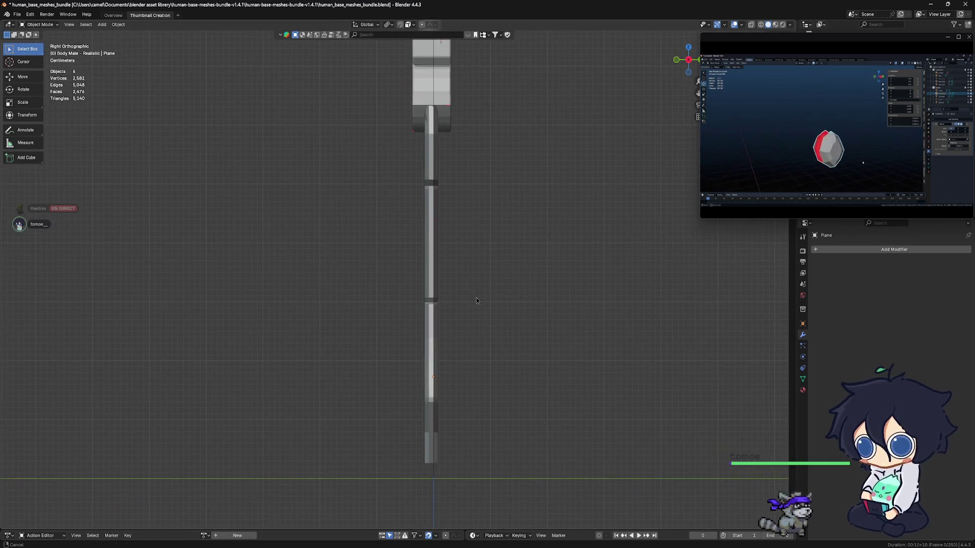
pyautogui.moveTo(477, 301)
pyautogui.mouseDown(button='middle')
pyautogui.moveTo(474, 320)
pyautogui.moveTo(490, 304)
pyautogui.moveTo(523, 320)
pyautogui.moveTo(529, 335)
pyautogui.moveTo(466, 170)
pyautogui.mouseUp(button='middle')
pyautogui.scroll(2, 514, 257)
pyautogui.press('KP_3')
pyautogui.press('ctrl+KP_1')
pyautogui.scroll(-3, 407, 241)
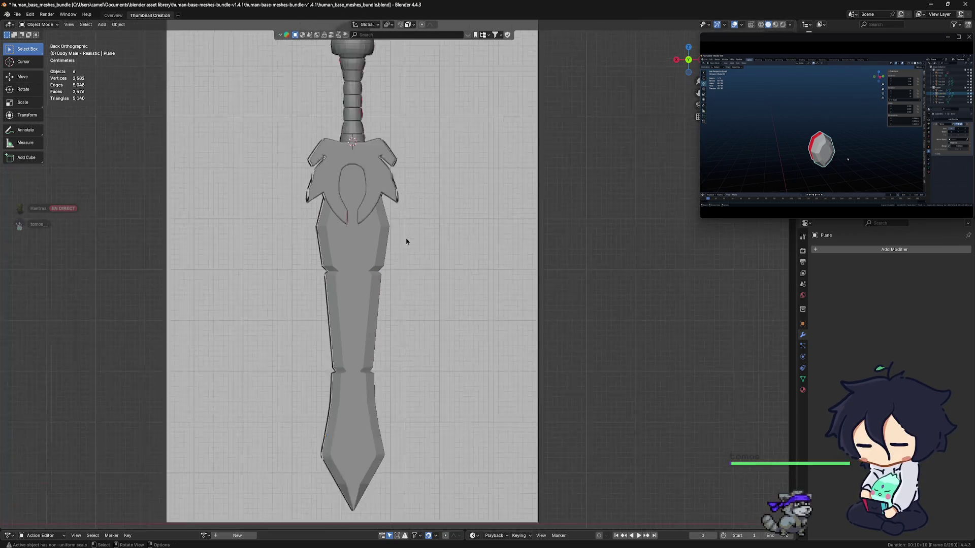
pyautogui.scroll(-2, 406, 241)
pyautogui.moveTo(405, 239)
pyautogui.mouseDown(button='middle')
pyautogui.moveTo(420, 279)
pyautogui.moveTo(399, 282)
pyautogui.moveTo(426, 285)
pyautogui.mouseUp(button='middle')
pyautogui.press('KP_3')
pyautogui.press('ctrl+KP_1')
pyautogui.moveTo(426, 333)
pyautogui.keyDown('ctrl'); pyautogui.mouseDown(button='middle')
pyautogui.moveTo(413, 394)
pyautogui.moveTo(435, 365)
pyautogui.moveTo(364, 334)
pyautogui.mouseUp(button='middle'); pyautogui.keyUp('ctrl')
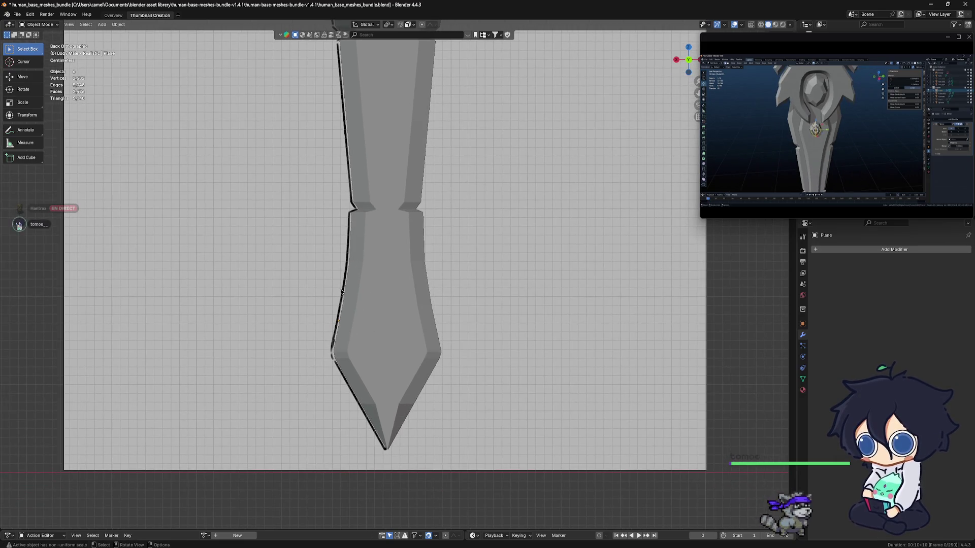
pyautogui.keyDown('shift'); pyautogui.scroll(4, 457, 333); pyautogui.keyUp('shift')
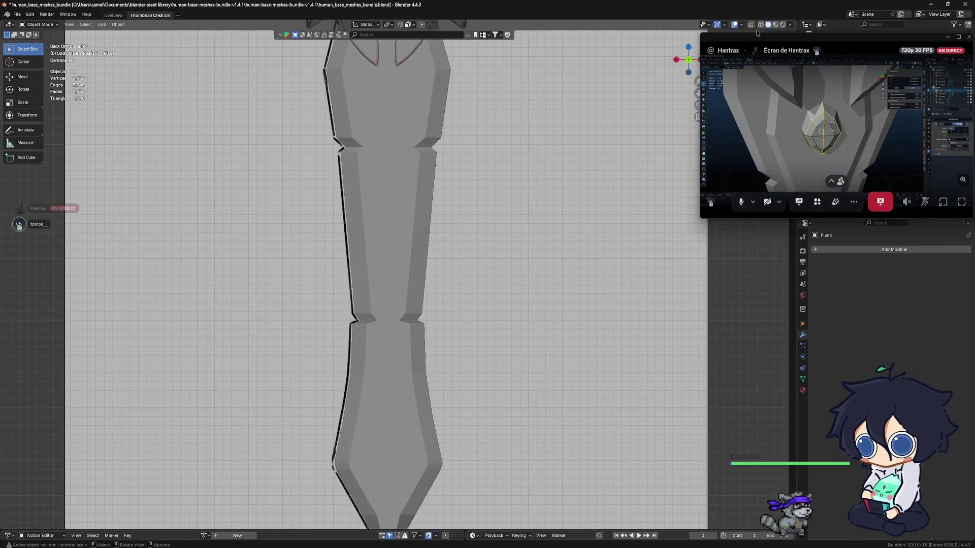
# Step: Switch the viewport to Wireframe shading so the sketch lines show through the blade
pyautogui.click(761, 25)
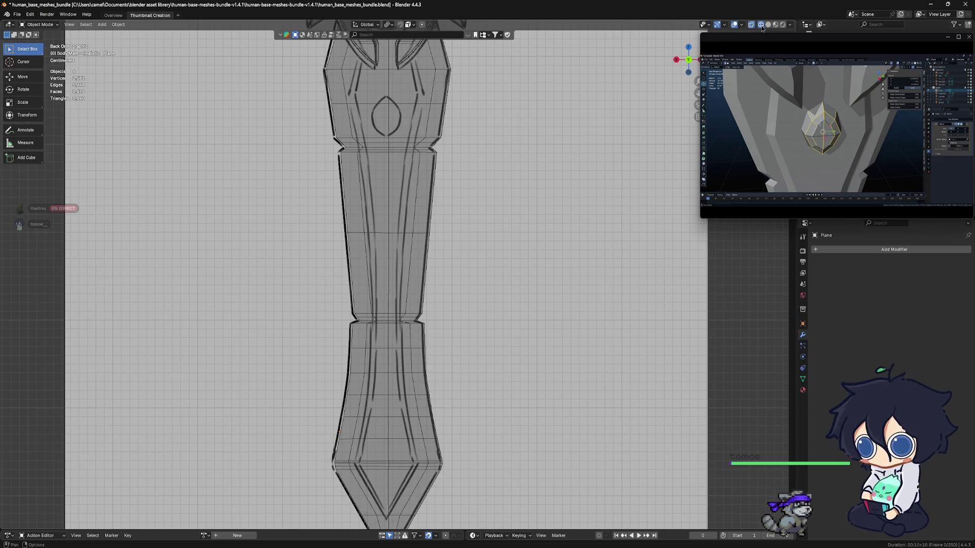
pyautogui.keyDown('shift'); pyautogui.scroll(3, 492, 266); pyautogui.keyUp('shift')
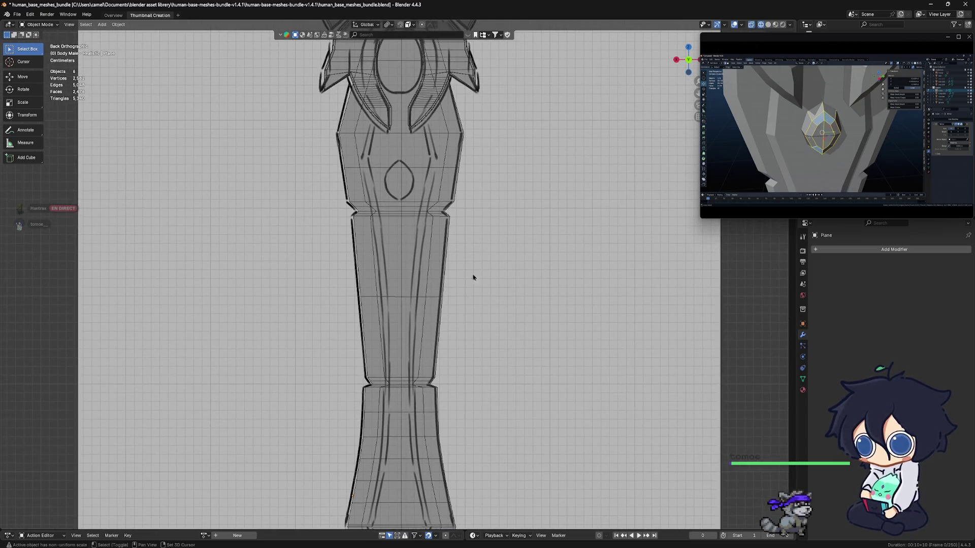
pyautogui.scroll(-1, 472, 276)
pyautogui.keyDown('shift'); pyautogui.scroll(-3, 430, 229); pyautogui.keyUp('shift')
pyautogui.scroll(3, 447, 226)
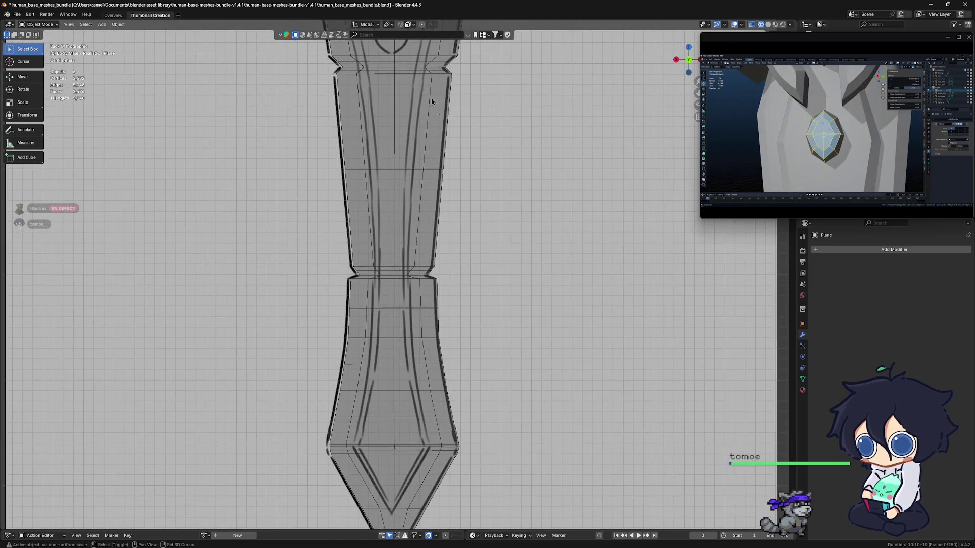
pyautogui.keyDown('shift'); pyautogui.scroll(-2, 451, 273); pyautogui.keyUp('shift')
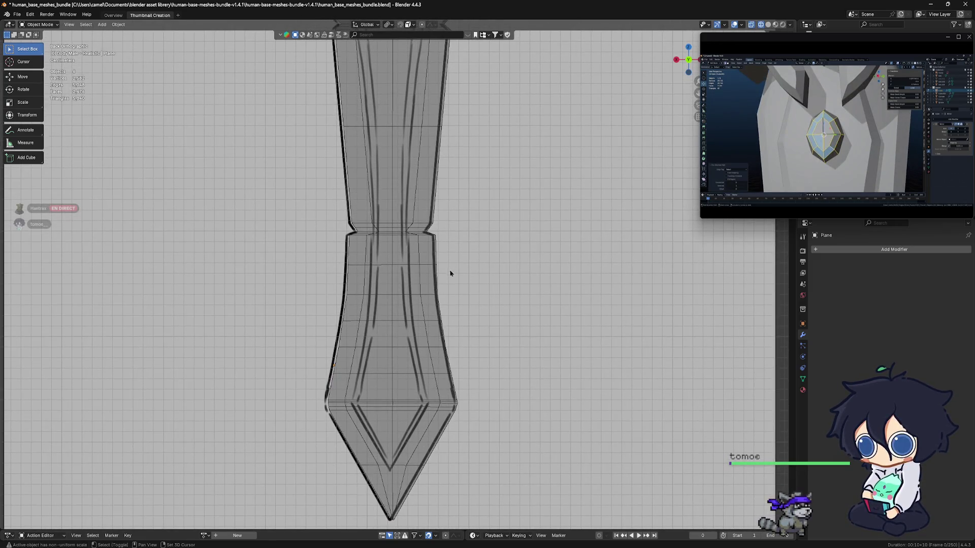
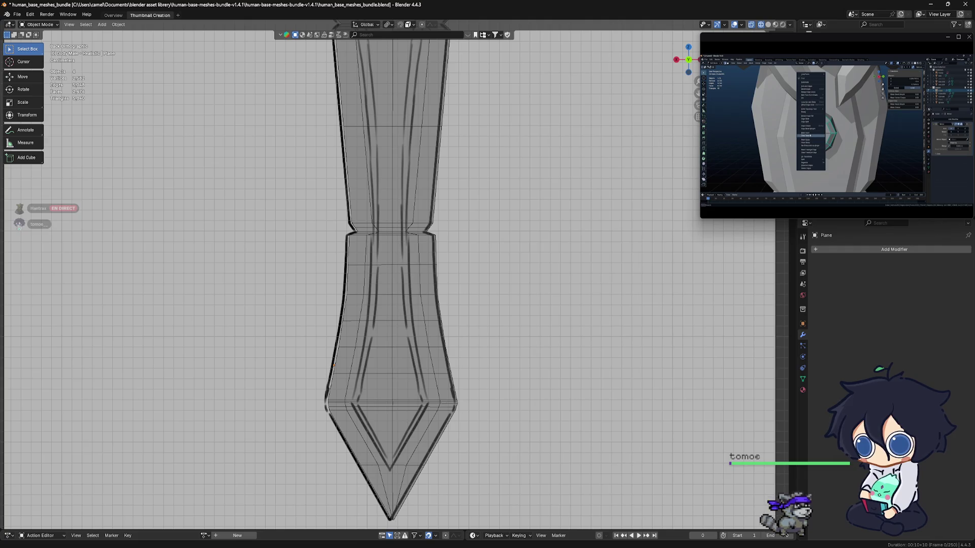
# Step: Bring up the sword reference image, rotate it upright and zoom in on it
pyautogui.moveTo(0, 155); pyautogui.dragTo(237, 71)
pyautogui.scroll(3, 209, 165)
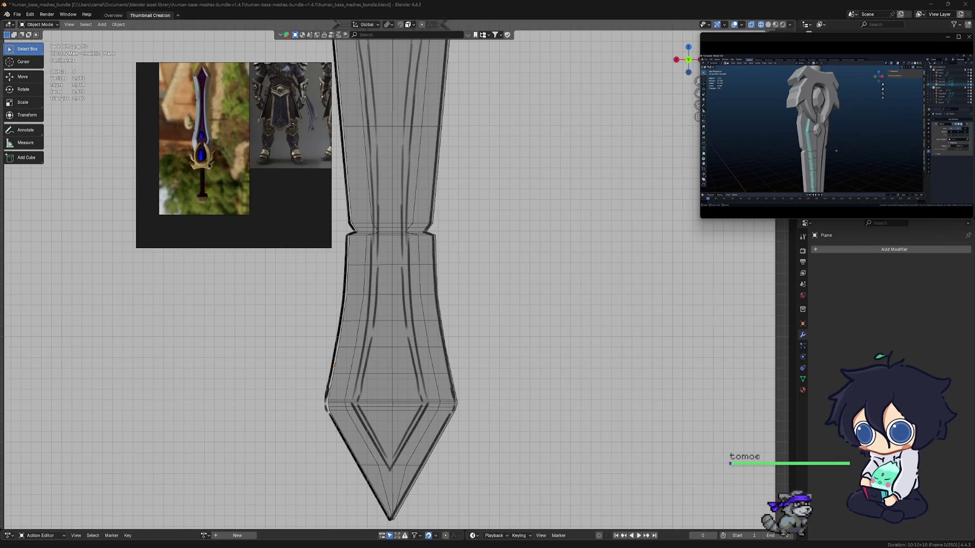
pyautogui.click(209, 165)
pyautogui.scroll(-1, 209, 165)
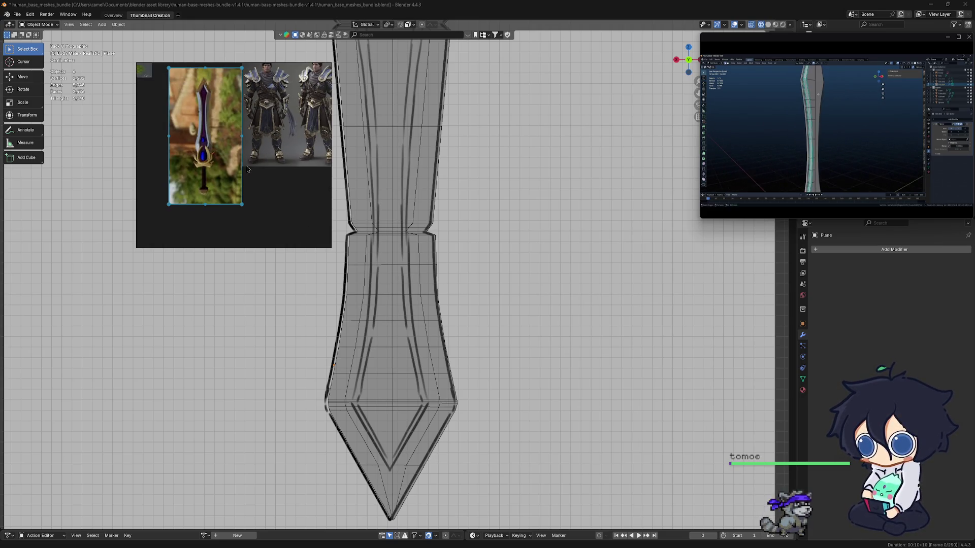
pyautogui.moveTo(241, 211)
pyautogui.mouseDown()
pyautogui.moveTo(249, 204)
pyautogui.moveTo(177, 209)
pyautogui.moveTo(168, 122)
pyautogui.moveTo(189, 99)
pyautogui.mouseUp()
pyautogui.scroll(3, 206, 142)
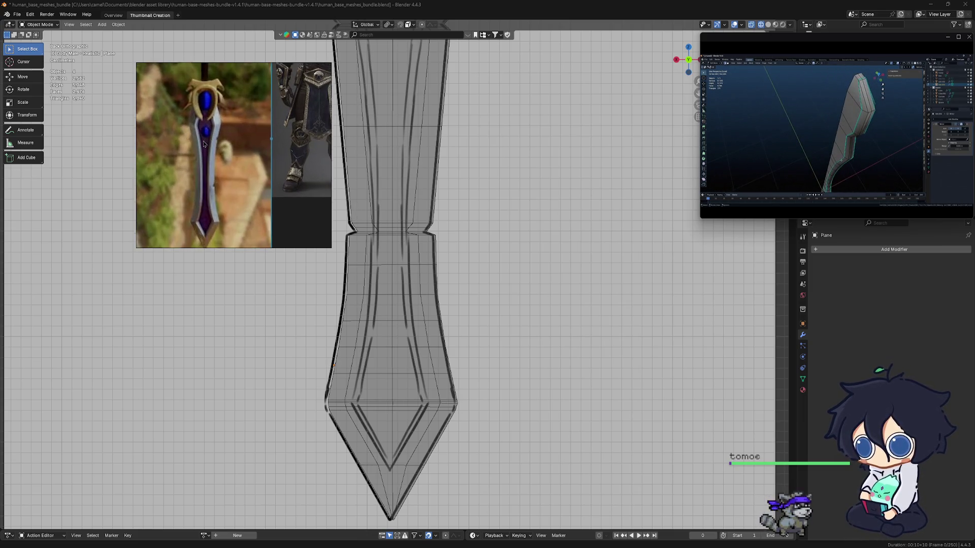
pyautogui.moveTo(204, 144); pyautogui.dragTo(206, 180, button='middle')
# Step: Make the Empty active and frame the viewport over the sword's guard and handle
pyautogui.click(479, 268)
pyautogui.keyDown('shift'); pyautogui.moveTo(475, 229); pyautogui.dragTo(440, 319, button='middle'); pyautogui.keyUp('shift')
pyautogui.scroll(-2, 441, 325)
pyautogui.moveTo(442, 487)
pyautogui.keyDown('shift'); pyautogui.mouseDown(button='middle')
pyautogui.moveTo(442, 365)
pyautogui.moveTo(444, 381)
pyautogui.mouseUp(button='middle'); pyautogui.keyUp('shift')
pyautogui.scroll(-3, 425, 269)
pyautogui.scroll(3, 316, 246)
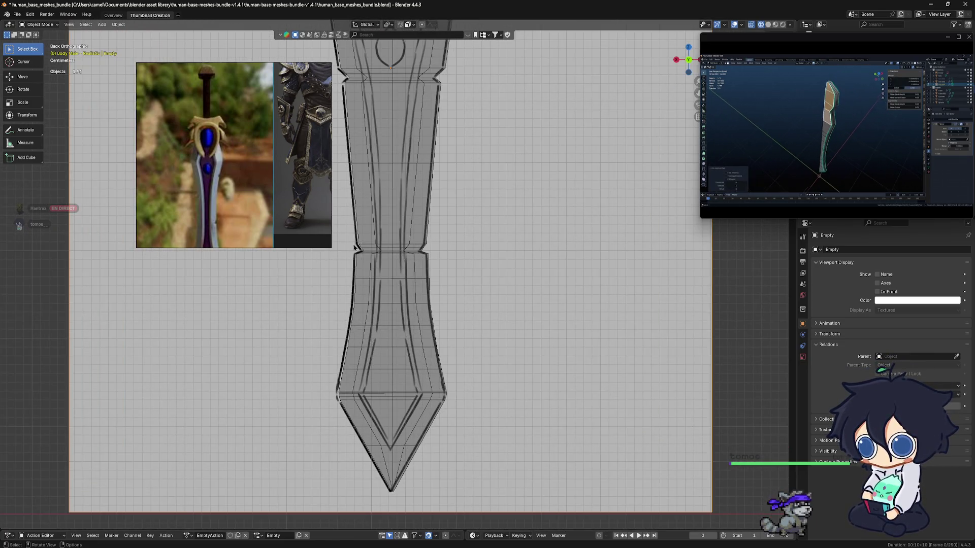
pyautogui.scroll(-3, 420, 224)
pyautogui.scroll(4, 451, 155)
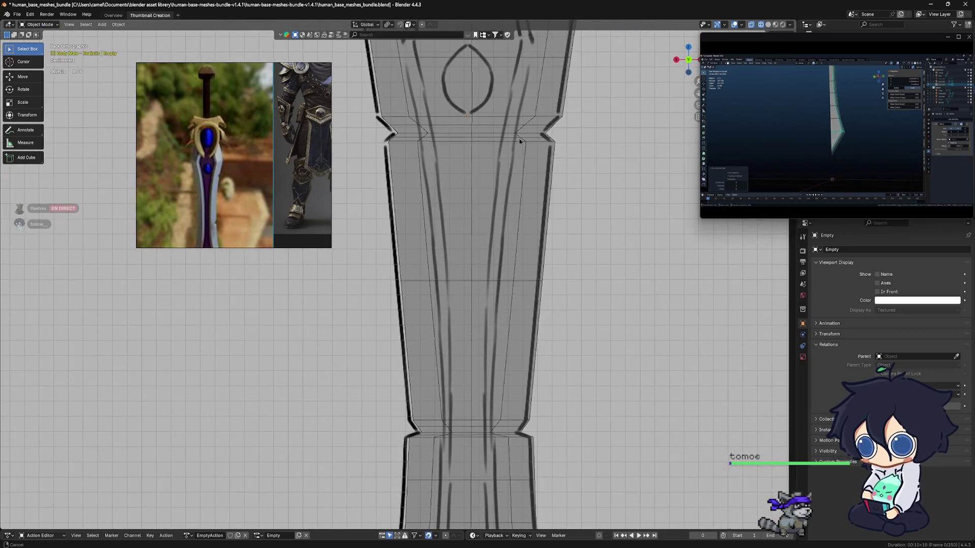
pyautogui.scroll(4, 376, 217)
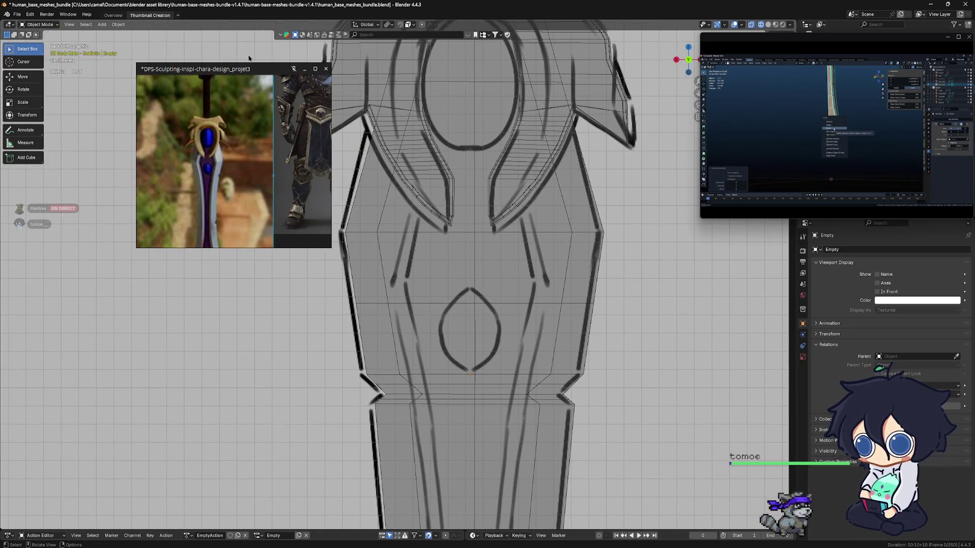
# Step: Shift the reference window further left and recentre the whole sword in the viewport
pyautogui.moveTo(213, 69); pyautogui.dragTo(138, 75)
pyautogui.scroll(1, 521, 245)
pyautogui.keyDown('shift'); pyautogui.moveTo(522, 245); pyautogui.dragTo(484, 257, button='middle'); pyautogui.keyUp('shift')
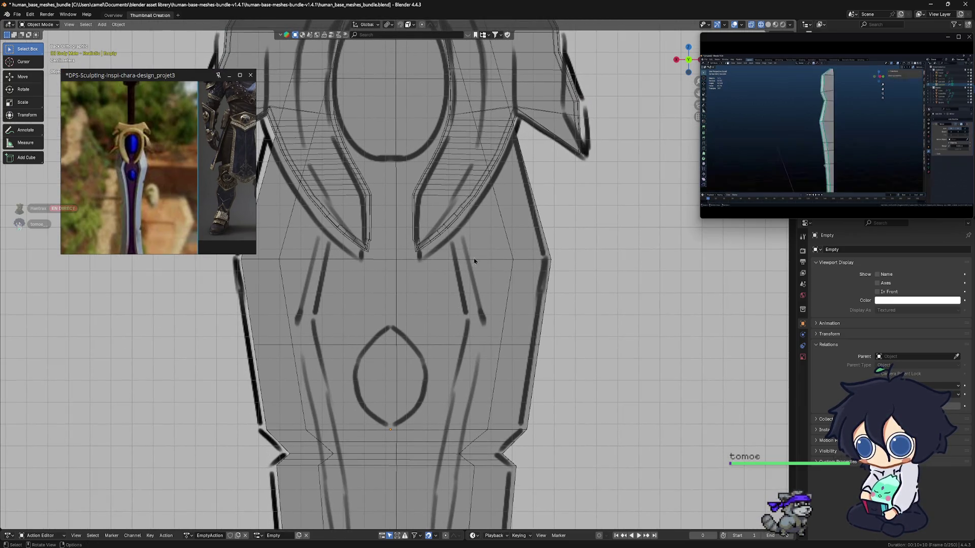
pyautogui.scroll(-5, 474, 257)
pyautogui.keyDown('shift'); pyautogui.moveTo(462, 287); pyautogui.dragTo(451, 246, button='middle'); pyautogui.keyUp('shift')
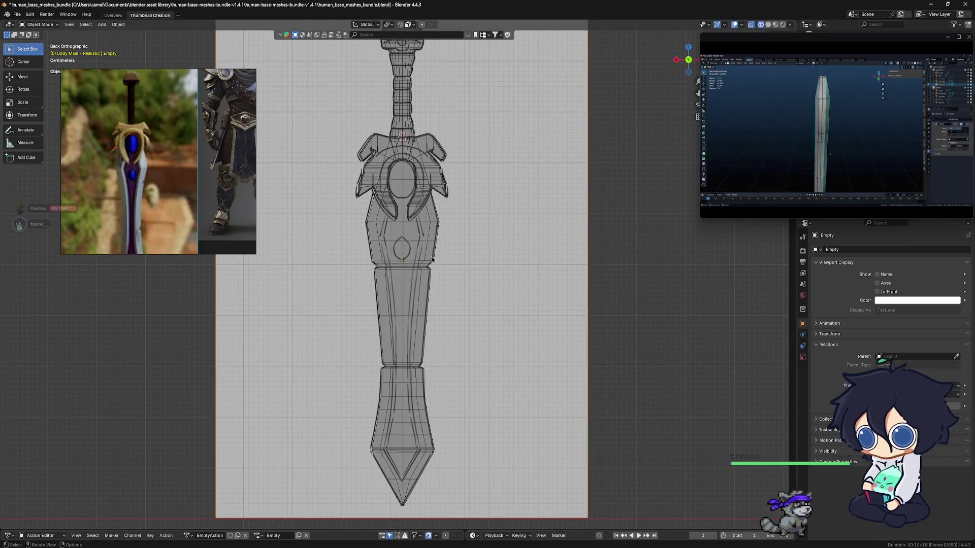
# Step: Dismiss the Apply menu and add a new mesh plane, Plane.002, beside the sword
pyautogui.hotkey('ctrl', 'a')
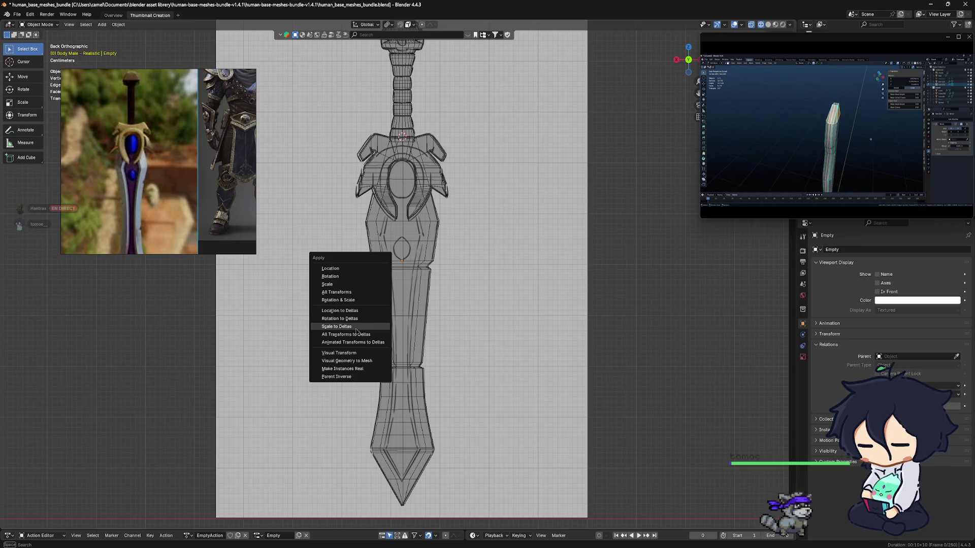
pyautogui.keyDown('shift'); pyautogui.moveTo(518, 316); pyautogui.dragTo(533, 315, button='middle'); pyautogui.keyUp('shift')
pyautogui.hotkey('shift', 'a')
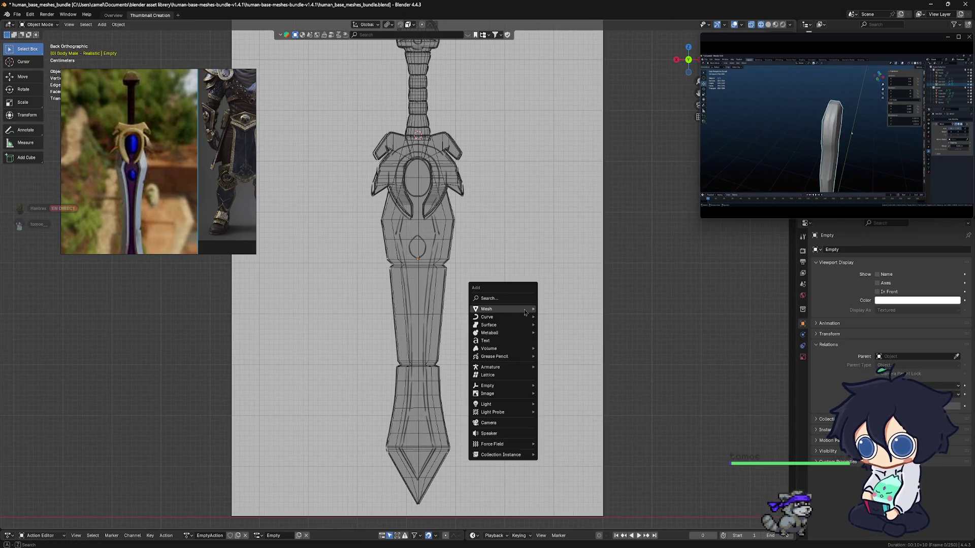
pyautogui.moveTo(525, 312)
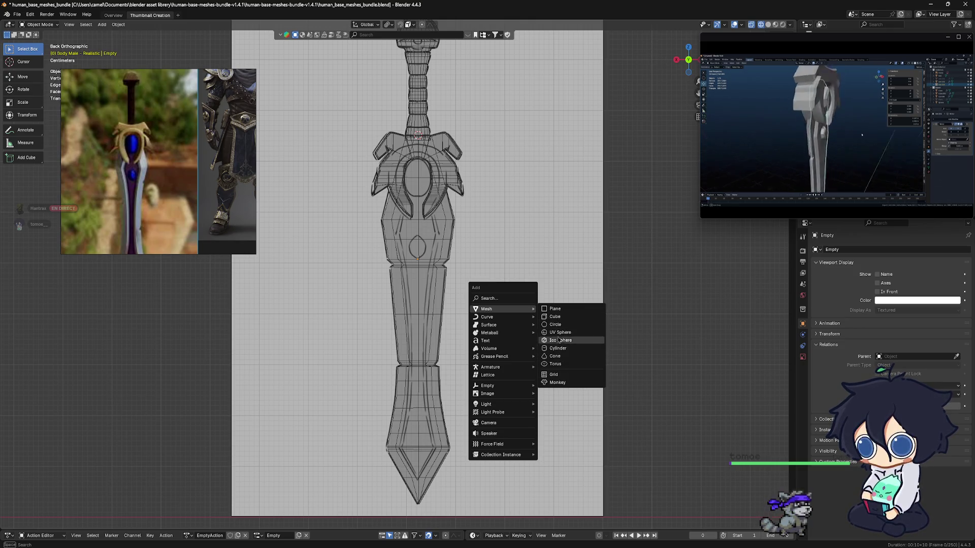
pyautogui.click(554, 309)
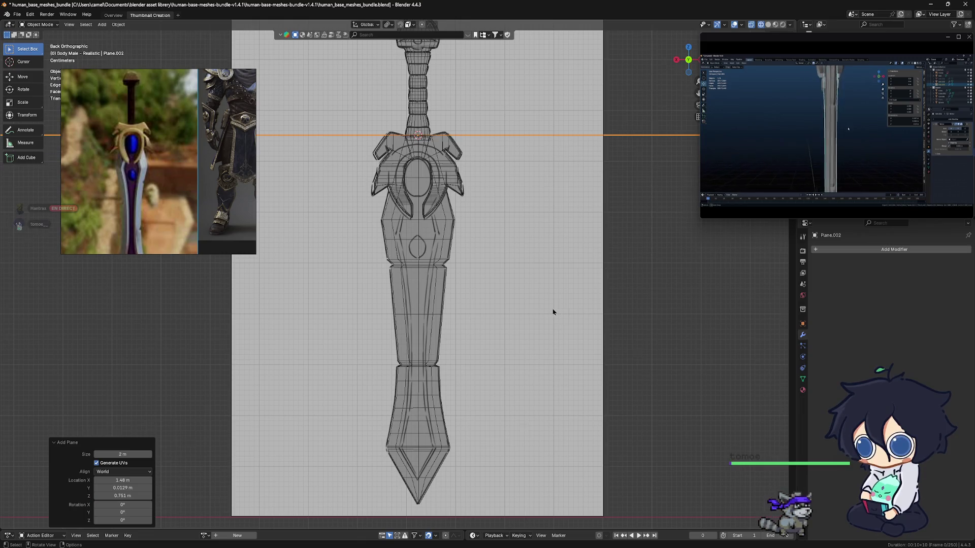
# Step: Shrink the plane, lower it along Z onto the upper blade, then shrink it further
pyautogui.scroll(-3, 584, 300)
pyautogui.press('s')
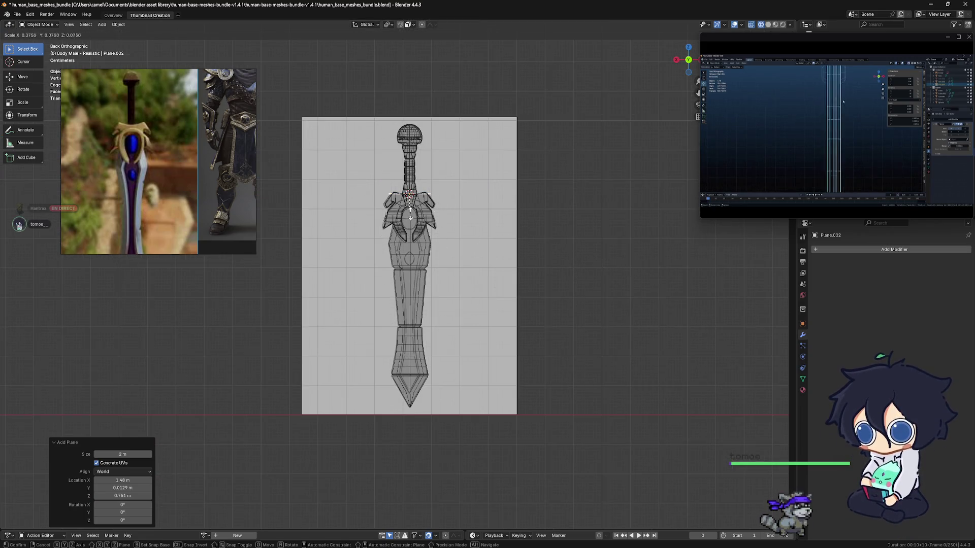
pyautogui.click(417, 208)
pyautogui.press('g')
pyautogui.press('z')
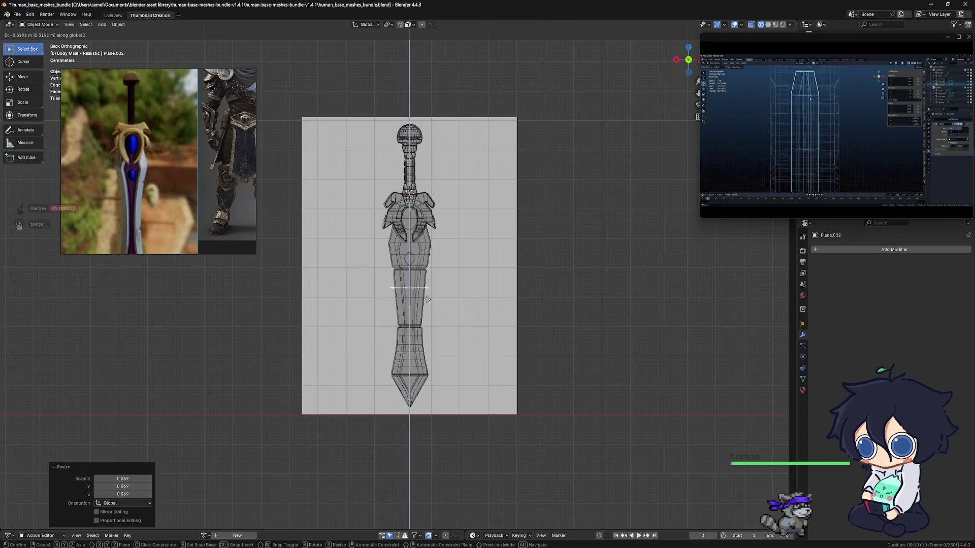
pyautogui.click(431, 283)
pyautogui.scroll(6, 432, 283)
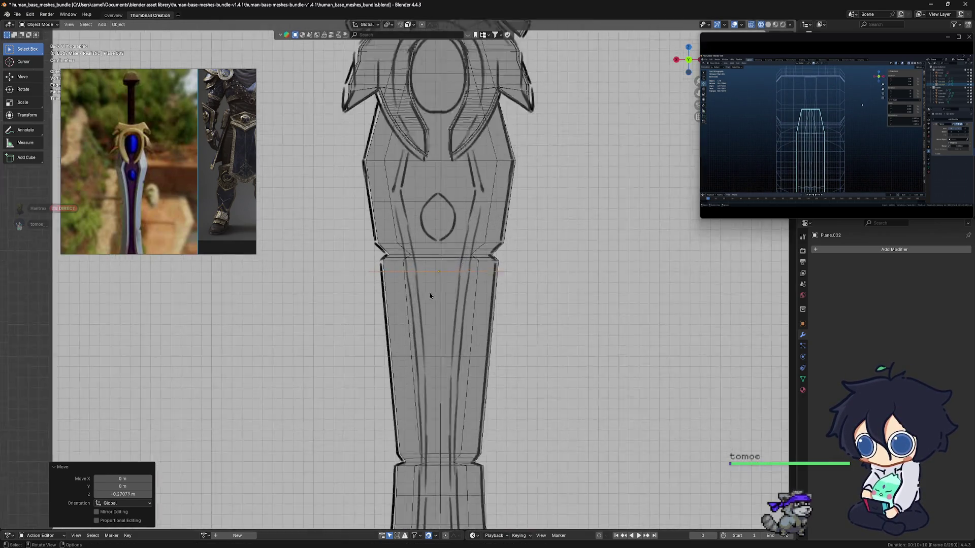
pyautogui.press('s')
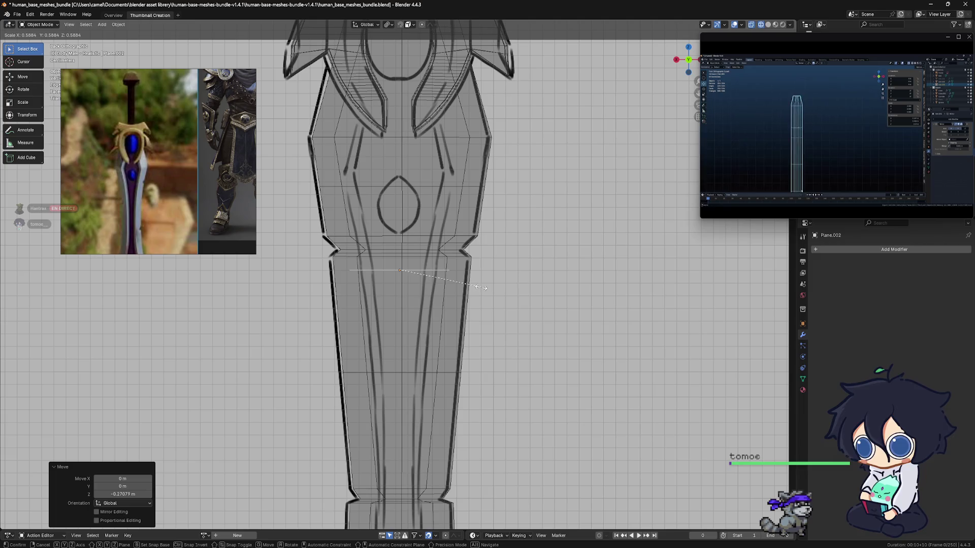
pyautogui.click(464, 290)
# Step: In Edit Mode, delete the plane's selected geometry, leaving only loose vertices
pyautogui.scroll(5, 457, 279)
pyautogui.hotkey('ctrl', 'Tab')
pyautogui.click(540, 330)
pyautogui.moveTo(432, 312); pyautogui.dragTo(376, 269, button='middle')
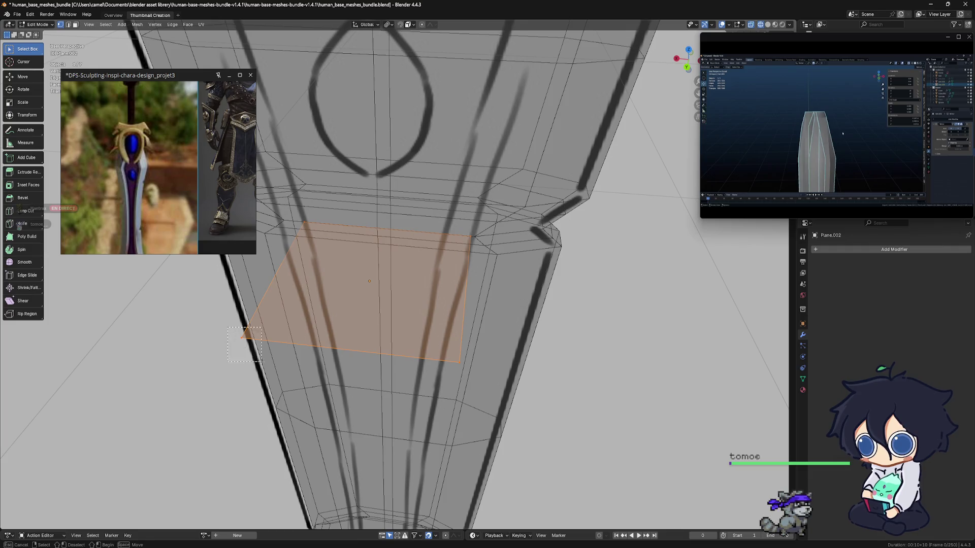
pyautogui.click(244, 336)
pyautogui.keyDown('shift'); pyautogui.click(463, 233); pyautogui.keyUp('shift')
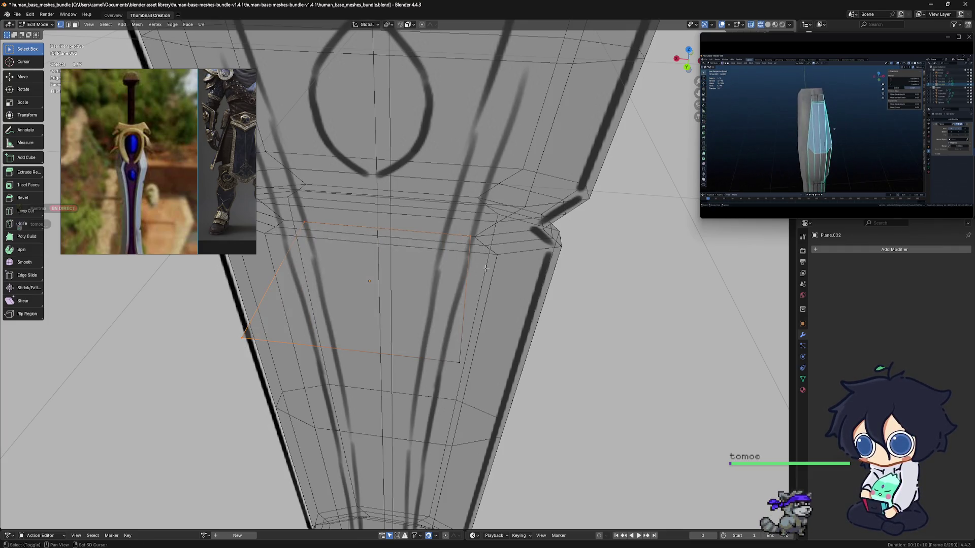
pyautogui.press('x')
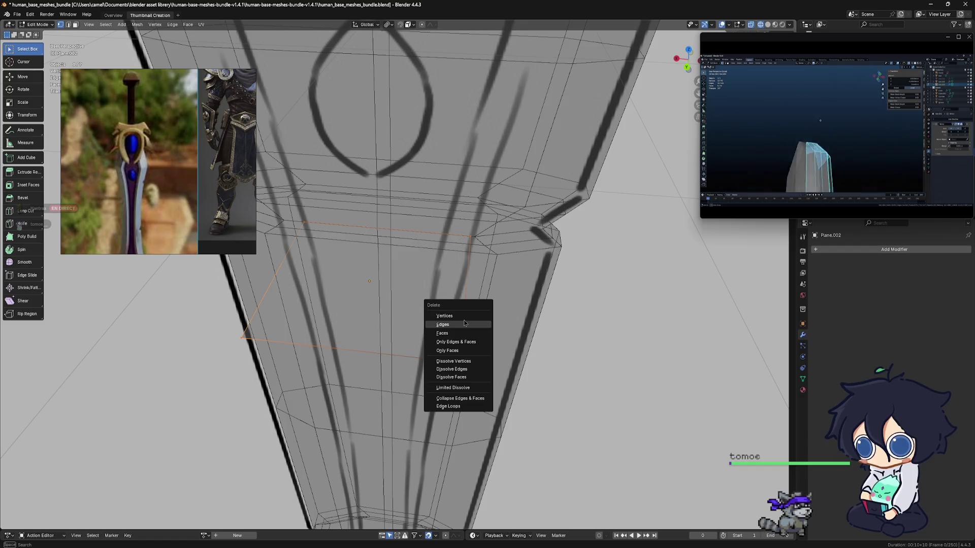
pyautogui.click(466, 318)
pyautogui.keyDown('alt'); pyautogui.moveTo(466, 317); pyautogui.dragTo(444, 323, button='middle'); pyautogui.keyUp('alt')
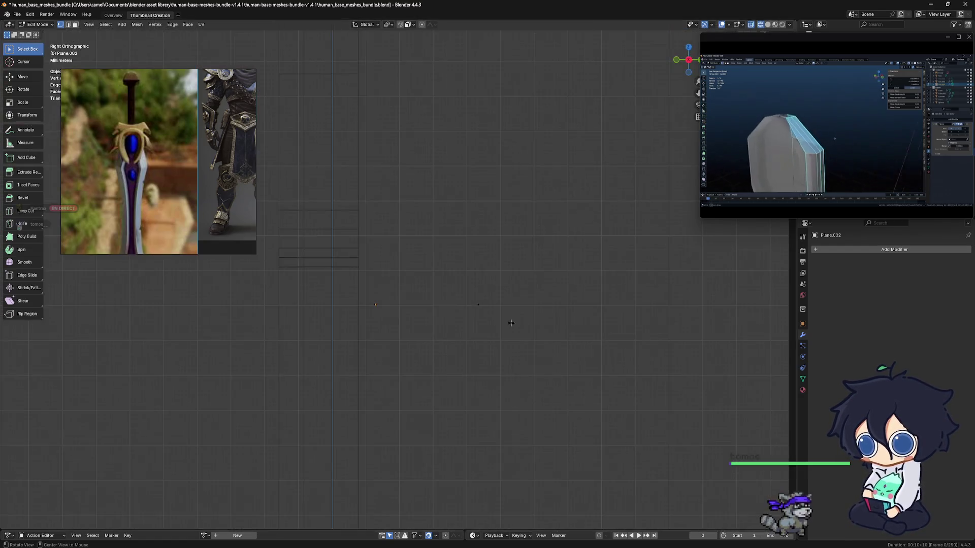
# Step: Move the remaining vertex to the top of the blade inlay
pyautogui.scroll(2, 445, 323)
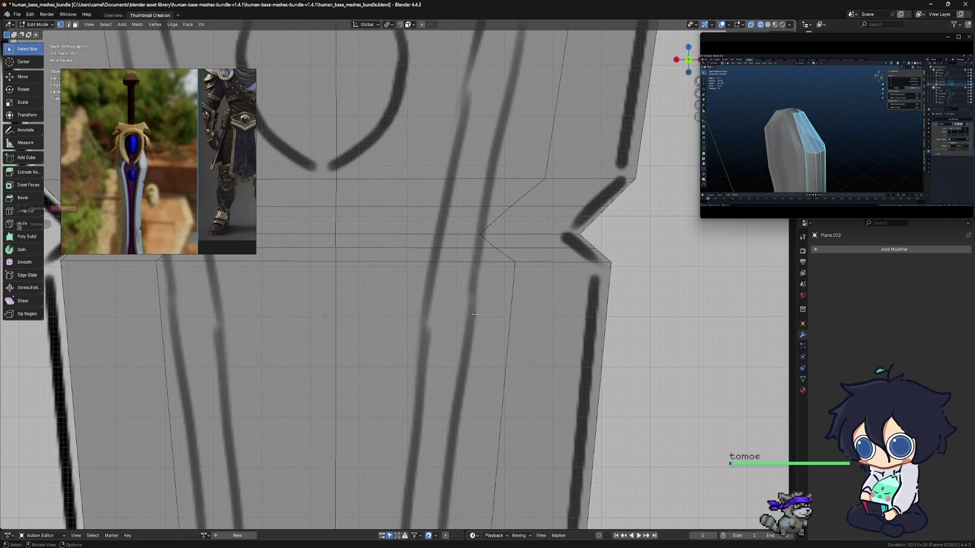
pyautogui.scroll(-4, 504, 318)
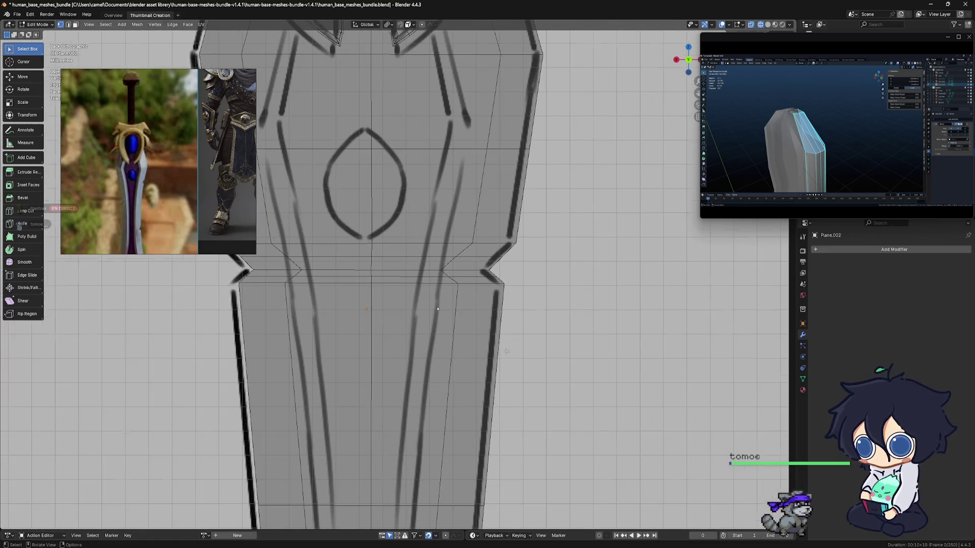
pyautogui.keyDown('shift'); pyautogui.moveTo(493, 311); pyautogui.dragTo(503, 288, button='middle'); pyautogui.keyUp('shift')
pyautogui.press('g')
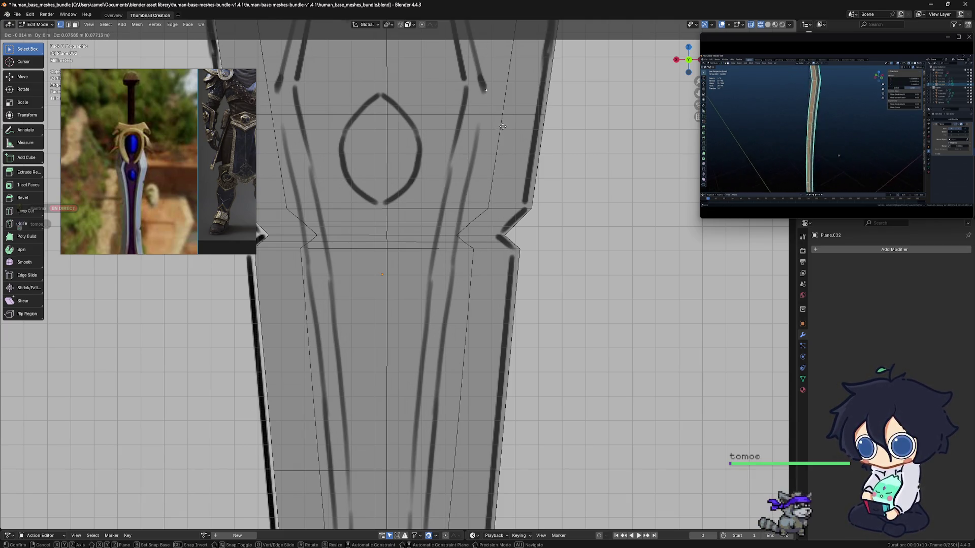
pyautogui.click(502, 125)
# Step: Extrude and place vertices down along the inlay groove line
pyautogui.scroll(-4, 498, 173)
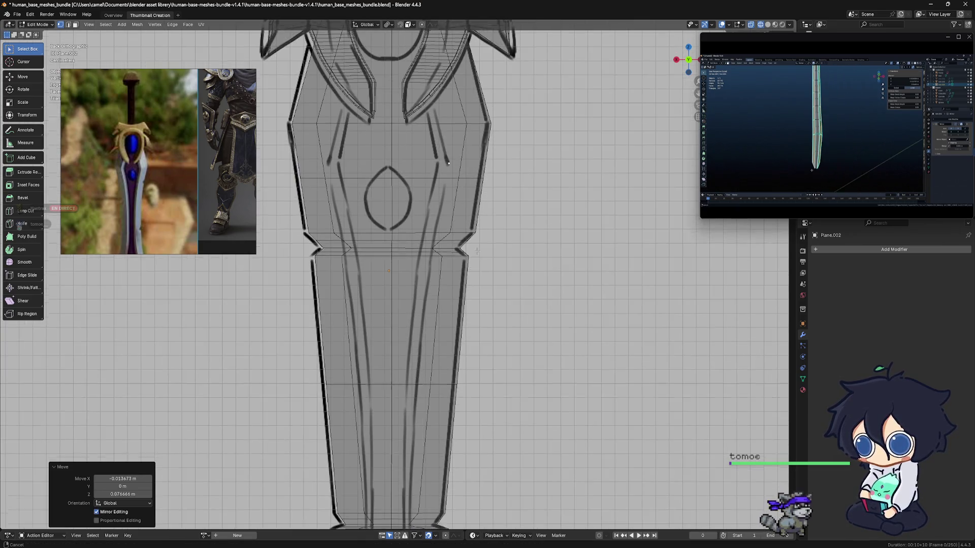
pyautogui.press('g')
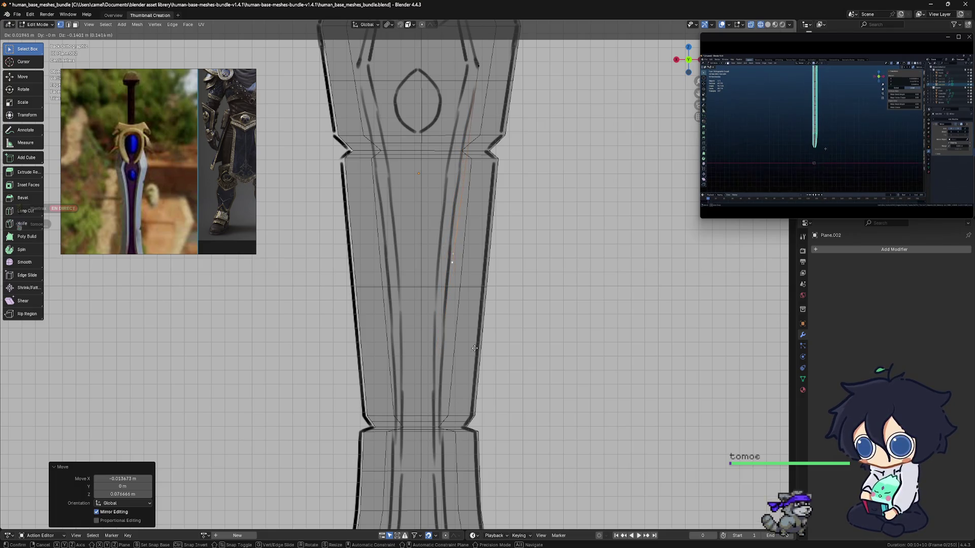
pyautogui.click(482, 251)
pyautogui.keyDown('shift'); pyautogui.moveTo(483, 273); pyautogui.dragTo(487, 171, button='middle'); pyautogui.keyUp('shift')
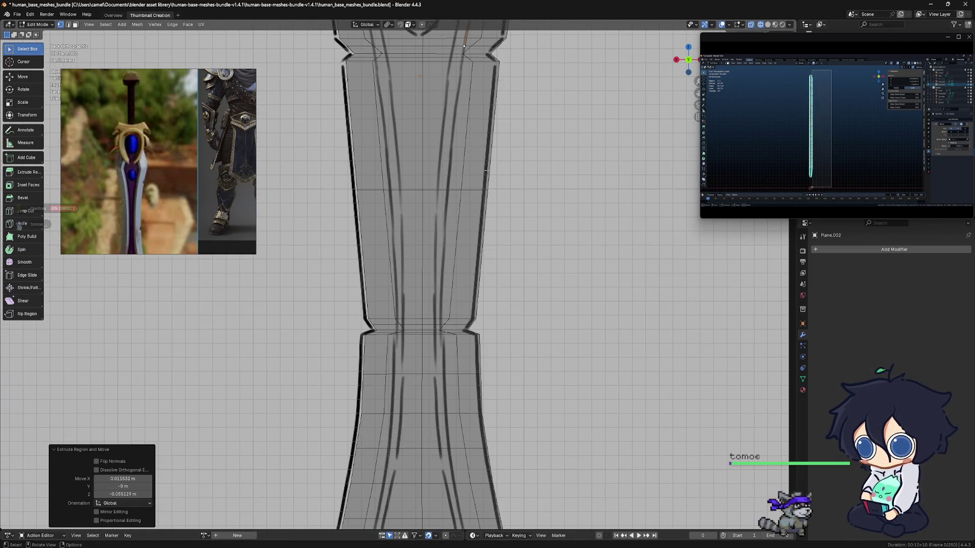
pyautogui.press('g')
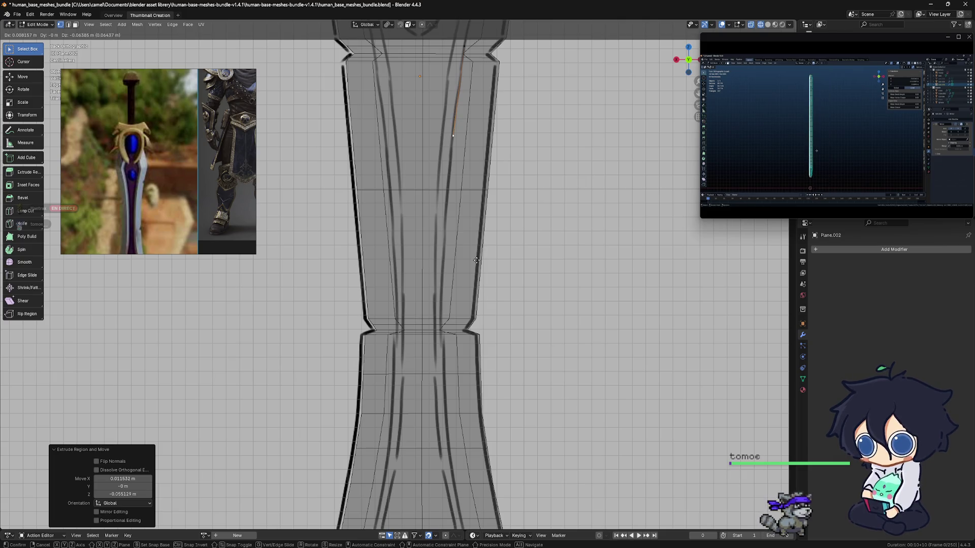
pyautogui.click(469, 333)
pyautogui.press('e')
pyautogui.click(465, 403)
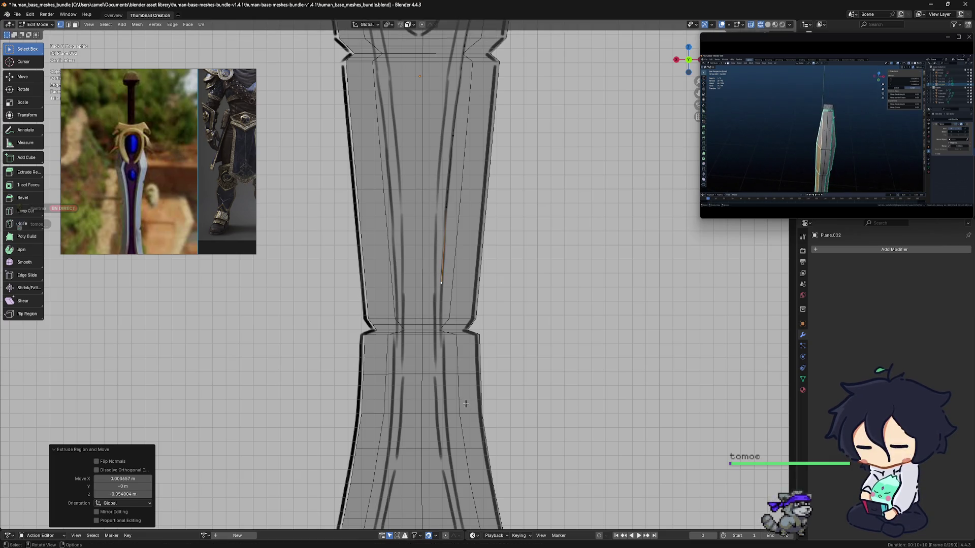
pyautogui.scroll(-5, 465, 404)
pyautogui.scroll(4, 470, 371)
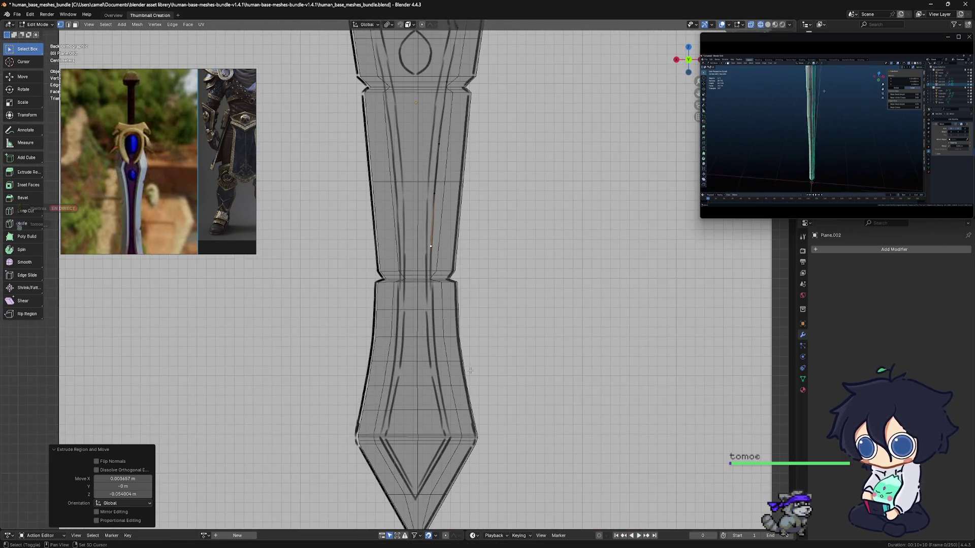
# Step: Extrude four more vertices down the inlay curve toward the blade's lower edge
pyautogui.keyDown('shift'); pyautogui.moveTo(470, 371); pyautogui.dragTo(465, 348, button='middle'); pyautogui.keyUp('shift')
pyautogui.press('g')
pyautogui.click(456, 352)
pyautogui.press('e')
pyautogui.click(458, 387)
pyautogui.press('e')
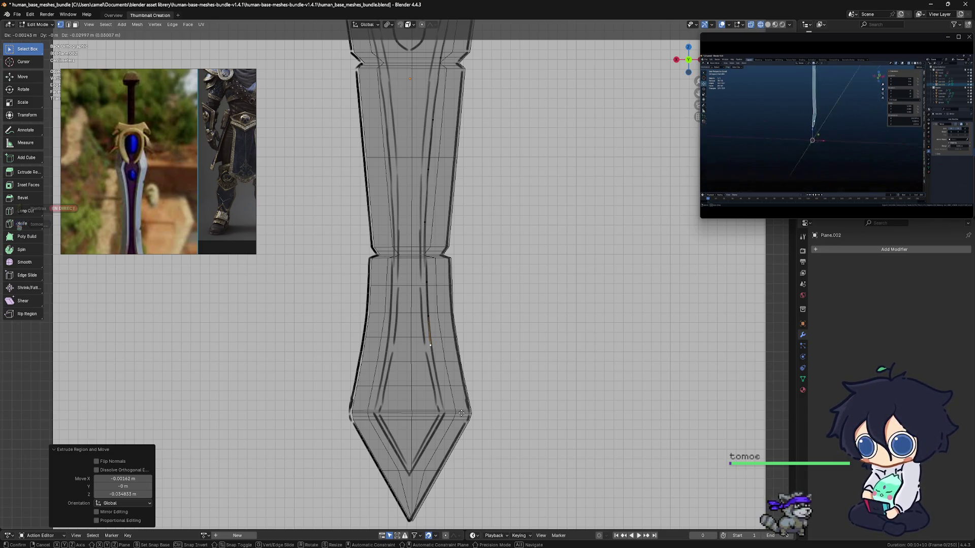
pyautogui.click(462, 414)
pyautogui.press('e')
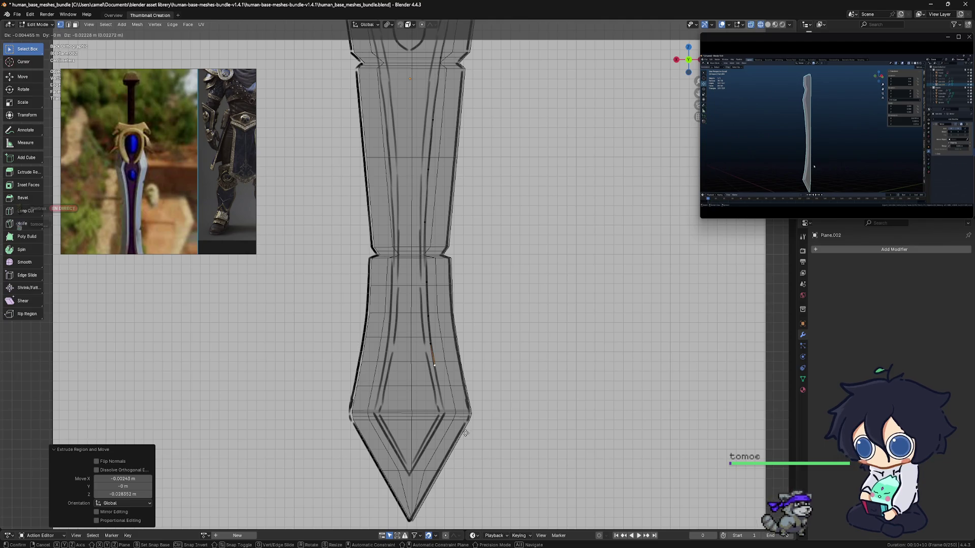
pyautogui.click(472, 435)
# Step: Continue extruding vertices toward the inlay's lower tip near the blade point
pyautogui.keyDown('shift'); pyautogui.moveTo(473, 435); pyautogui.dragTo(478, 406, button='middle'); pyautogui.keyUp('shift')
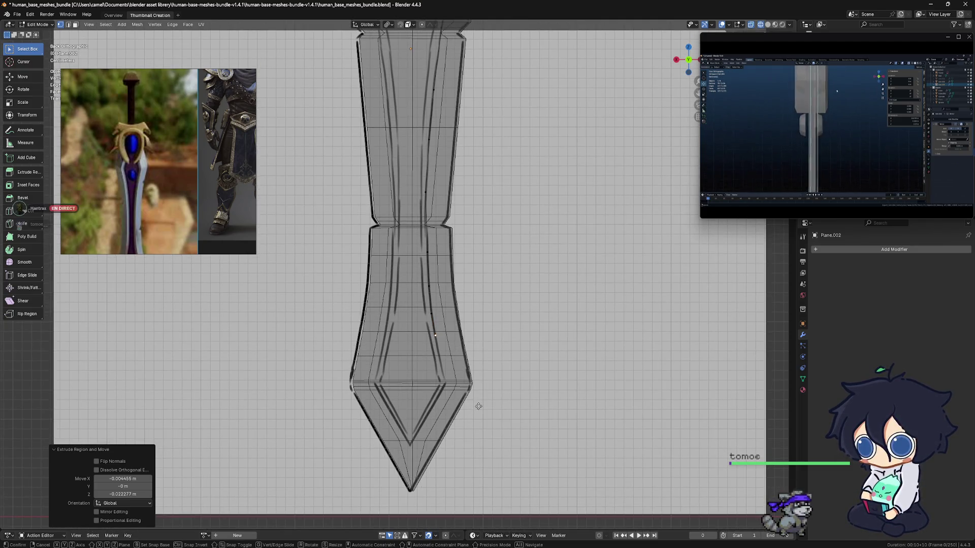
pyautogui.press('e')
pyautogui.click(485, 435)
pyautogui.press('e')
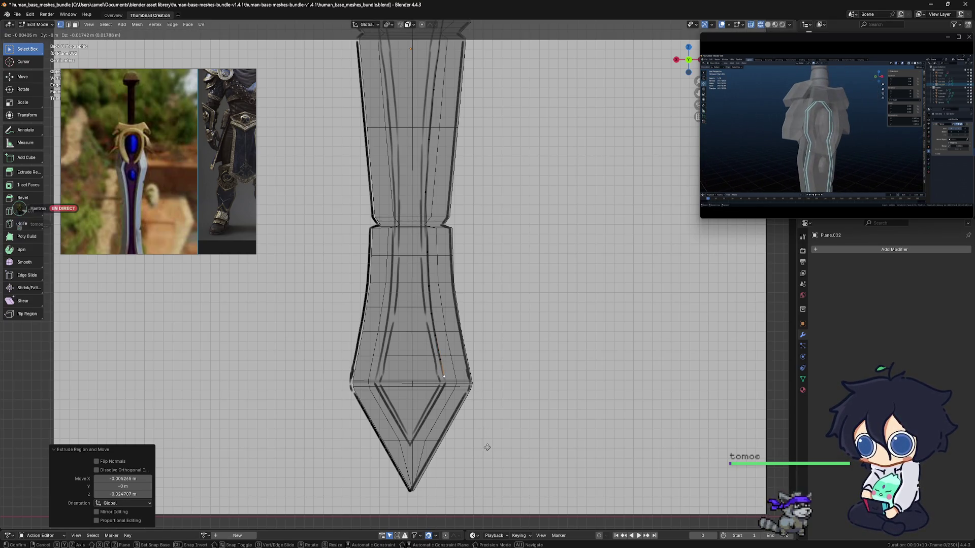
pyautogui.click(485, 443)
pyautogui.press('e')
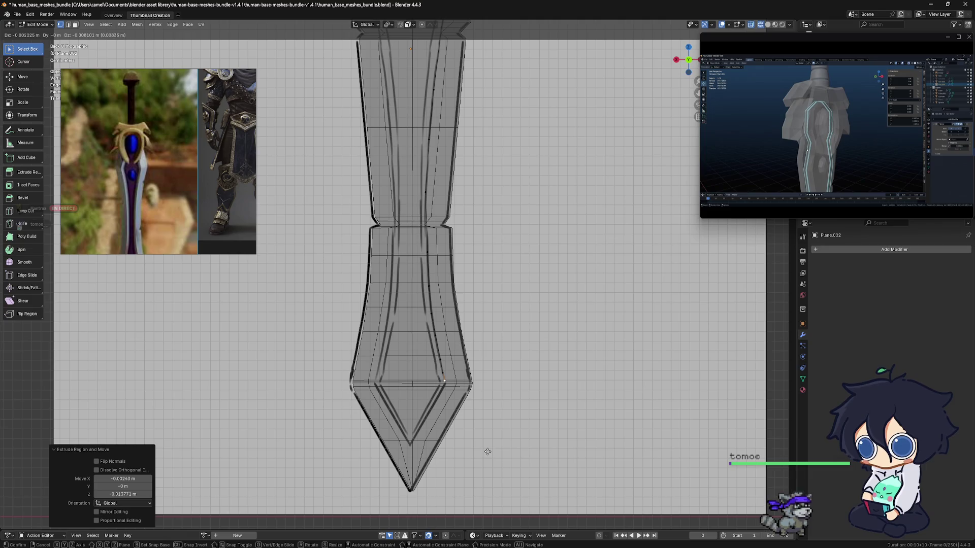
pyautogui.click(487, 453)
pyautogui.scroll(2, 488, 452)
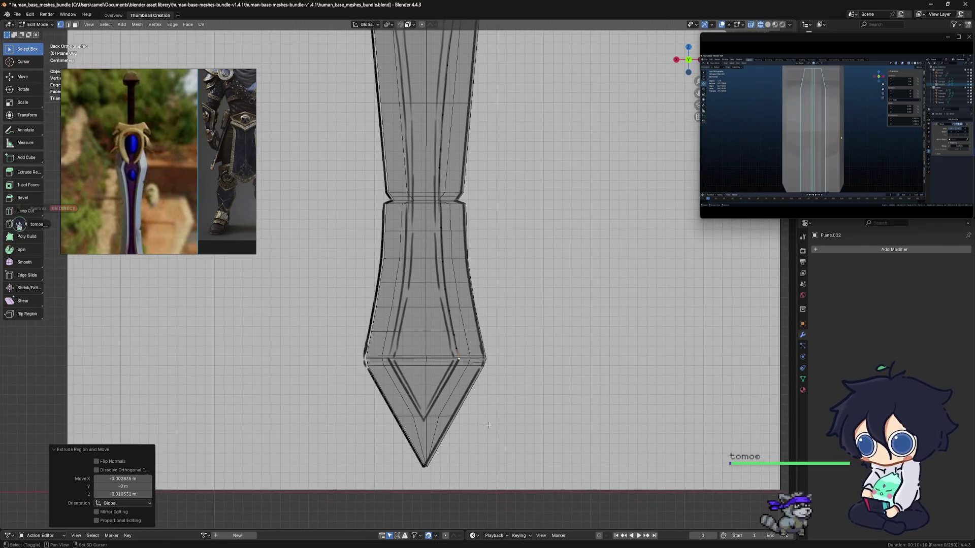
pyautogui.keyDown('shift'); pyautogui.moveTo(488, 425); pyautogui.dragTo(505, 407, button='middle'); pyautogui.keyUp('shift')
pyautogui.press('e')
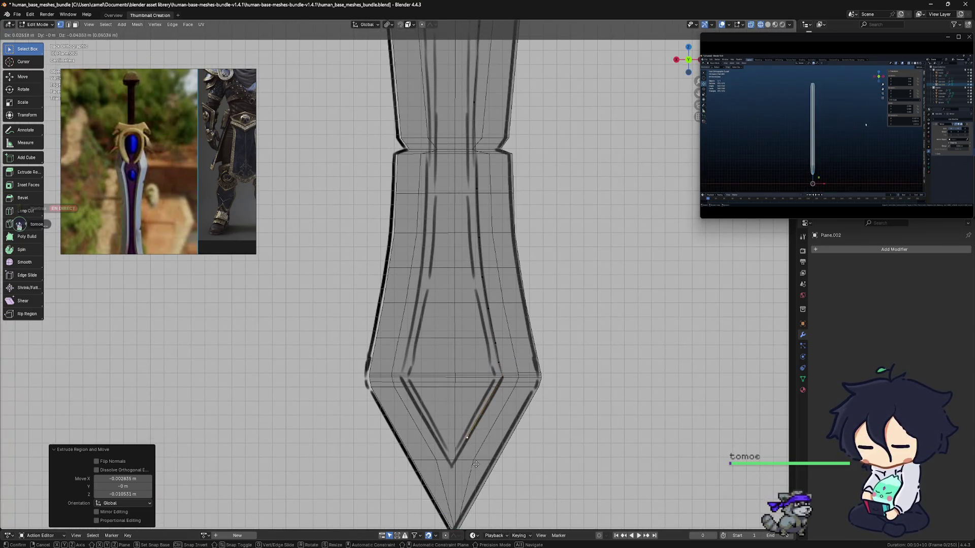
# Step: Place the vertex at the inlay's lower tip and extrude vertices up the right inlay line
pyautogui.click(462, 490)
pyautogui.press('e')
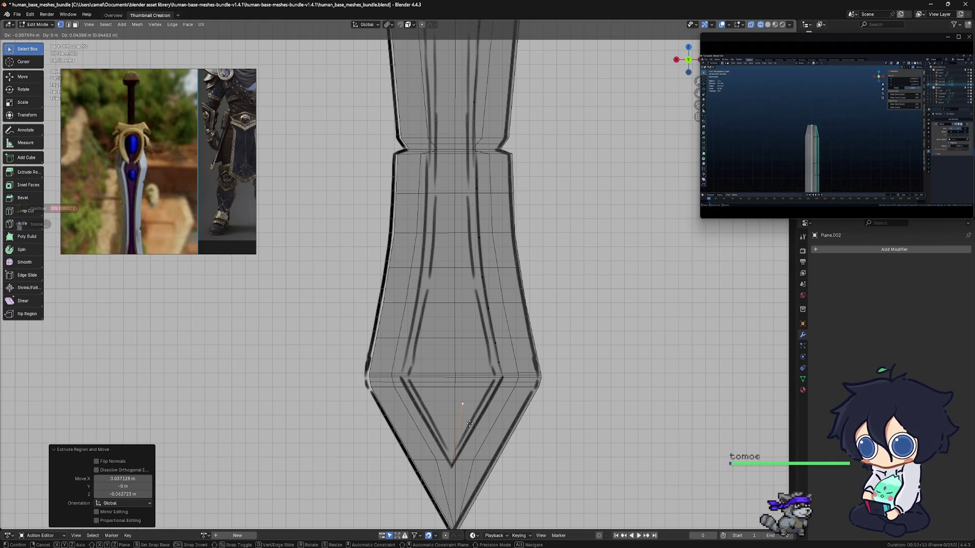
pyautogui.click(459, 469)
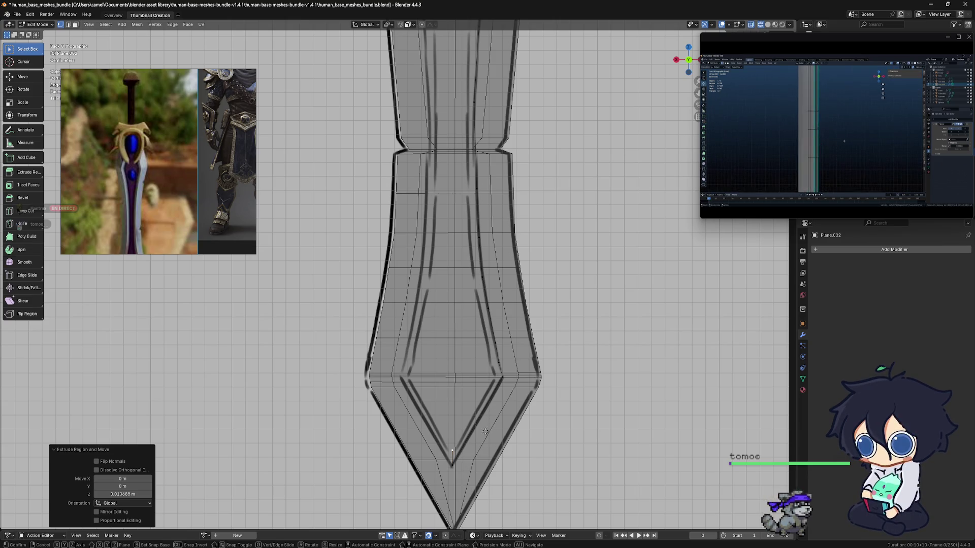
pyautogui.press('e')
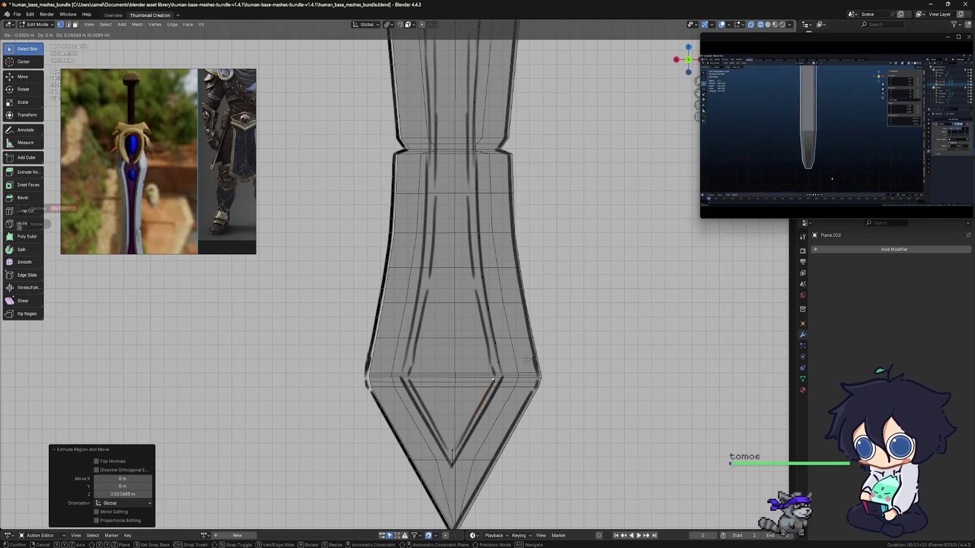
pyautogui.click(528, 359)
pyautogui.press('e')
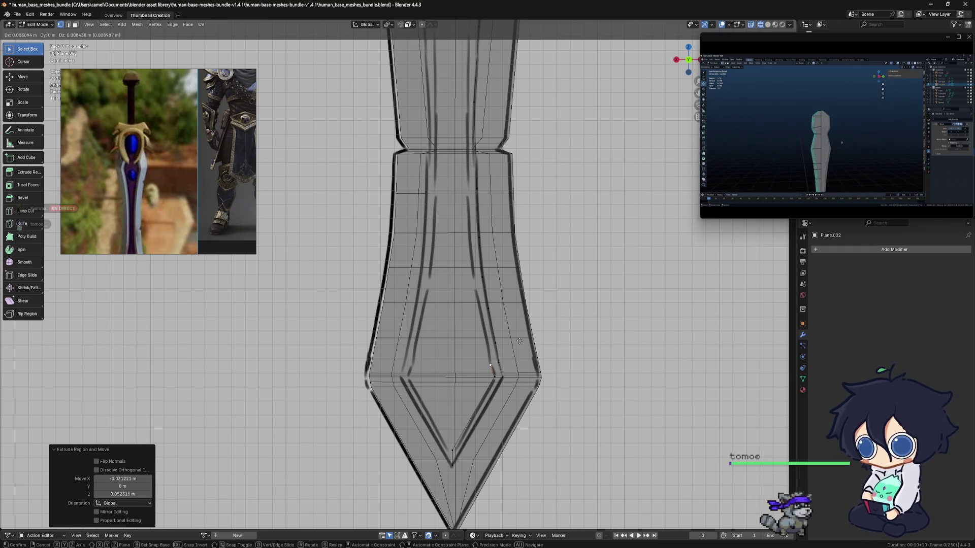
pyautogui.click(520, 338)
pyautogui.press('e')
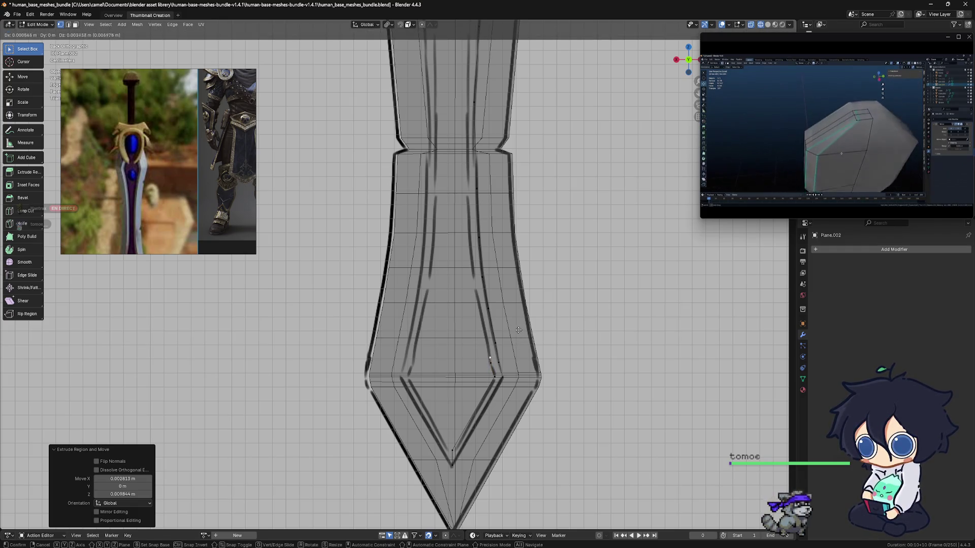
pyautogui.click(516, 318)
pyautogui.press('e')
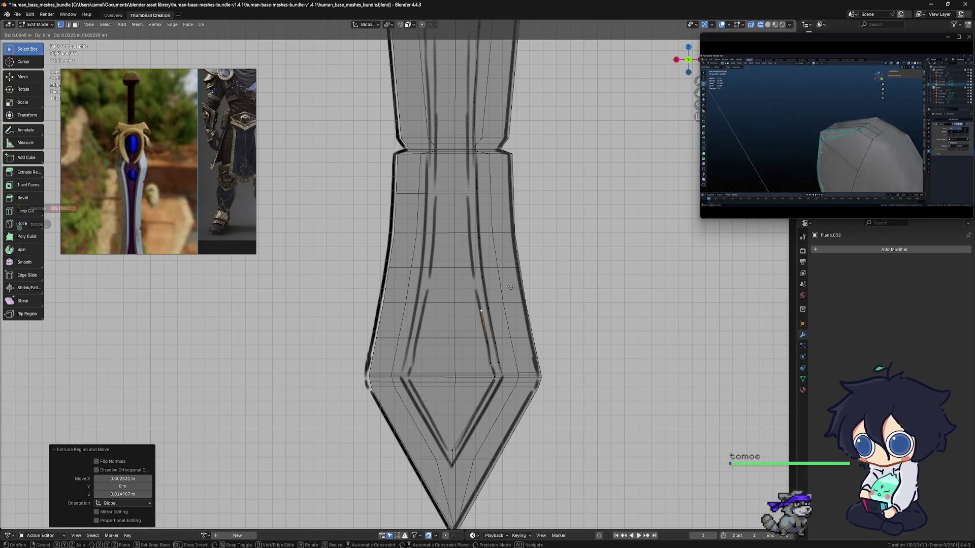
pyautogui.click(508, 281)
# Step: Keep extruding vertices up the right inlay past the blade's narrowing toward the guard
pyautogui.press('e')
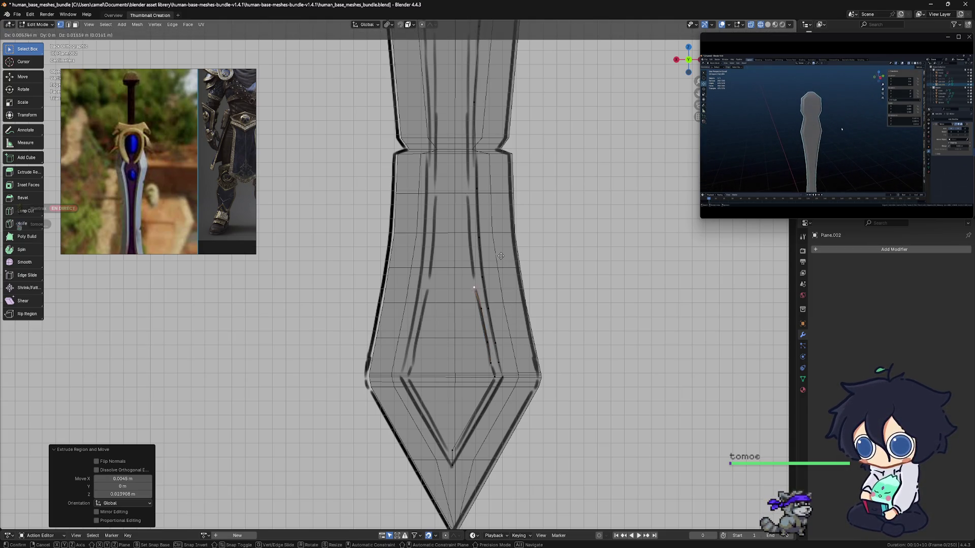
pyautogui.click(504, 253)
pyautogui.press('e')
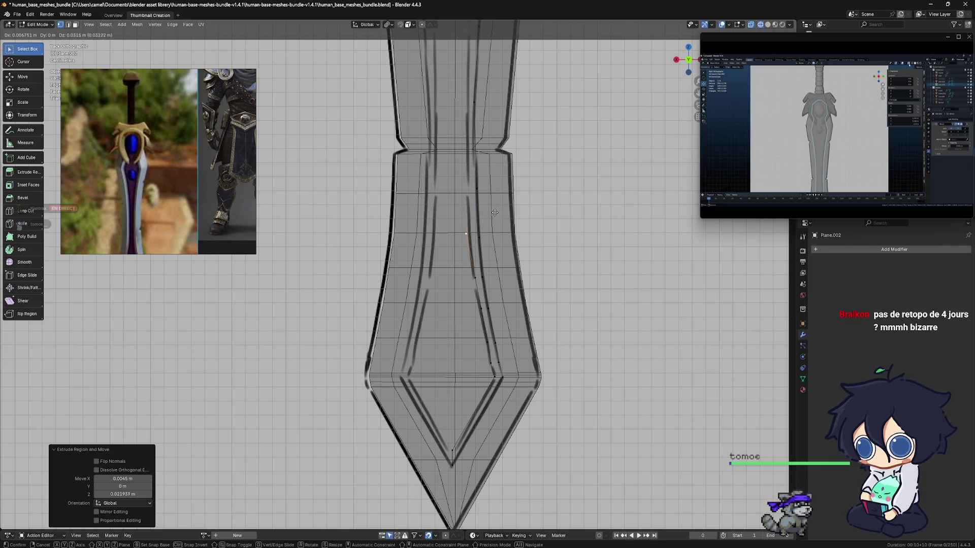
pyautogui.click(500, 211)
pyautogui.press('e')
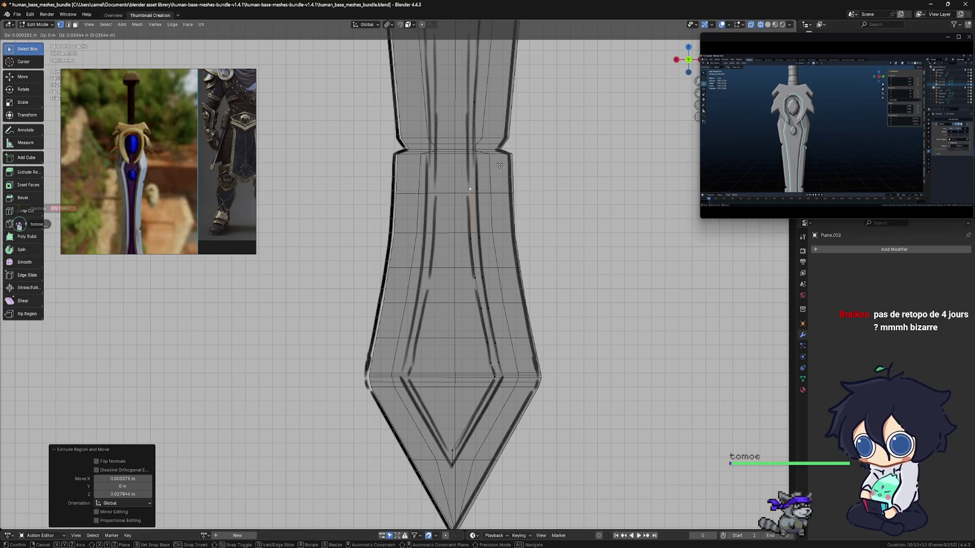
pyautogui.click(492, 184)
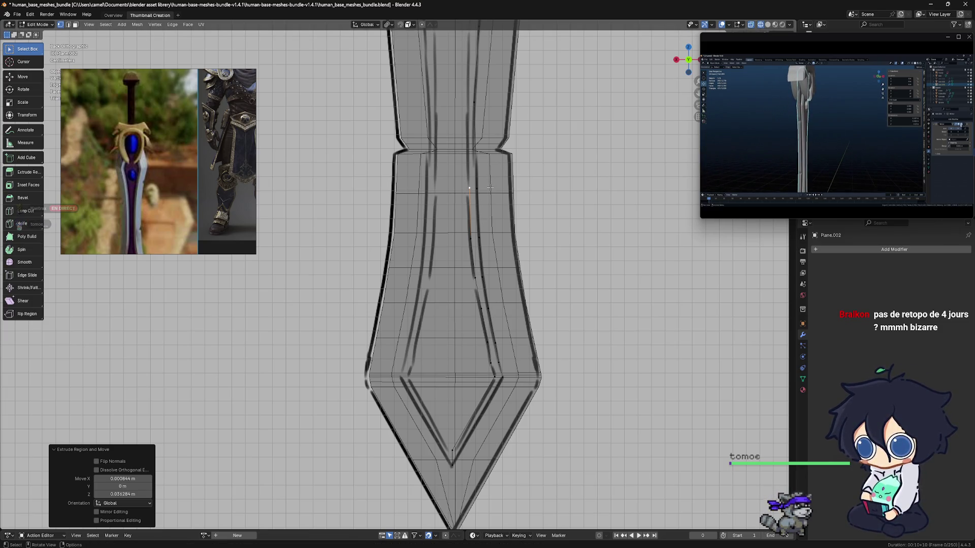
pyautogui.keyDown('shift'); pyautogui.moveTo(488, 189); pyautogui.dragTo(481, 385, button='middle'); pyautogui.keyUp('shift')
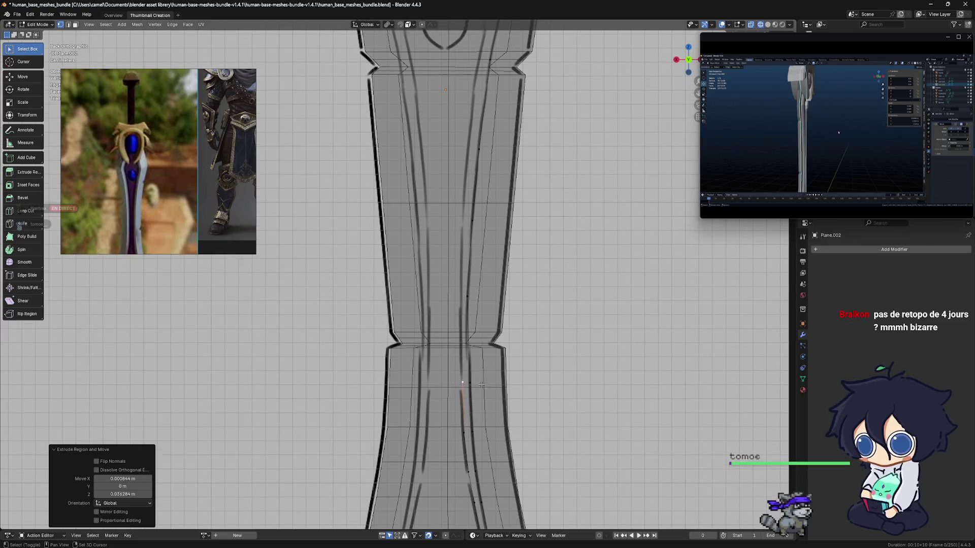
pyautogui.press('e')
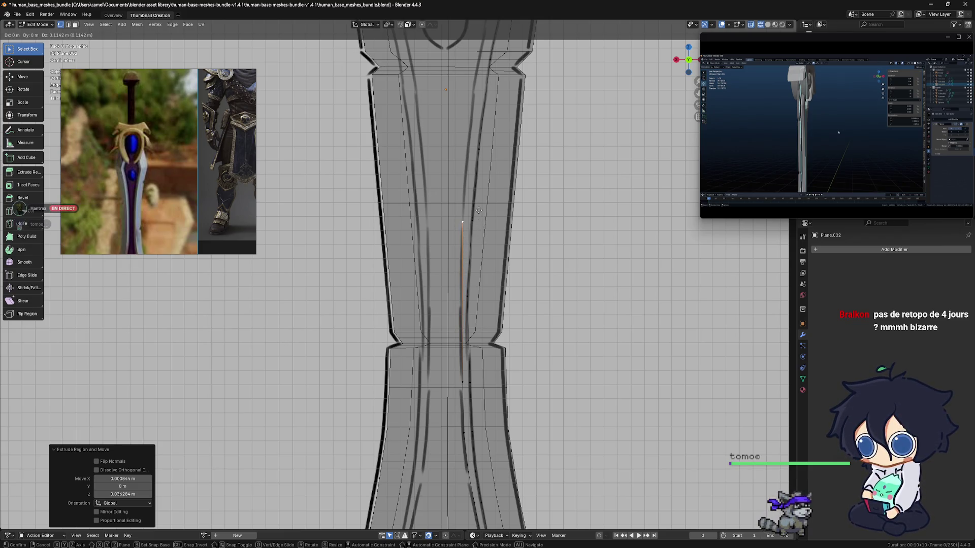
pyautogui.click(478, 210)
pyautogui.keyDown('shift'); pyautogui.moveTo(479, 210); pyautogui.dragTo(458, 370, button='middle'); pyautogui.keyUp('shift')
pyautogui.press('e')
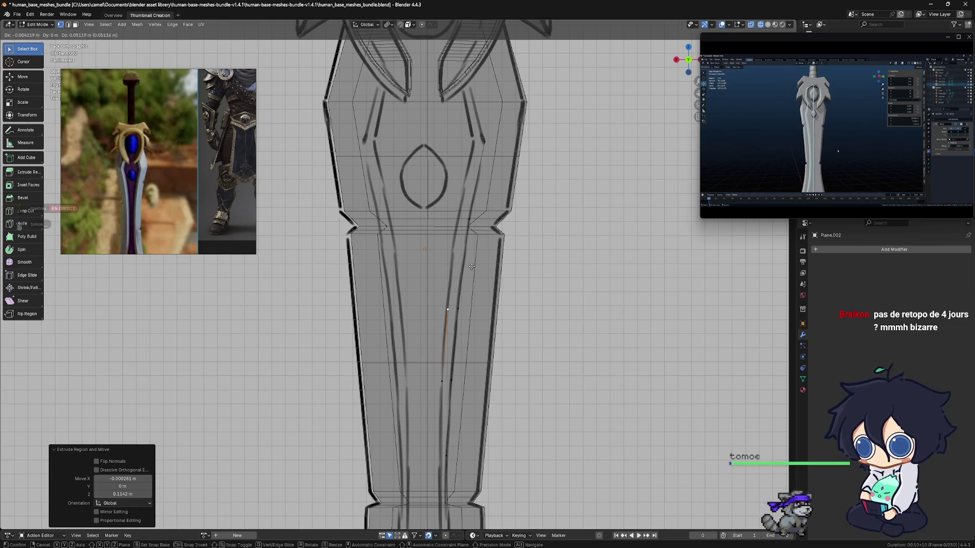
# Step: Extrude vertices along the upper inlay line up to and into the guard area
pyautogui.click(472, 266)
pyautogui.keyDown('shift'); pyautogui.moveTo(471, 266); pyautogui.dragTo(475, 336, button='middle'); pyautogui.keyUp('shift')
pyautogui.press('e')
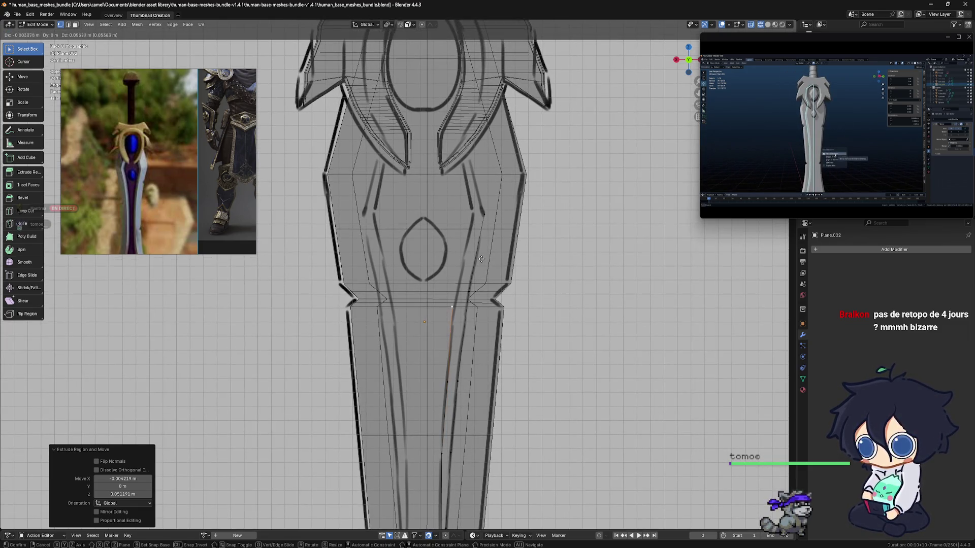
pyautogui.click(486, 249)
pyautogui.press('e')
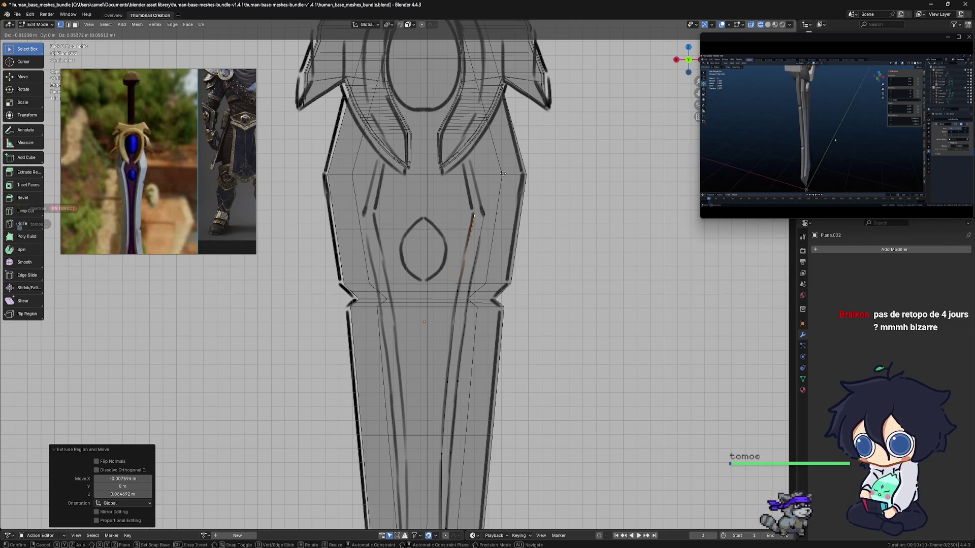
pyautogui.click(499, 166)
pyautogui.press('e')
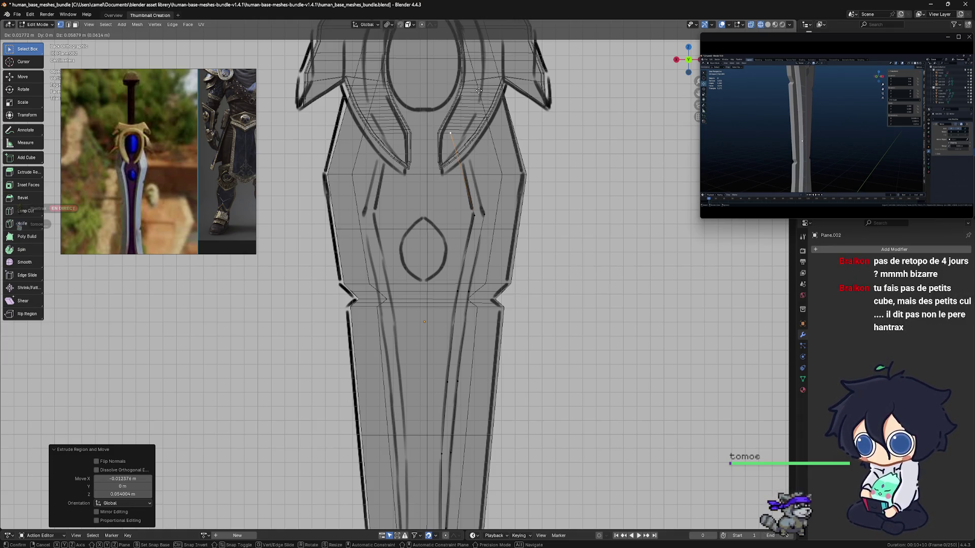
pyautogui.click(477, 81)
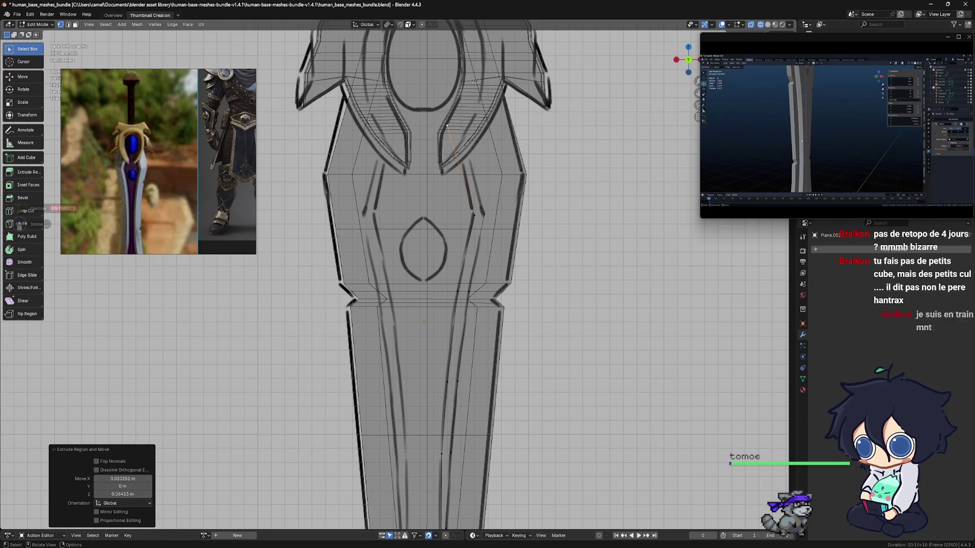
pyautogui.keyDown('shift'); pyautogui.moveTo(492, 115); pyautogui.dragTo(488, 241, button='middle'); pyautogui.keyUp('shift')
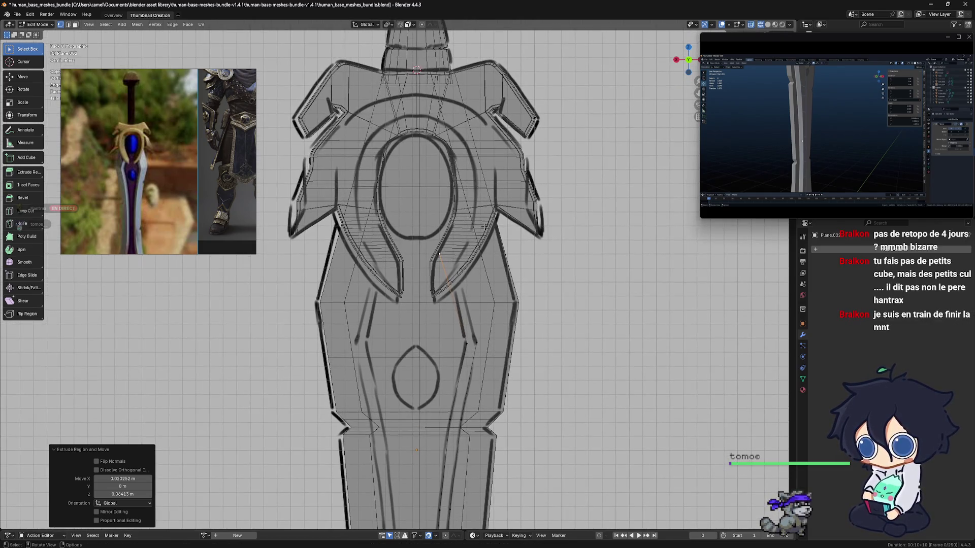
# Step: Trace the guard's oval inlay curve with a series of extruded vertices
pyautogui.press('g')
pyautogui.click(500, 189)
pyautogui.press('e')
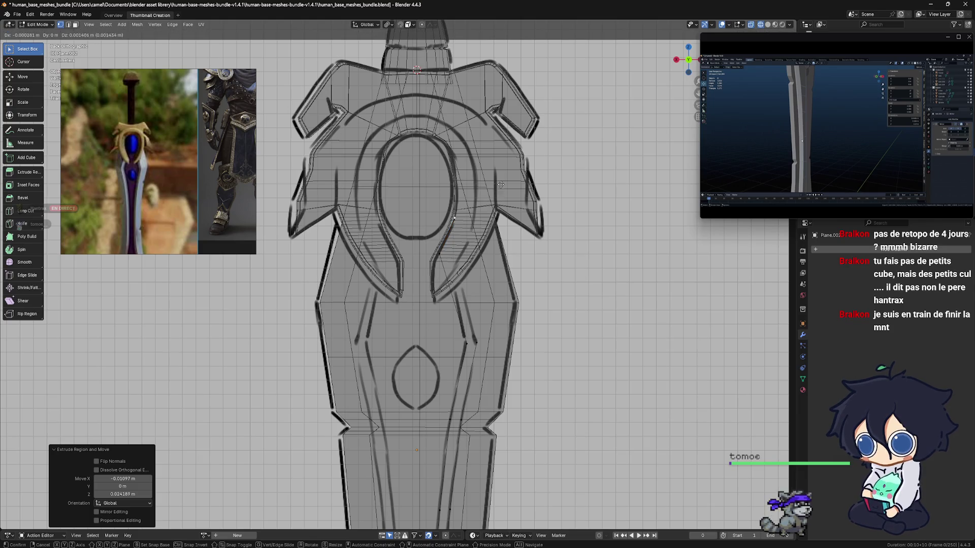
pyautogui.click(497, 158)
pyautogui.press('e')
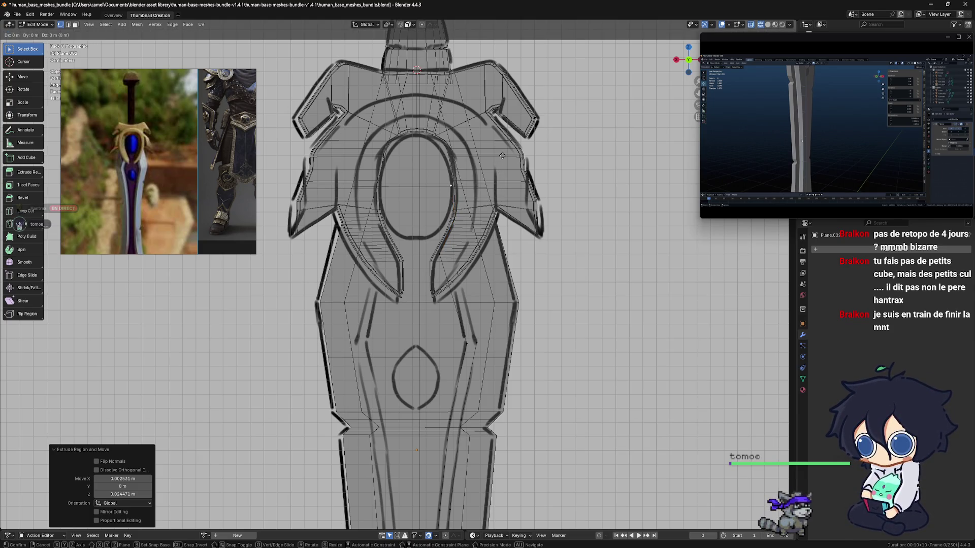
pyautogui.click(510, 156)
pyautogui.press('e')
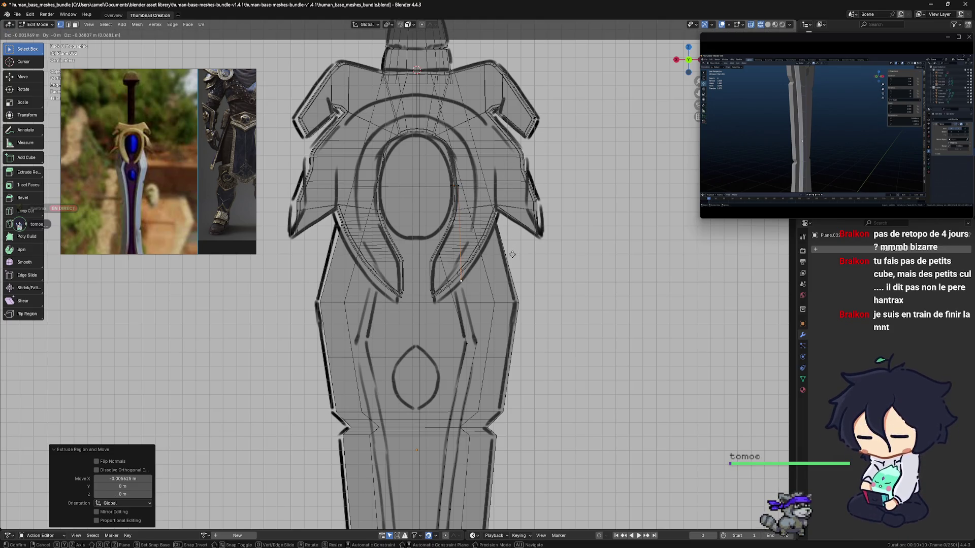
pyautogui.click(512, 256)
pyautogui.press('e')
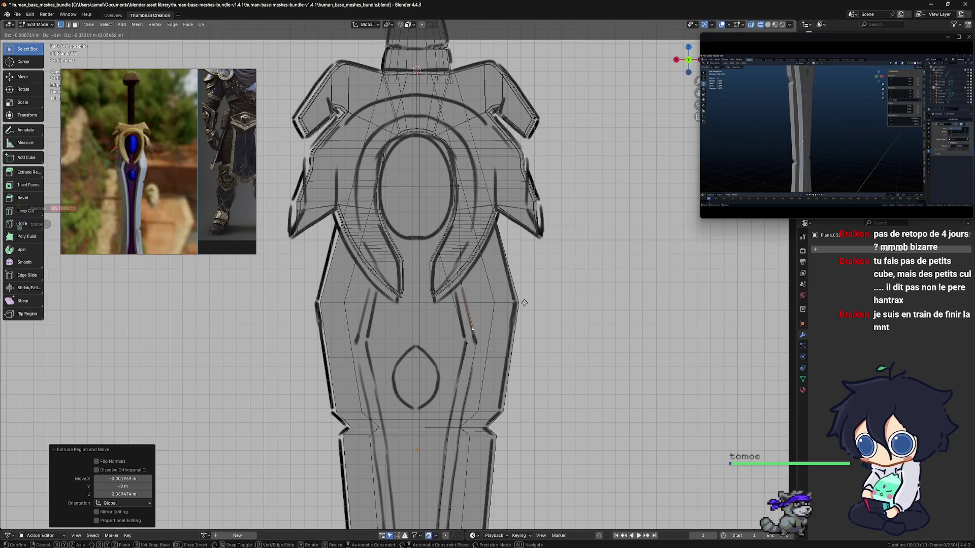
pyautogui.click(525, 303)
pyautogui.keyDown('shift'); pyautogui.moveTo(507, 368); pyautogui.dragTo(514, 340, button='middle'); pyautogui.keyUp('shift')
pyautogui.scroll(2, 514, 319)
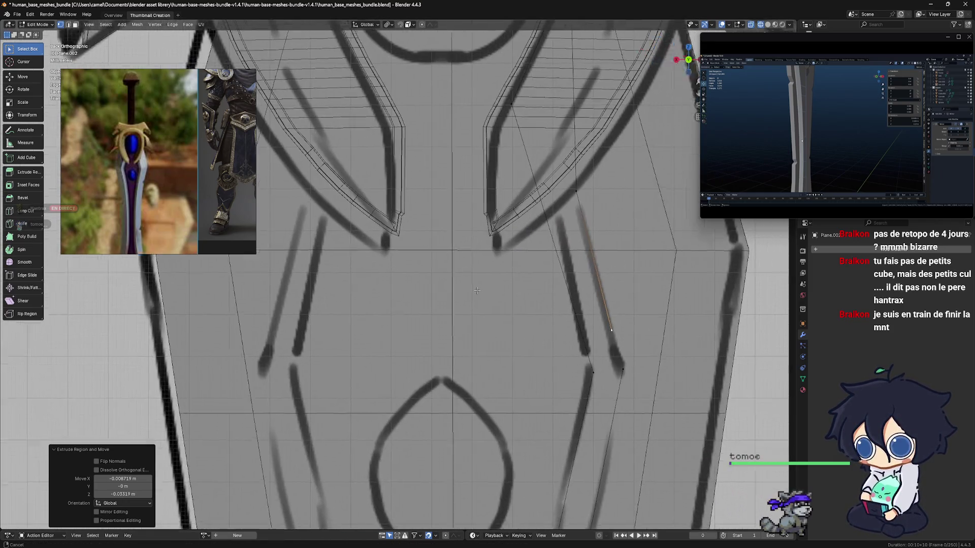
# Step: Merge the outline's two end vertices At Center, then check and return to back orthographic view
pyautogui.keyDown('shift'); pyautogui.click(536, 349); pyautogui.keyUp('shift')
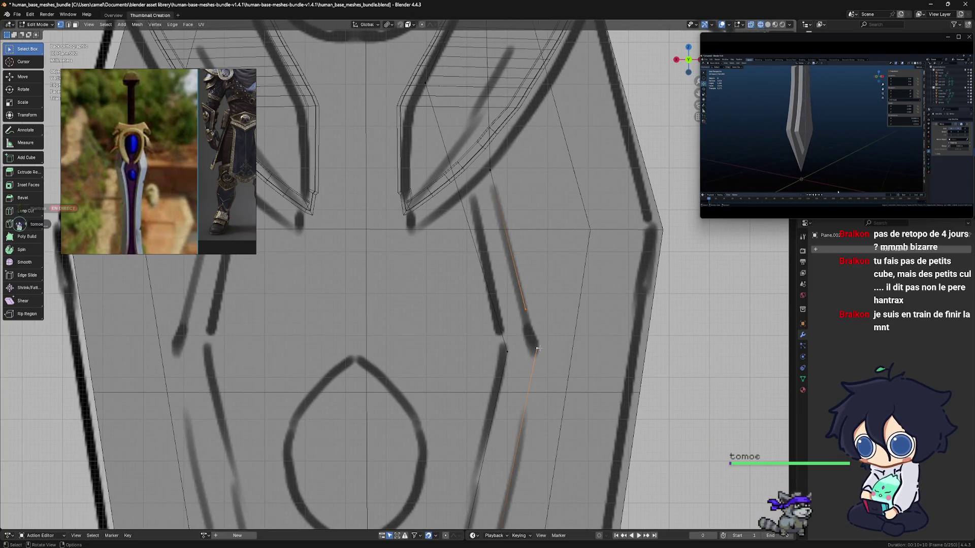
pyautogui.rightClick(531, 331)
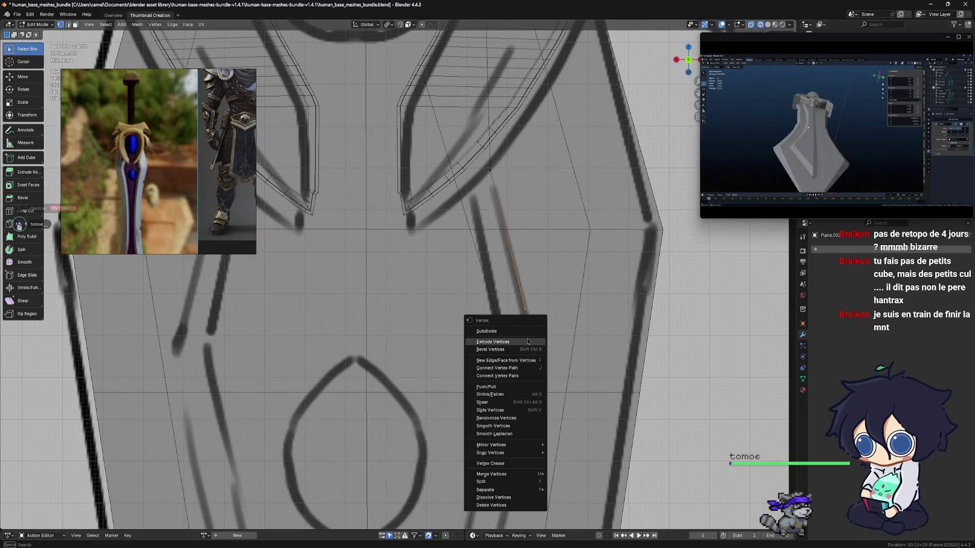
pyautogui.keyDown('shift'); pyautogui.moveTo(546, 278); pyautogui.dragTo(538, 261, button='middle'); pyautogui.keyUp('shift')
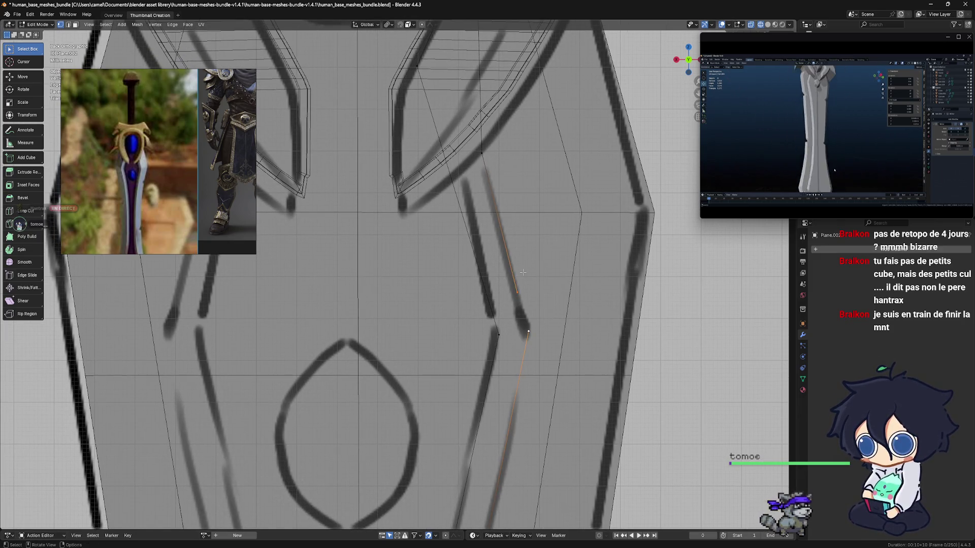
pyautogui.press('j')
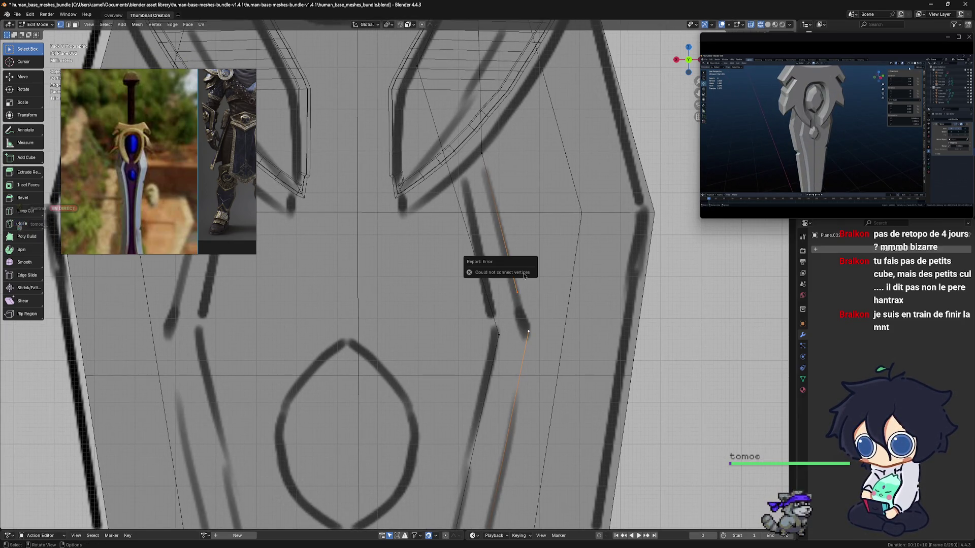
pyautogui.press('m')
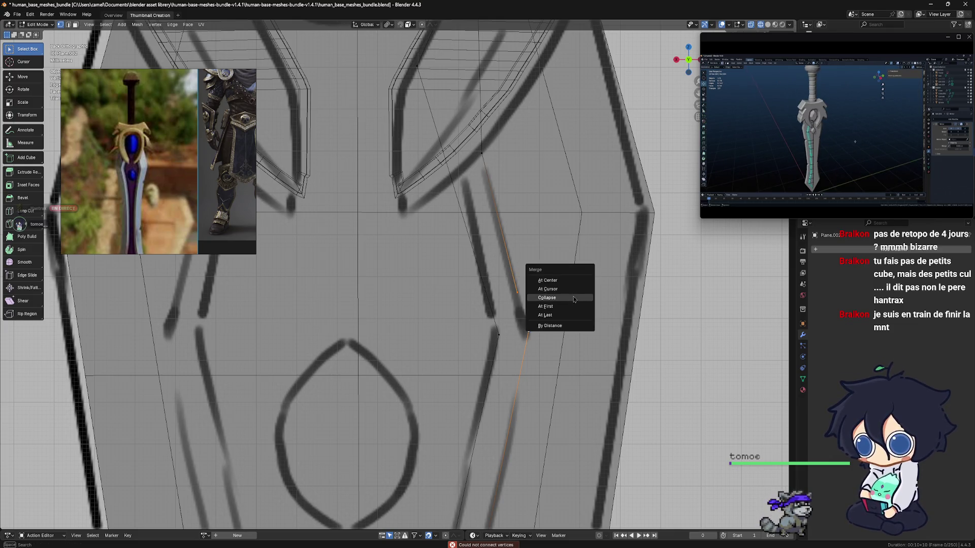
pyautogui.click(565, 284)
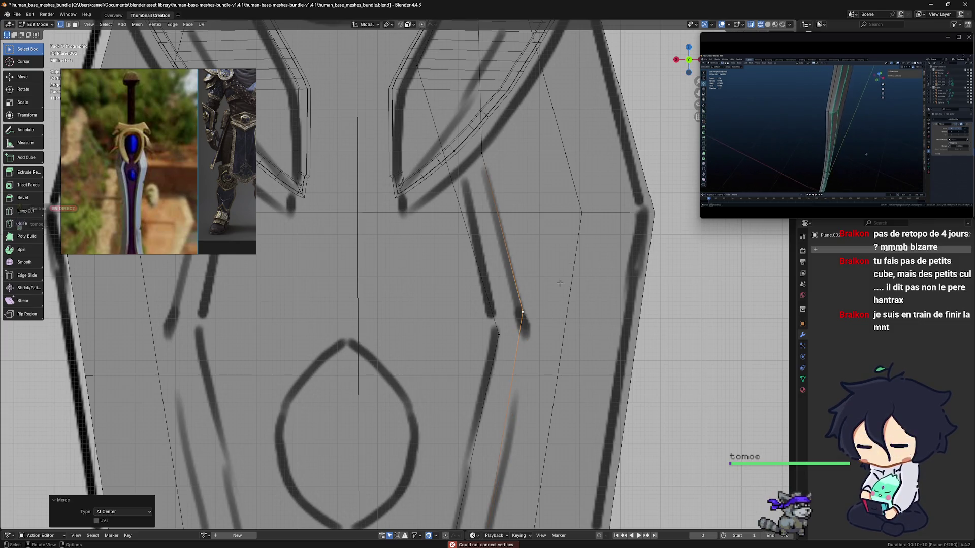
pyautogui.moveTo(532, 320)
pyautogui.mouseDown(button='middle')
pyautogui.moveTo(540, 336)
pyautogui.moveTo(594, 359)
pyautogui.mouseUp(button='middle')
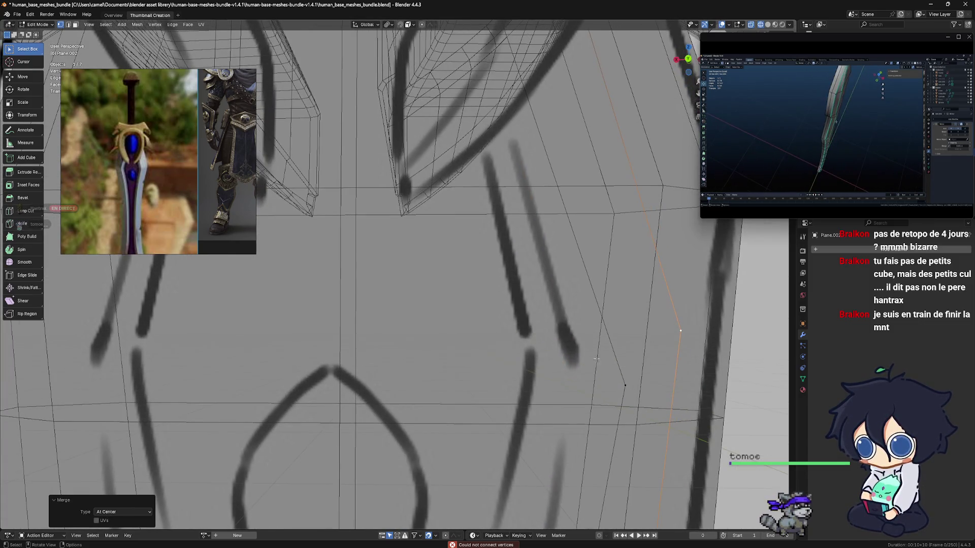
pyautogui.press('ctrl+KP_1')
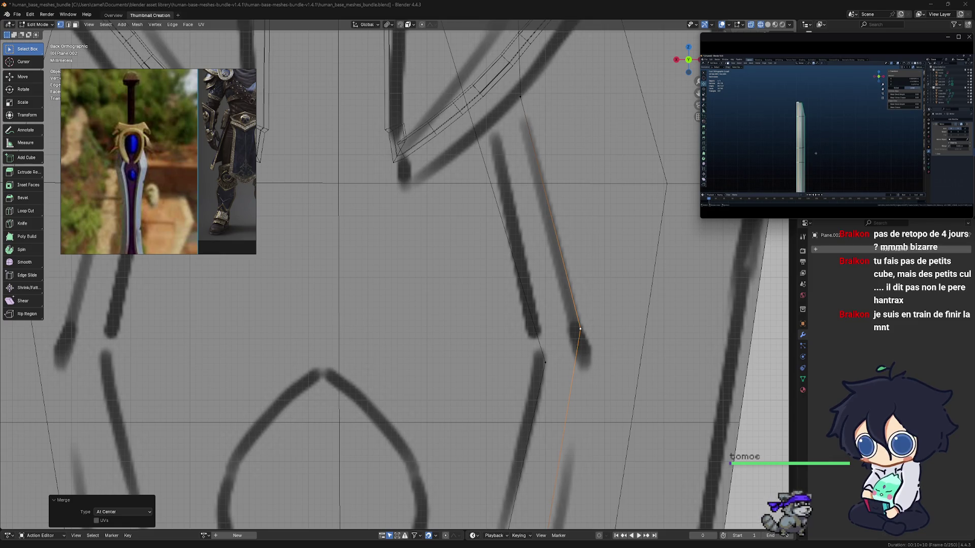
# Step: Move the outline's corner vertex onto the dark reference line, refining its position twice
pyautogui.keyDown('shift'); pyautogui.moveTo(569, 325); pyautogui.dragTo(477, 260, button='middle'); pyautogui.keyUp('shift')
pyautogui.scroll(2, 488, 286)
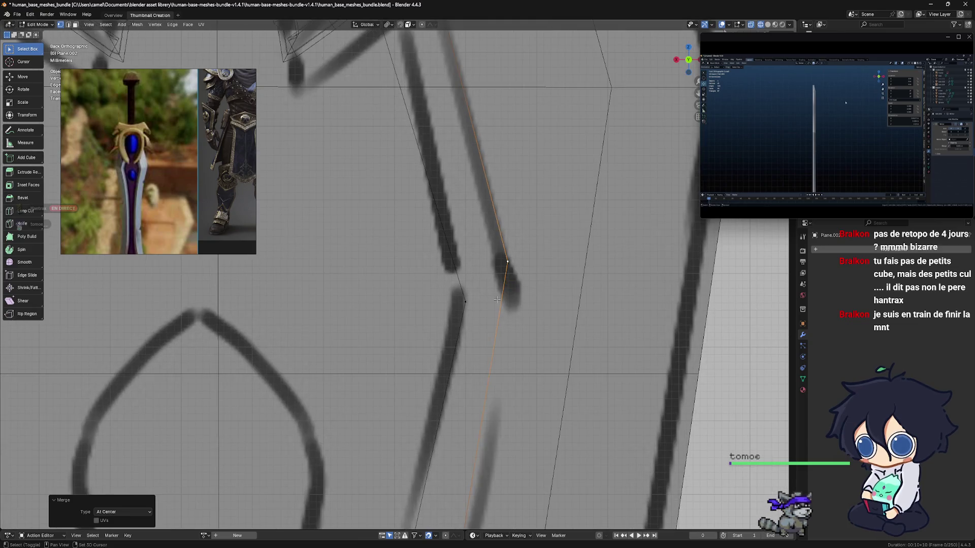
pyautogui.press('g')
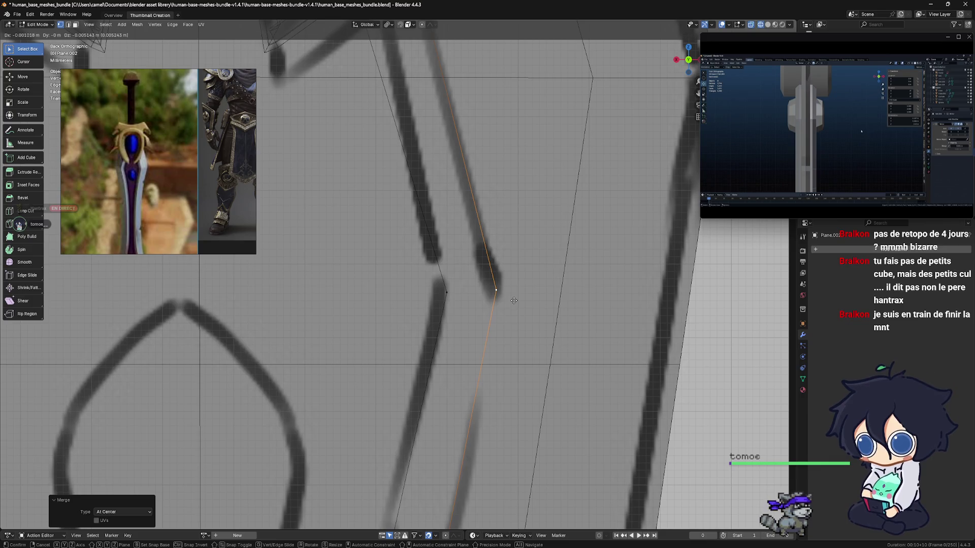
pyautogui.click(514, 300)
pyautogui.scroll(-1, 481, 300)
pyautogui.scroll(4, 481, 300)
pyautogui.keyDown('shift'); pyautogui.moveTo(482, 301); pyautogui.dragTo(426, 288, button='middle'); pyautogui.keyUp('shift')
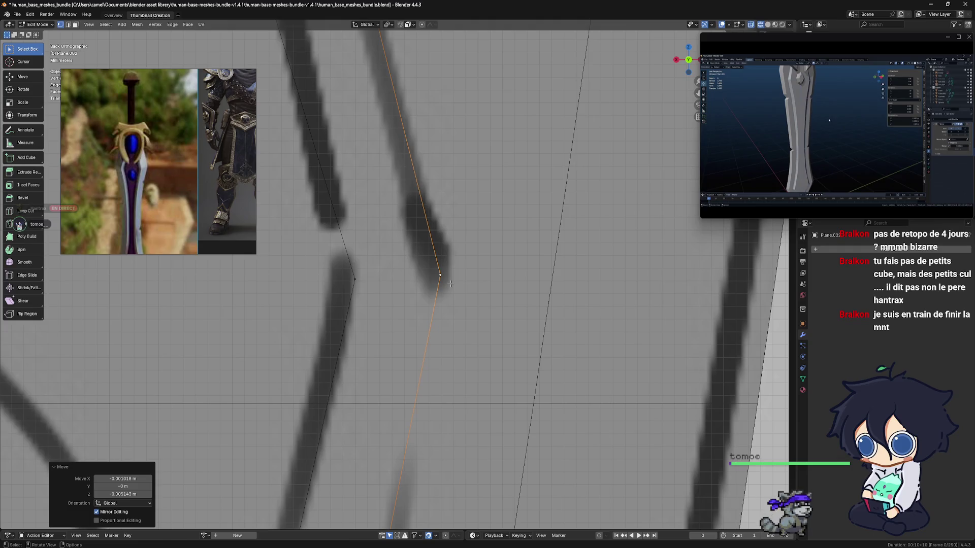
pyautogui.press('g')
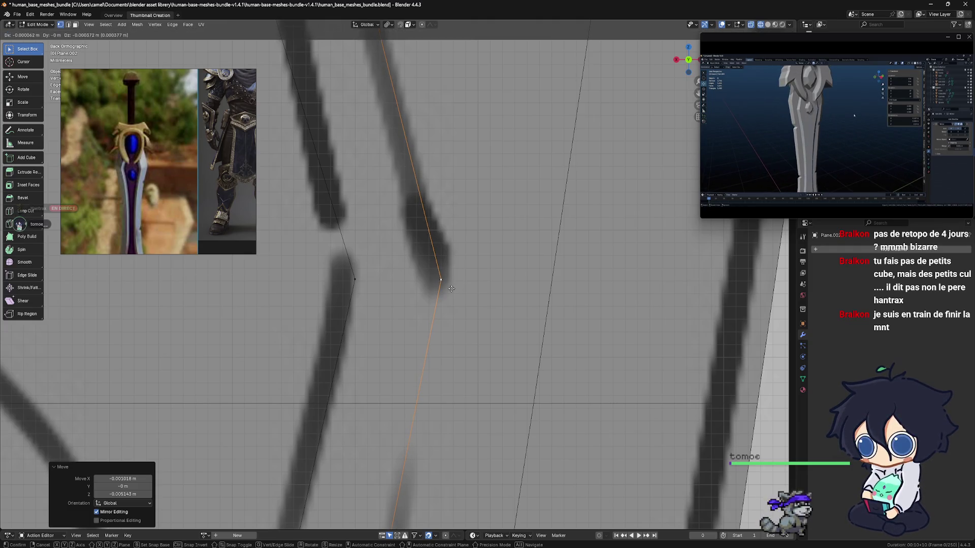
pyautogui.click(451, 289)
pyautogui.scroll(-8, 457, 292)
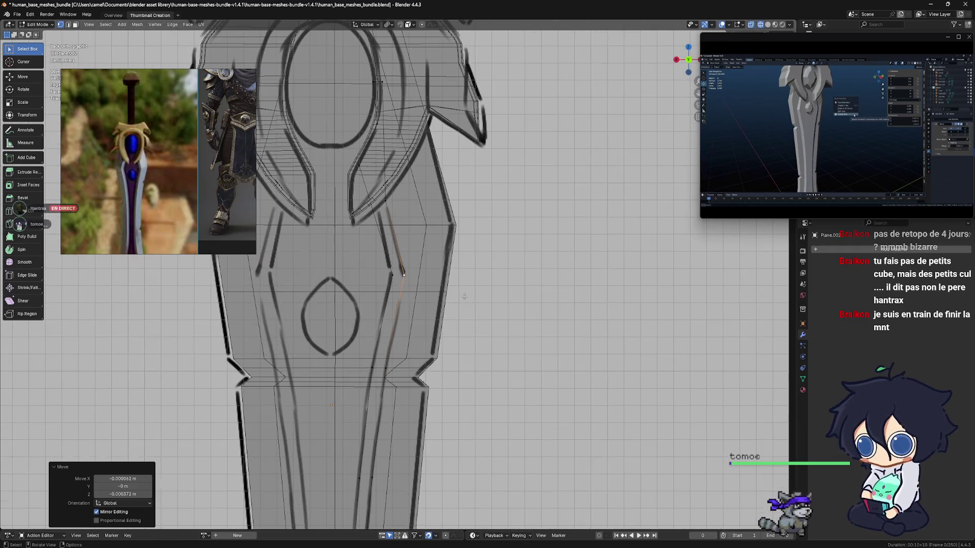
pyautogui.scroll(5, 386, 224)
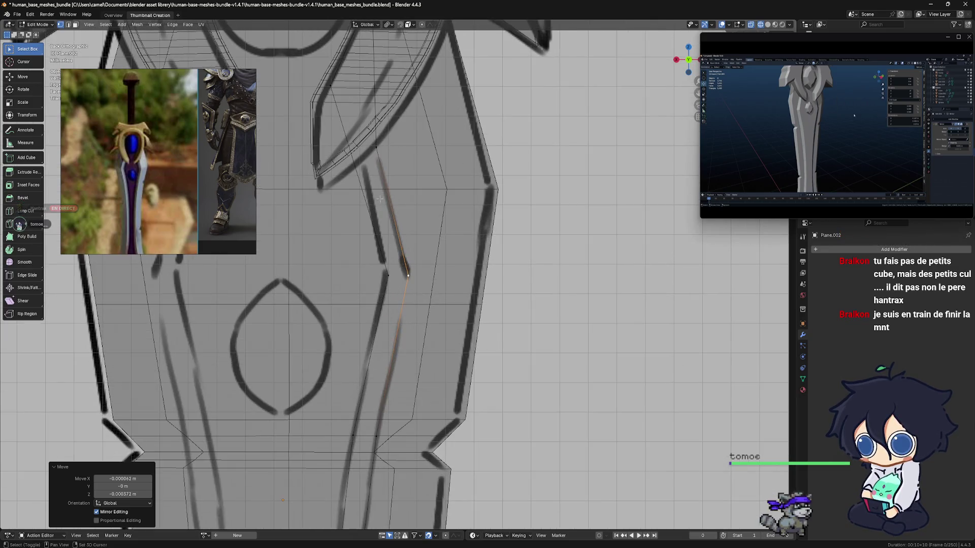
# Step: Move the upper outline vertex near the guard onto the reference line
pyautogui.keyDown('shift'); pyautogui.moveTo(304, 147); pyautogui.dragTo(344, 221, button='middle'); pyautogui.keyUp('shift')
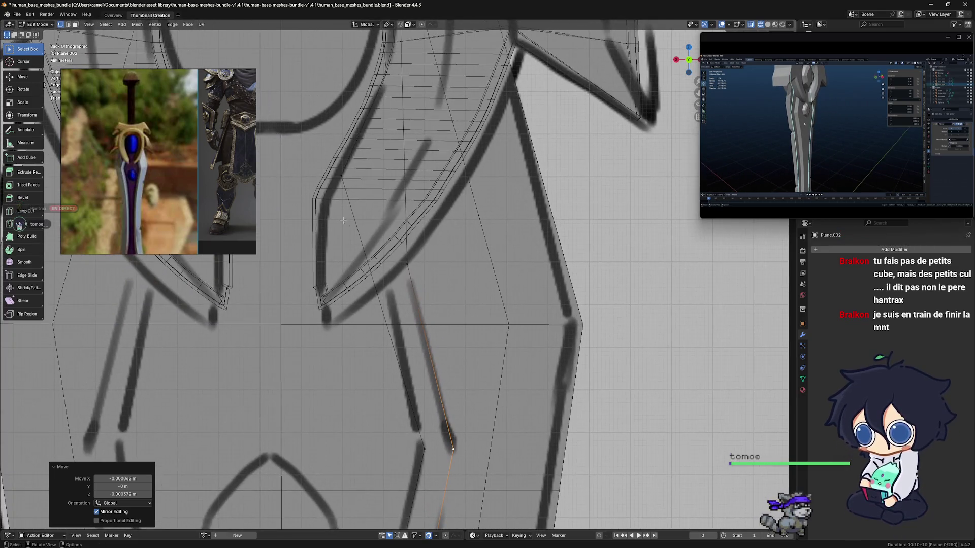
pyautogui.click(342, 174)
pyautogui.press('g')
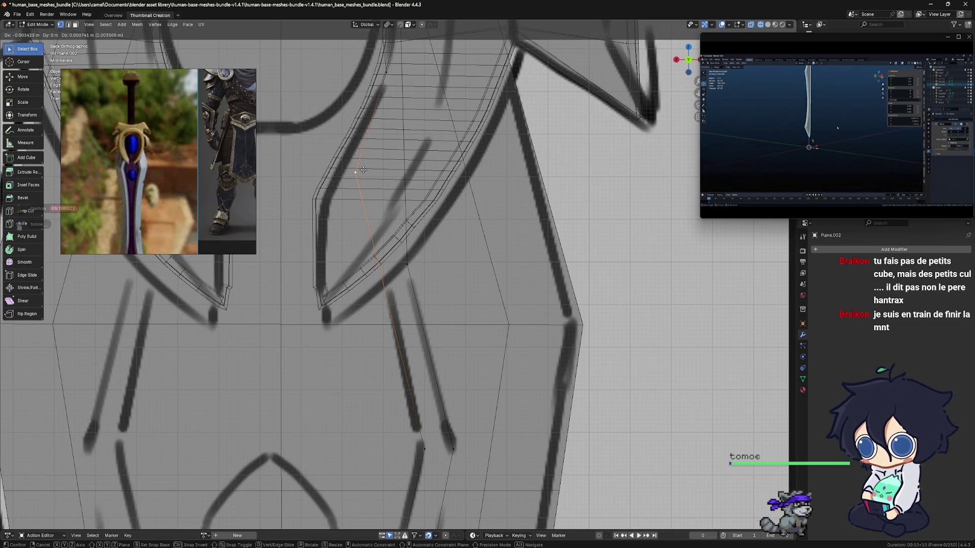
pyautogui.click(363, 171)
pyautogui.scroll(-5, 457, 332)
pyautogui.keyDown('shift'); pyautogui.moveTo(457, 332); pyautogui.dragTo(493, 191, button='middle'); pyautogui.keyUp('shift')
pyautogui.scroll(10, 402, 338)
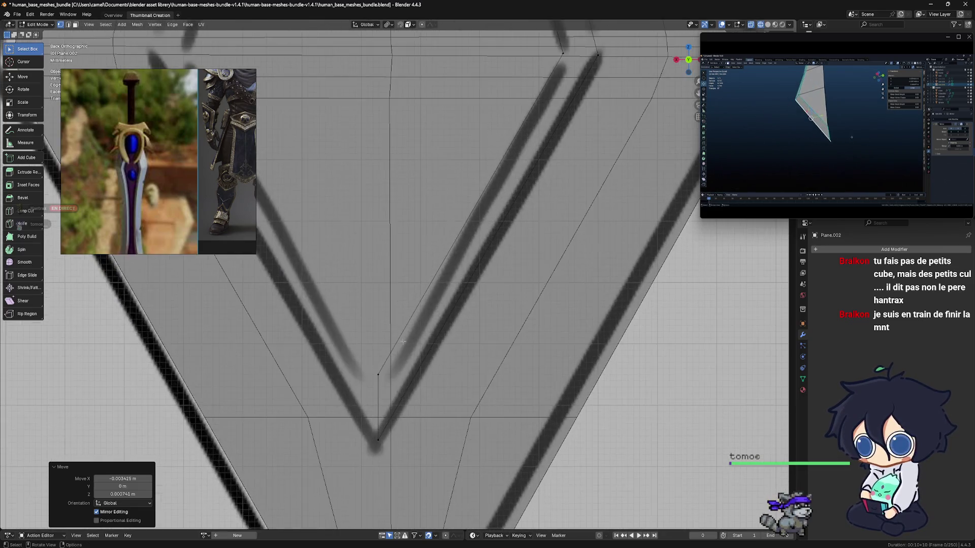
# Step: Move the outline vertex inside the blade tip onto the V line
pyautogui.keyDown('shift'); pyautogui.moveTo(402, 337); pyautogui.dragTo(375, 324, button='middle'); pyautogui.keyUp('shift')
pyautogui.click(364, 325)
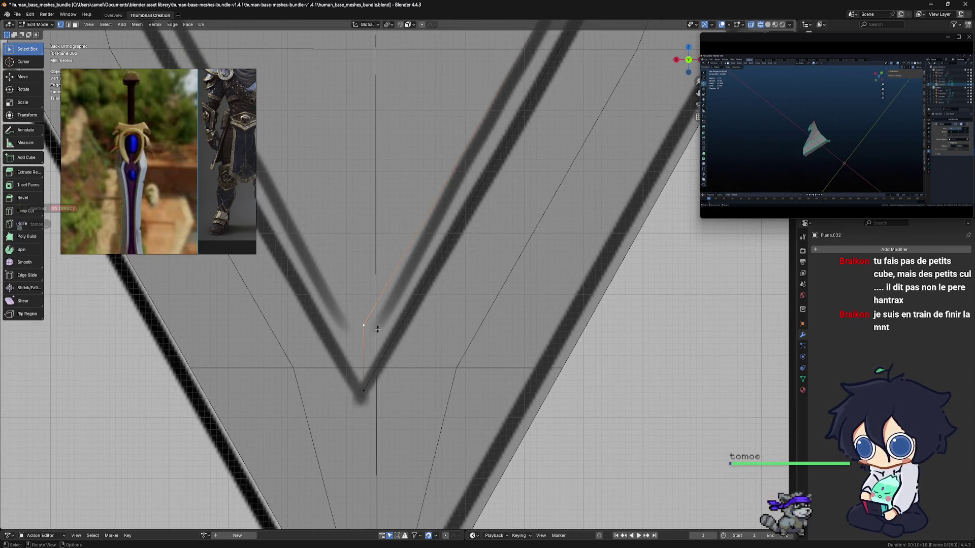
pyautogui.press('g')
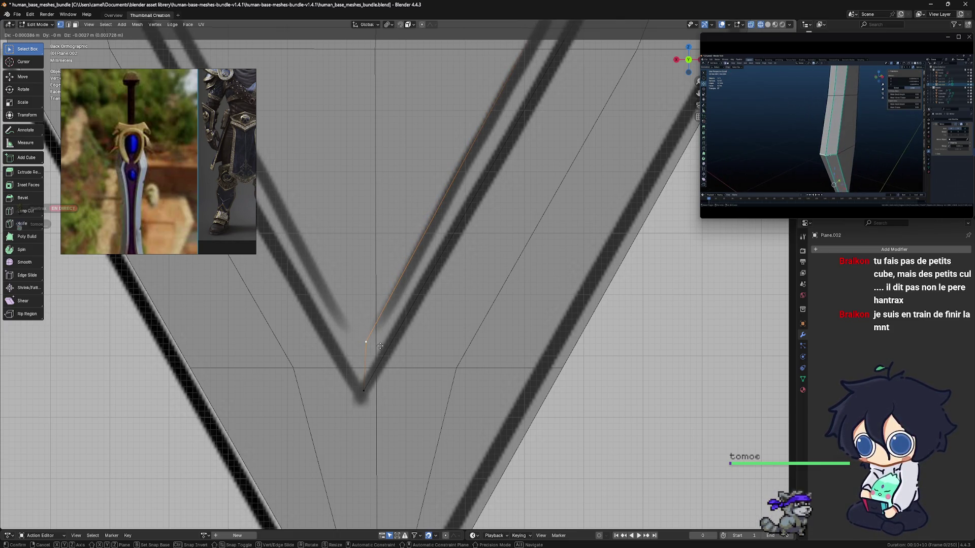
pyautogui.click(379, 346)
pyautogui.scroll(-4, 380, 349)
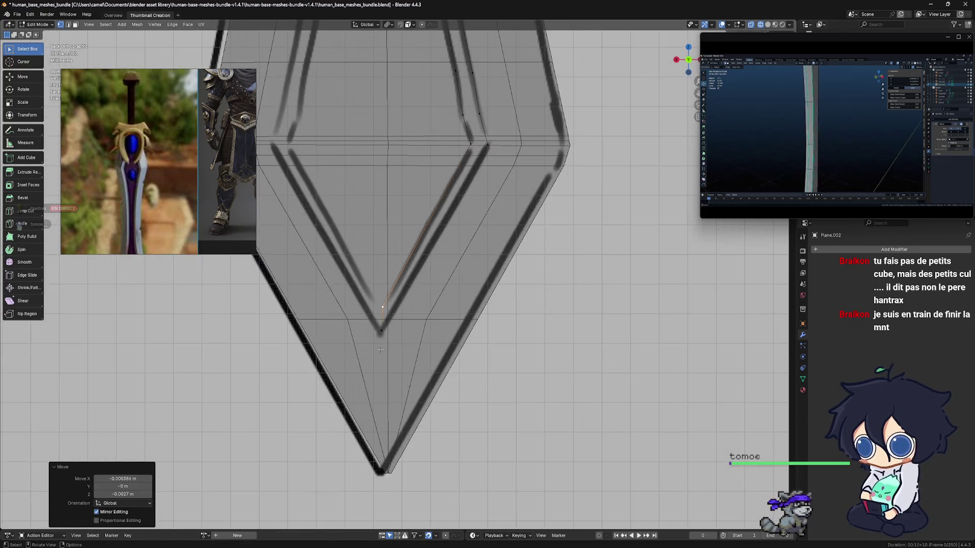
pyautogui.scroll(-6, 380, 349)
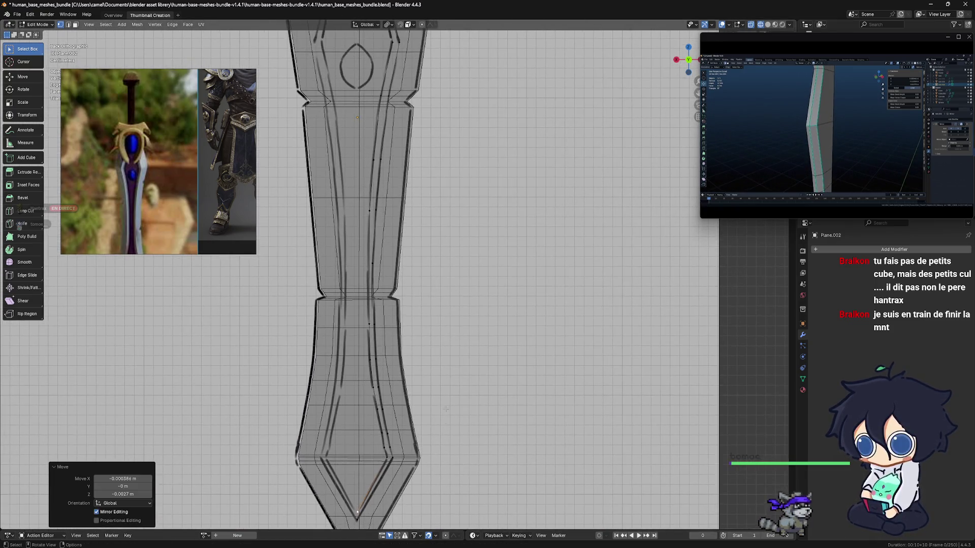
# Step: Reselect Plane.002, return it to edit mode, and save human_base_meshes_bundle.blend
pyautogui.press('Tab')
pyautogui.scroll(-2, 462, 361)
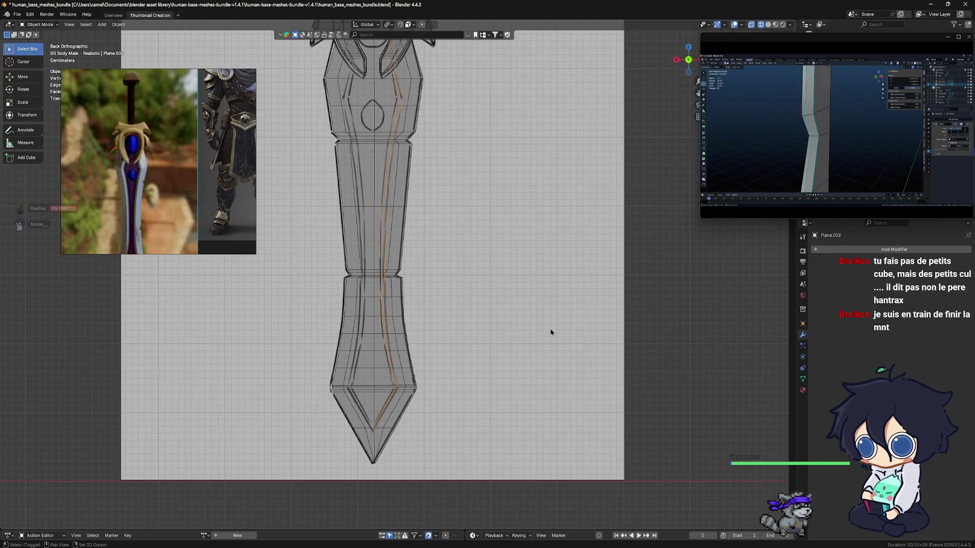
pyautogui.scroll(2, 457, 288)
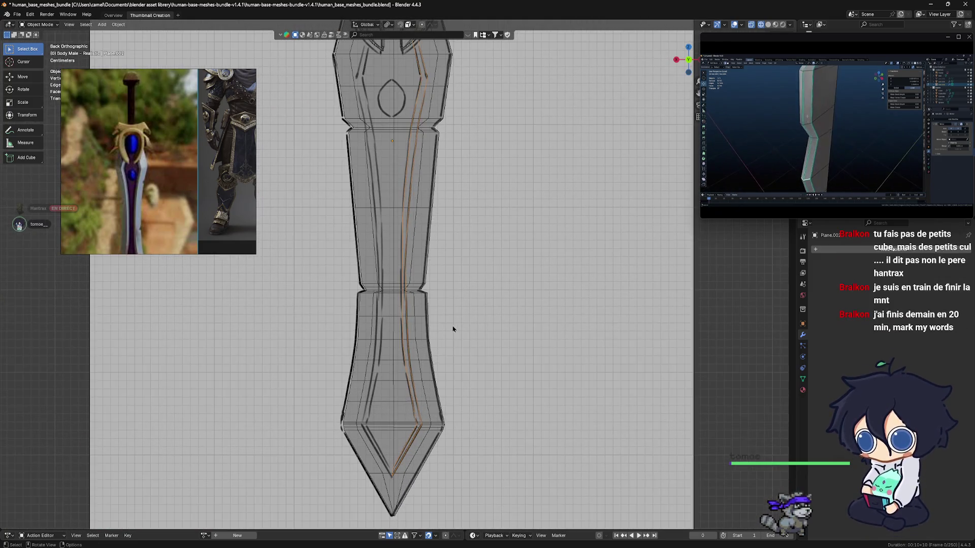
pyautogui.moveTo(452, 417)
pyautogui.keyDown('shift'); pyautogui.mouseDown(button='middle')
pyautogui.moveTo(464, 481)
pyautogui.moveTo(464, 394)
pyautogui.mouseUp(button='middle'); pyautogui.keyUp('shift')
pyautogui.scroll(3, 464, 394)
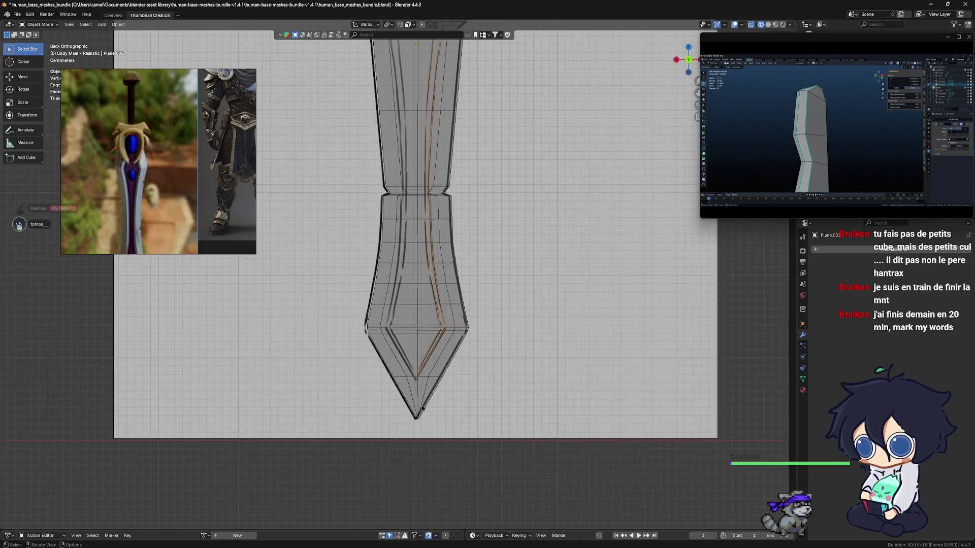
pyautogui.scroll(5, 436, 477)
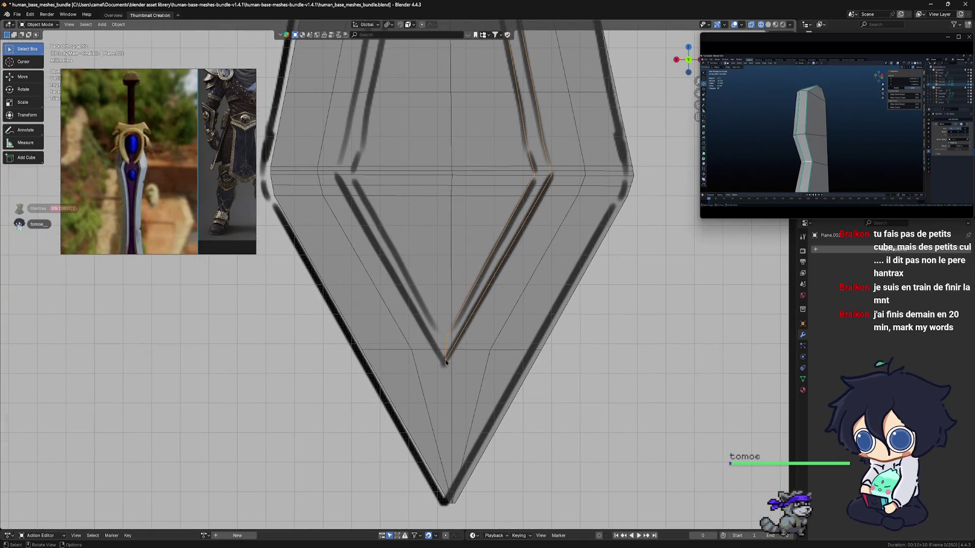
pyautogui.click(449, 368)
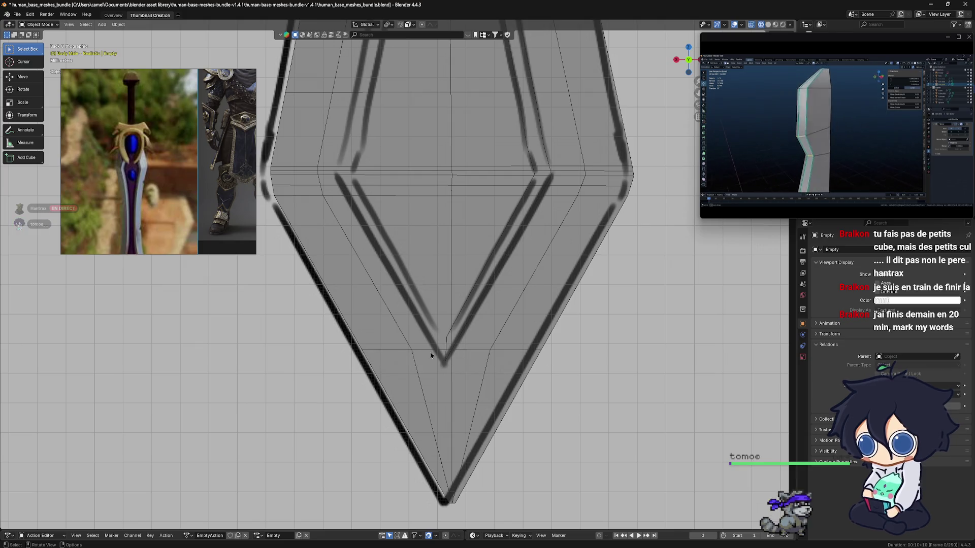
pyautogui.click(446, 351)
pyautogui.hotkey('ctrl', 'Tab')
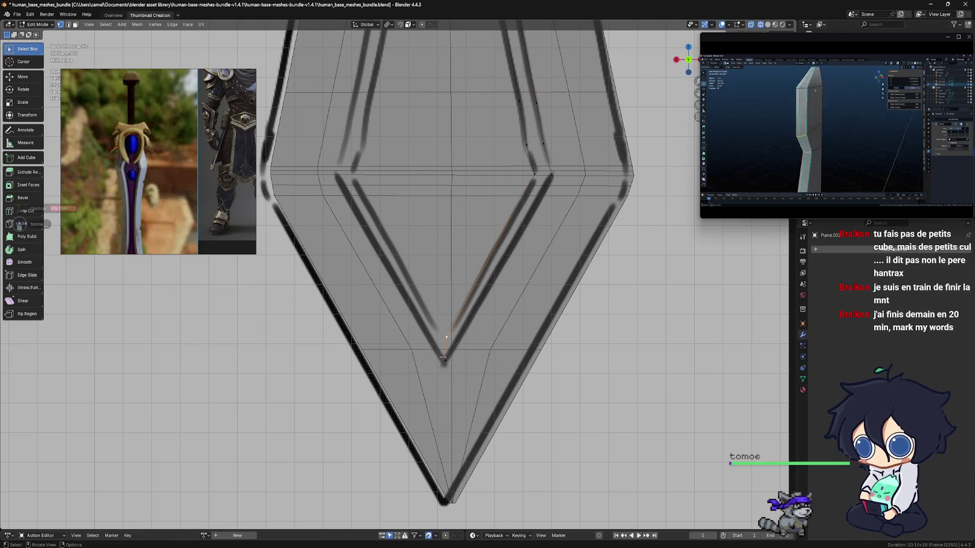
pyautogui.scroll(2, 454, 370)
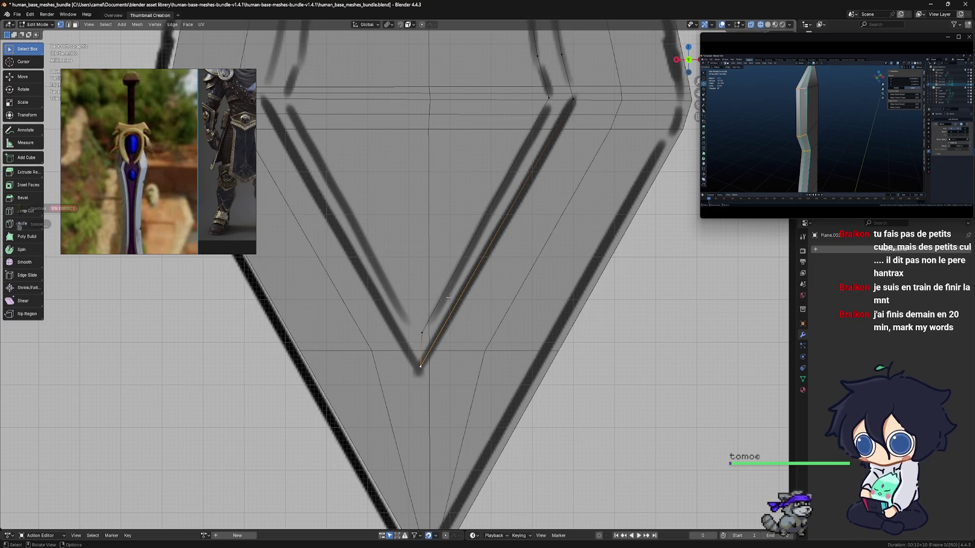
pyautogui.keyDown('shift'); pyautogui.moveTo(451, 297); pyautogui.dragTo(461, 290, button='middle'); pyautogui.keyUp('shift')
pyautogui.hotkey('ctrl', 's')
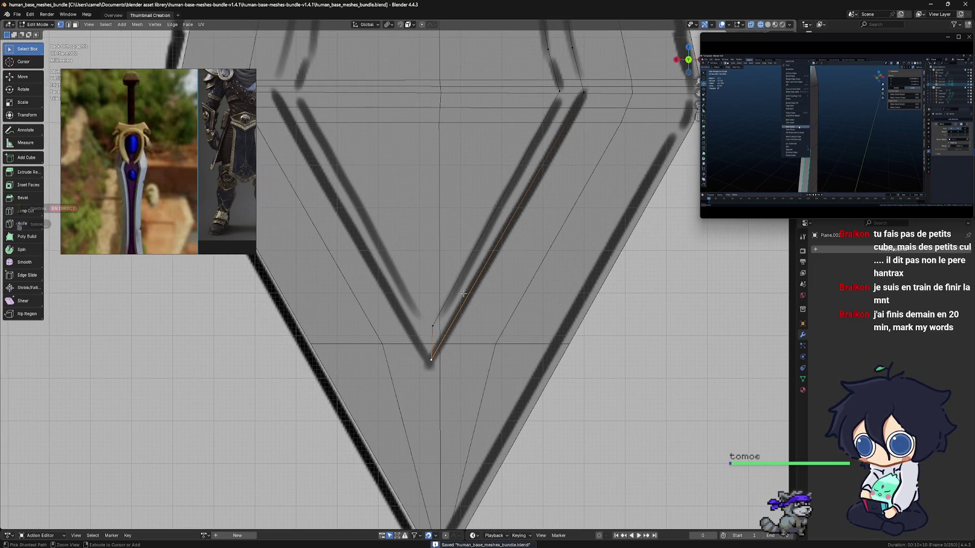
# Step: Snap the 3D cursor to the selected tip vertex of the outline
pyautogui.hotkey('shift', 's')
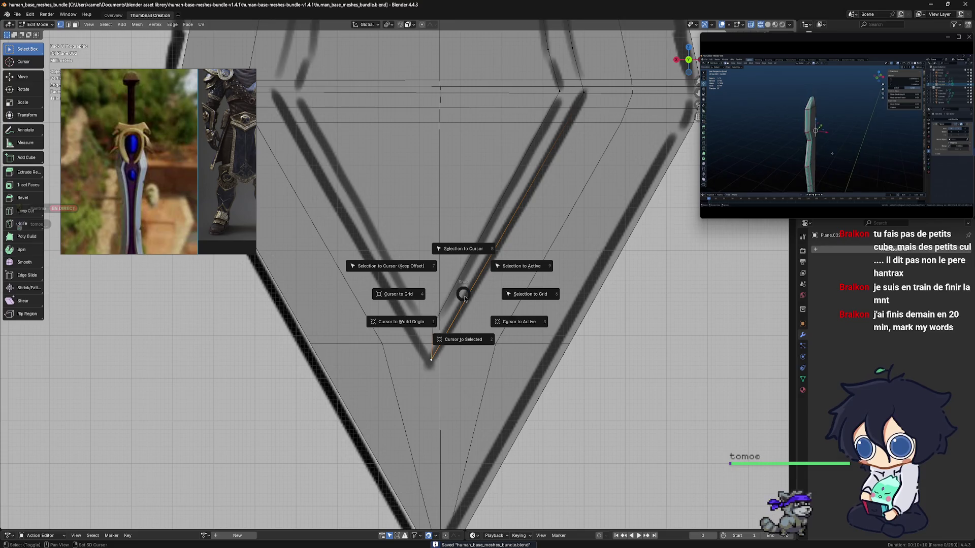
pyautogui.click(464, 339)
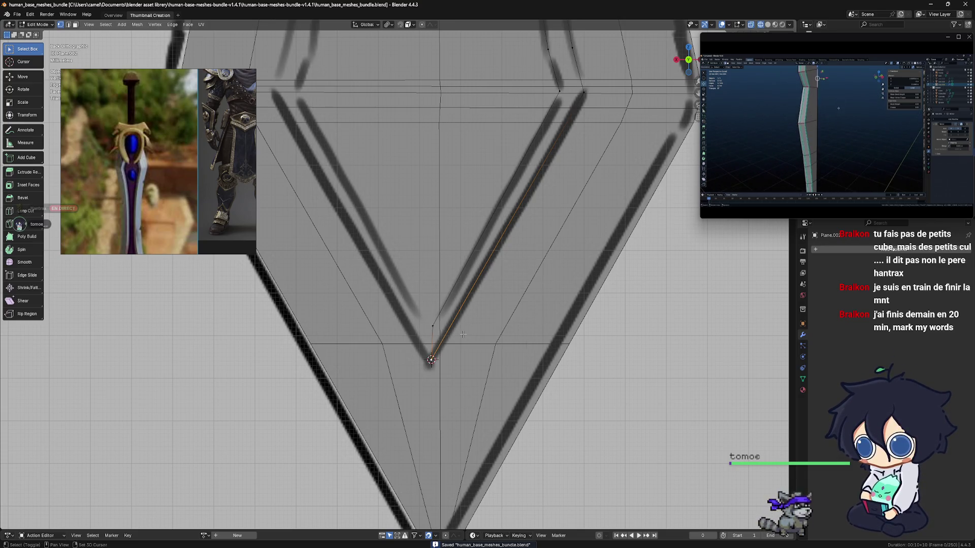
pyautogui.keyDown('shift'); pyautogui.moveTo(460, 332); pyautogui.dragTo(465, 340, button='middle'); pyautogui.keyUp('shift')
# Step: Set Plane.002's origin to the 3D cursor and bring up the Generate modifiers list
pyautogui.press('Tab')
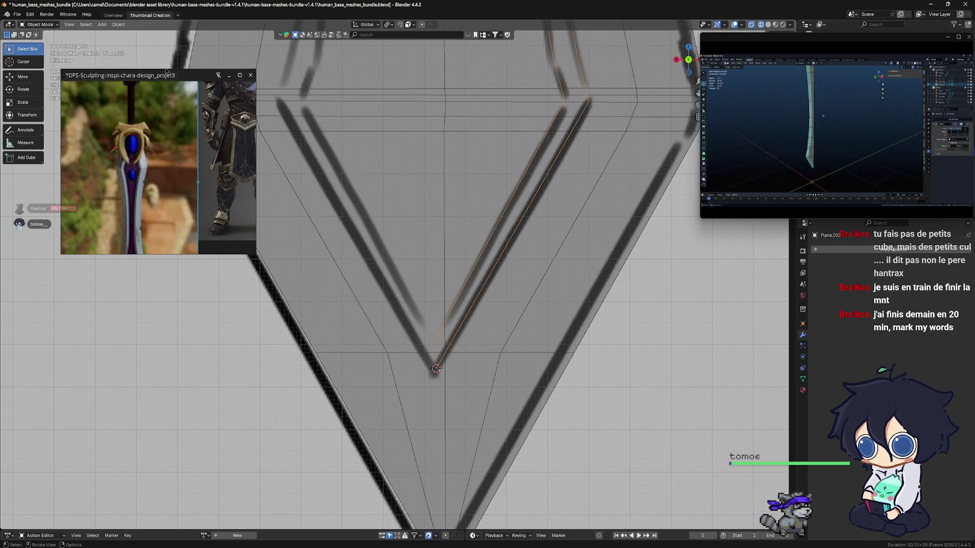
pyautogui.click(118, 25)
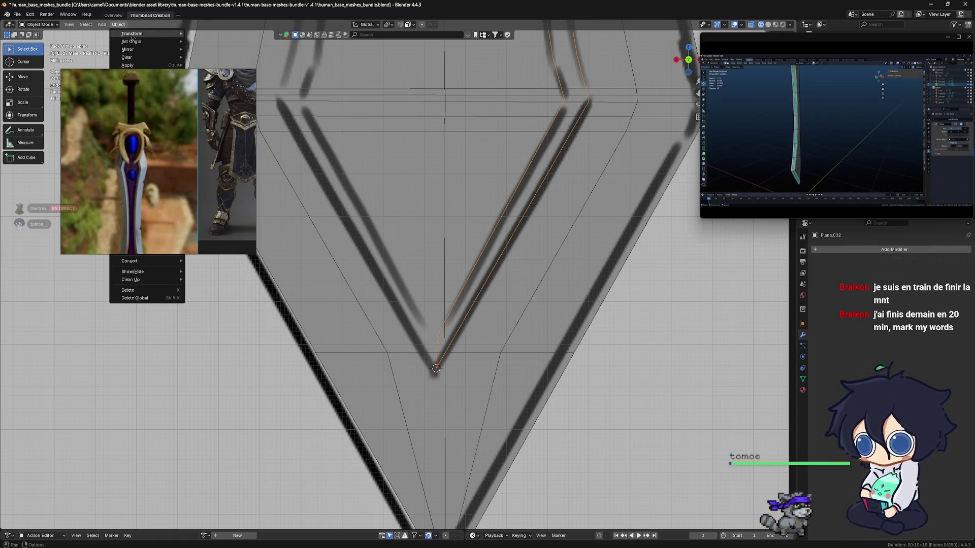
pyautogui.moveTo(134, 41)
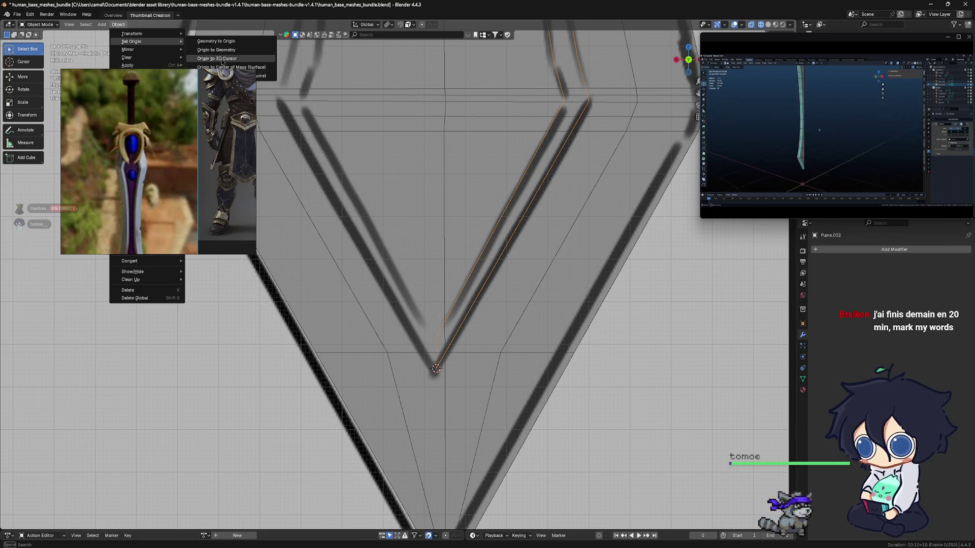
pyautogui.click(222, 60)
pyautogui.scroll(-3, 580, 330)
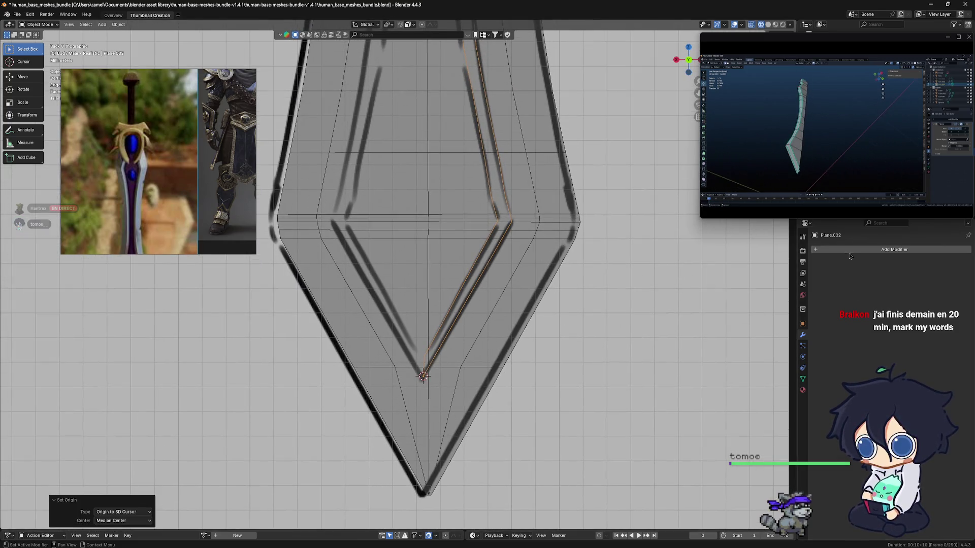
pyautogui.click(838, 249)
pyautogui.moveTo(852, 256)
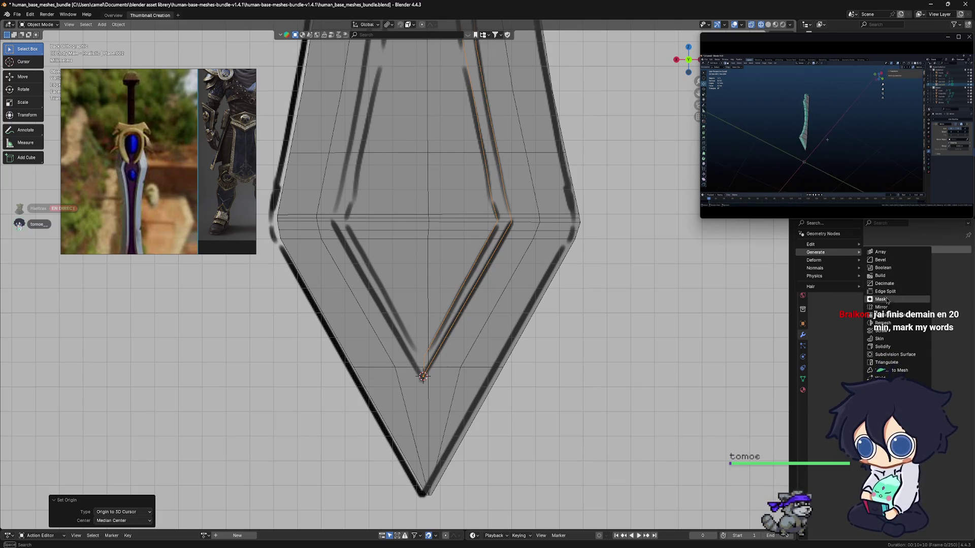
# Step: Add an X-axis Mirror modifier to the inlay outline Plane.002
pyautogui.click(884, 308)
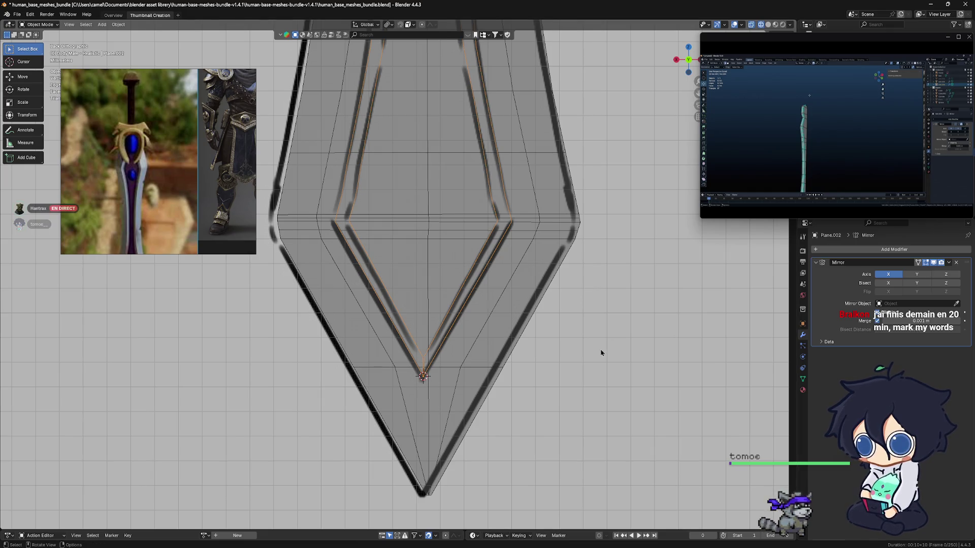
pyautogui.scroll(-6, 601, 353)
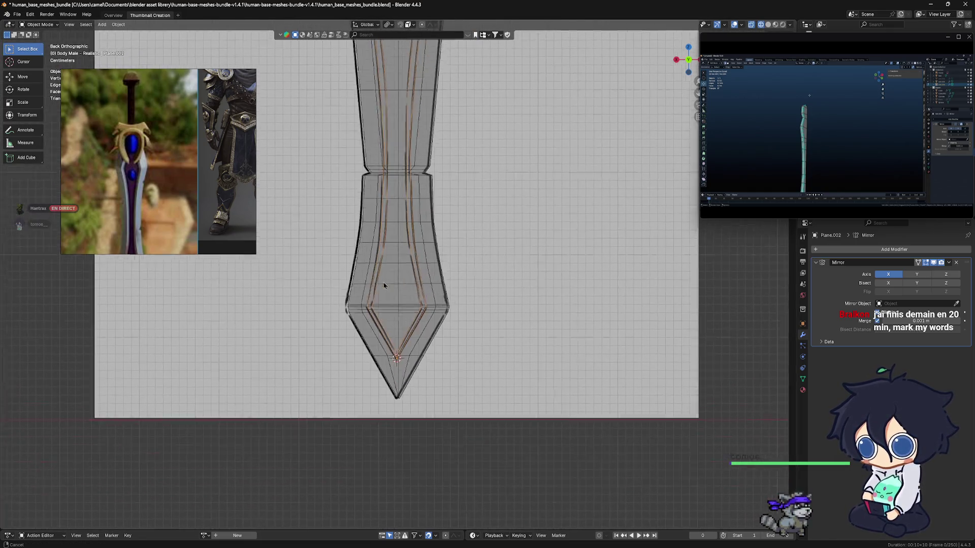
pyautogui.scroll(10, 384, 286)
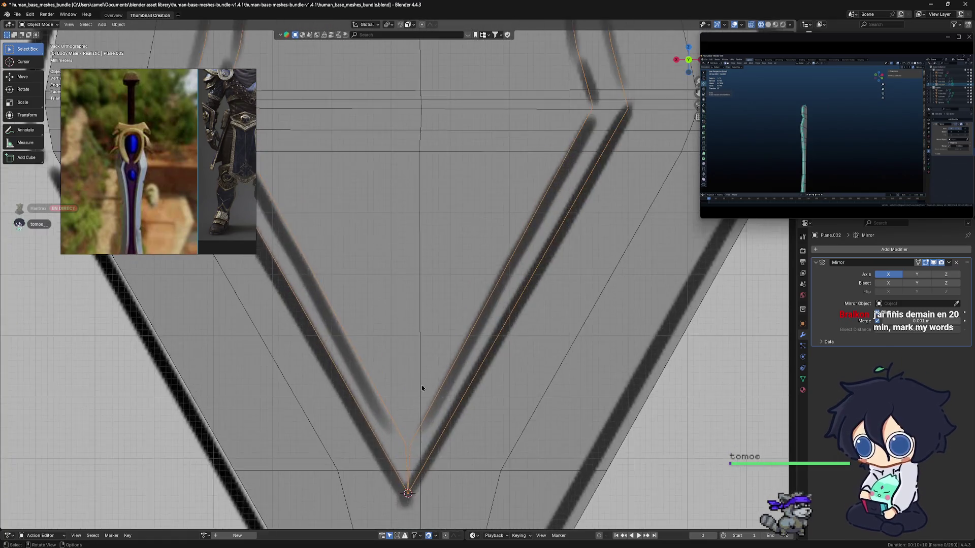
pyautogui.scroll(3, 421, 388)
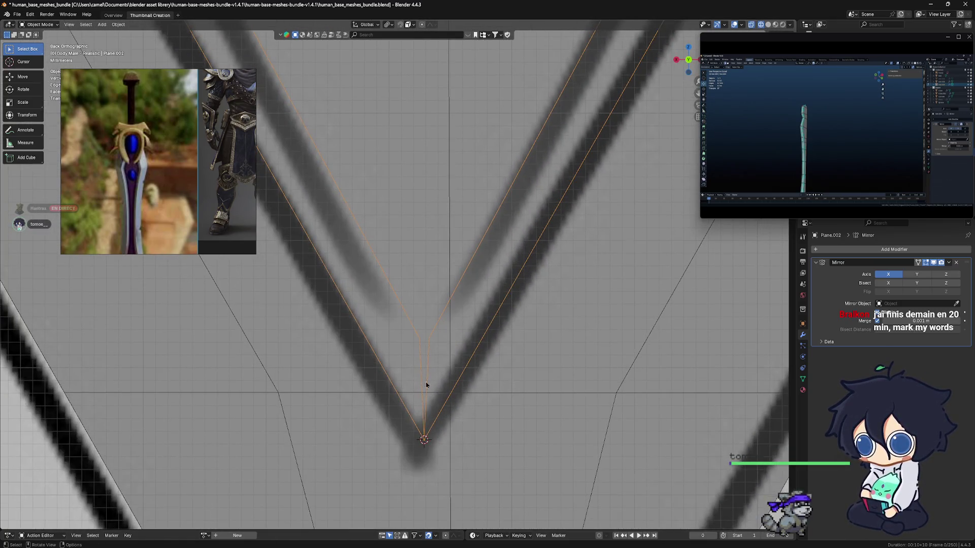
pyautogui.moveTo(427, 385)
pyautogui.keyDown('shift'); pyautogui.mouseDown(button='middle')
pyautogui.moveTo(426, 361)
pyautogui.moveTo(398, 336)
pyautogui.mouseUp(button='middle'); pyautogui.keyUp('shift')
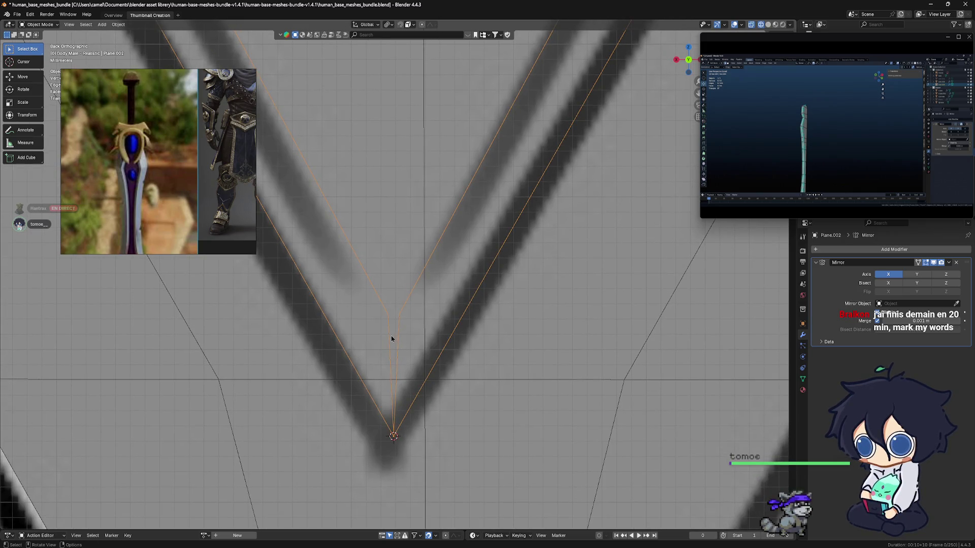
# Step: Apply the Mirror modifier on Plane.002 and enter edit mode
pyautogui.click(391, 340)
pyautogui.click(401, 334)
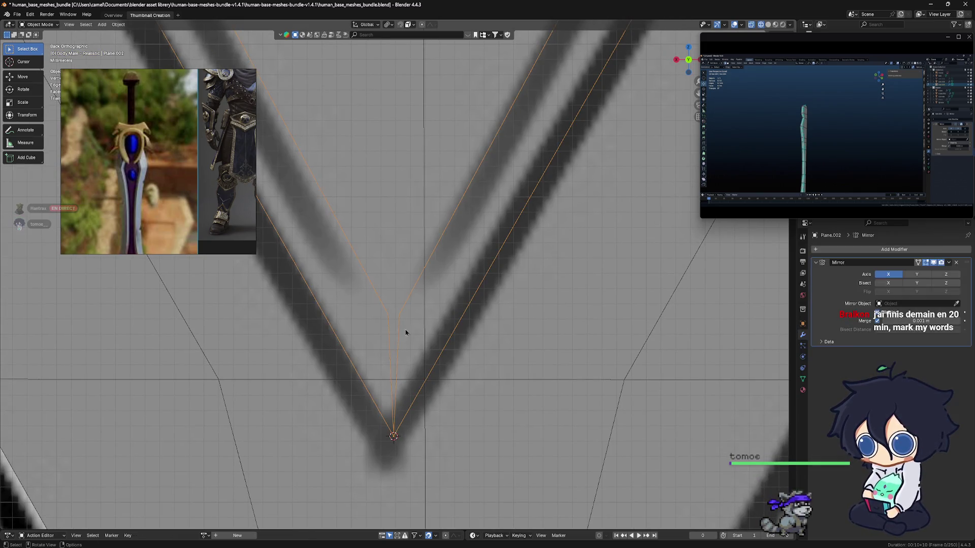
pyautogui.click(947, 262)
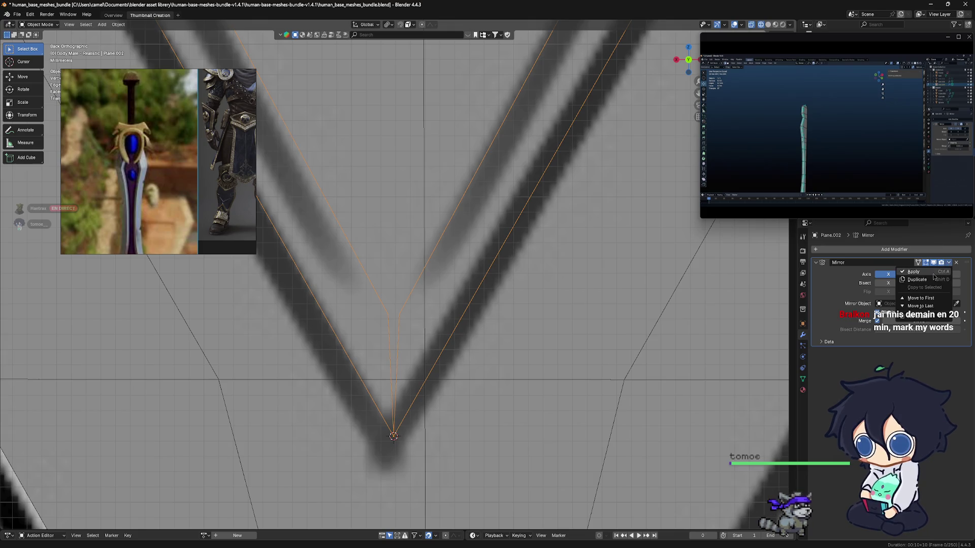
pyautogui.click(934, 275)
pyautogui.hotkey('ctrl', 'Tab')
pyautogui.click(450, 340)
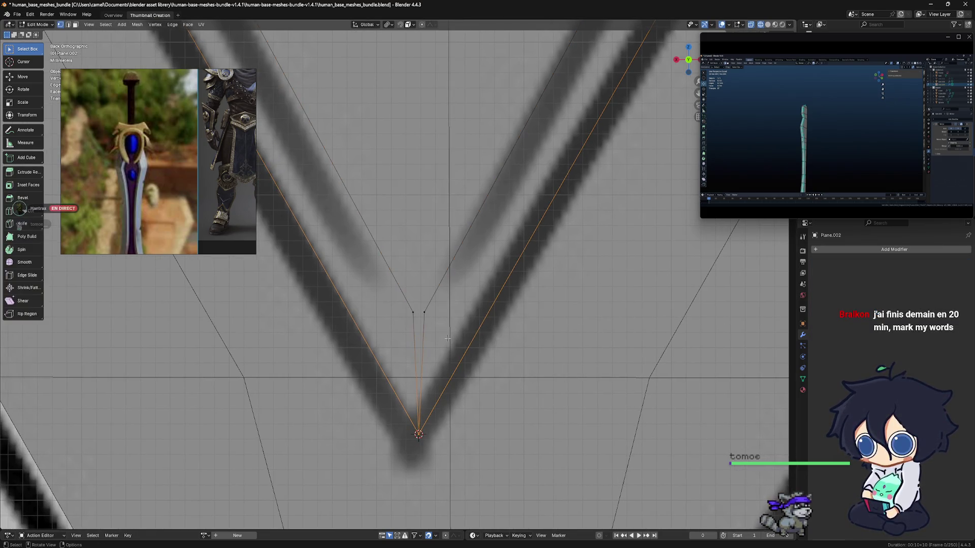
# Step: Merge the two inner tip vertices of the outline at their center
pyautogui.click(424, 313)
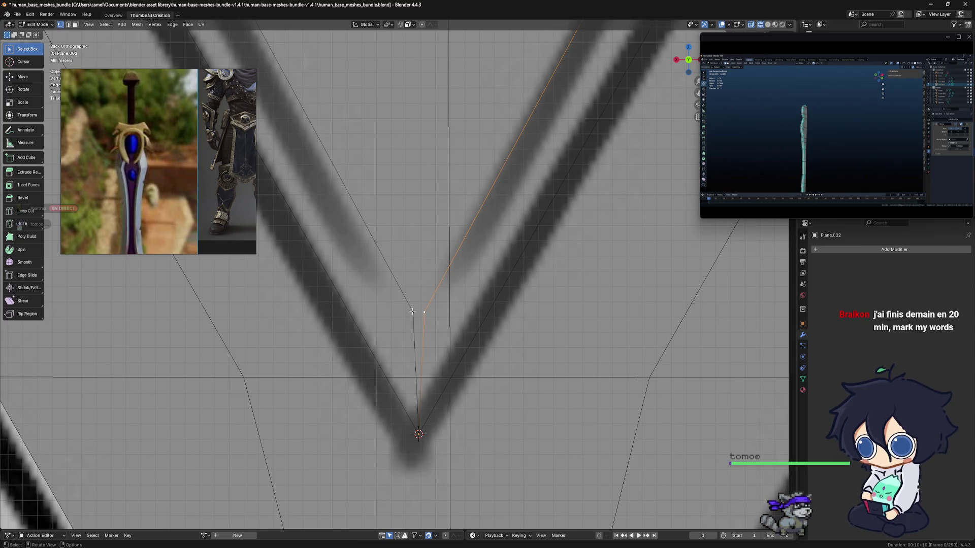
pyautogui.click(415, 314)
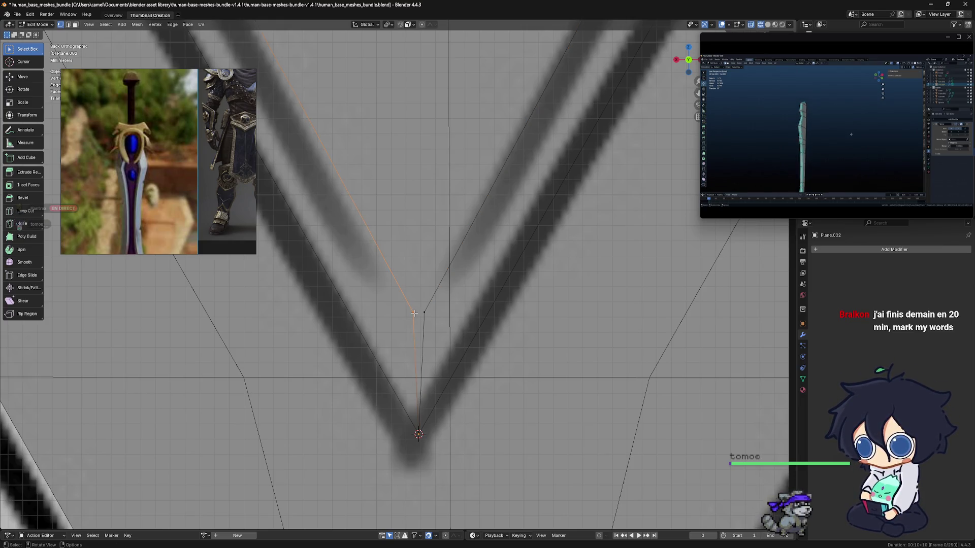
pyautogui.keyDown('shift'); pyautogui.click(425, 313); pyautogui.keyUp('shift')
pyautogui.rightClick(416, 354)
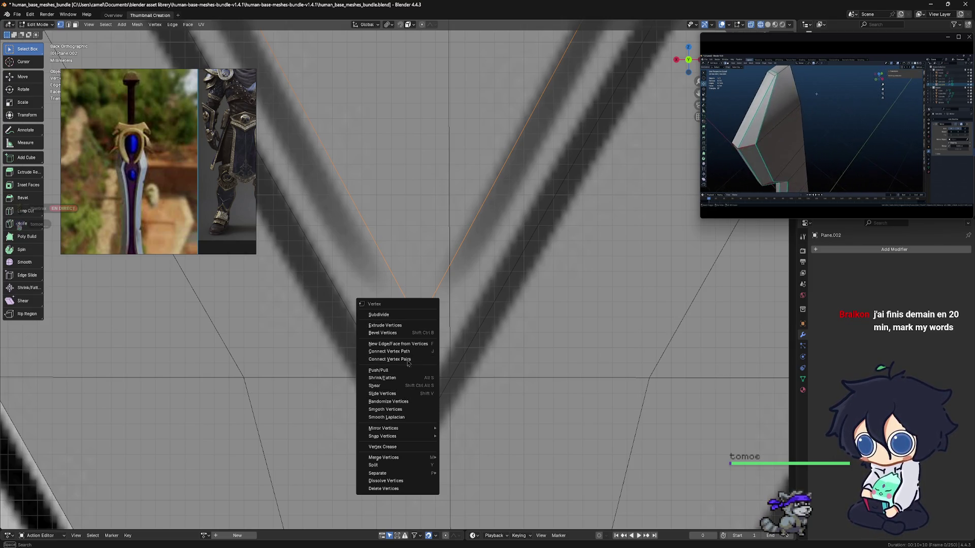
pyautogui.press('m')
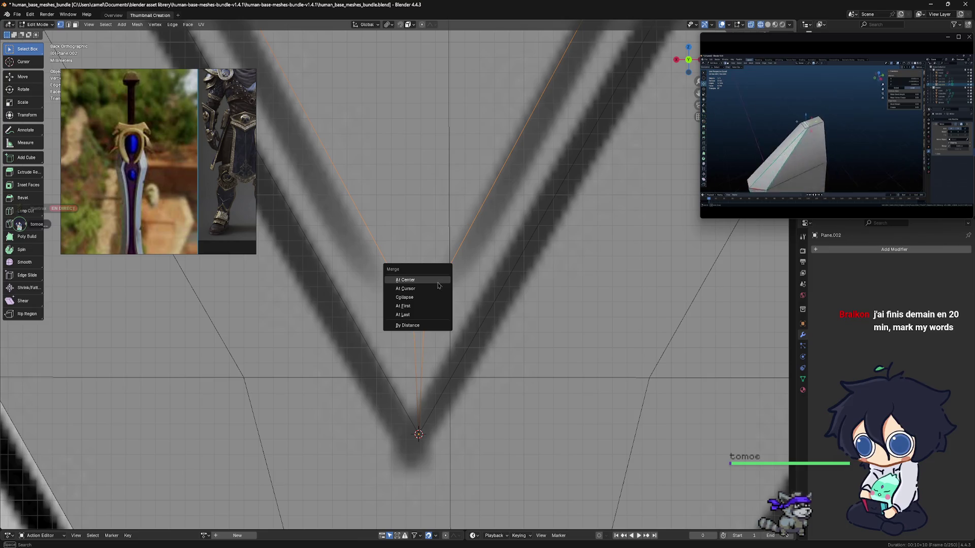
pyautogui.click(439, 280)
pyautogui.scroll(-4, 447, 320)
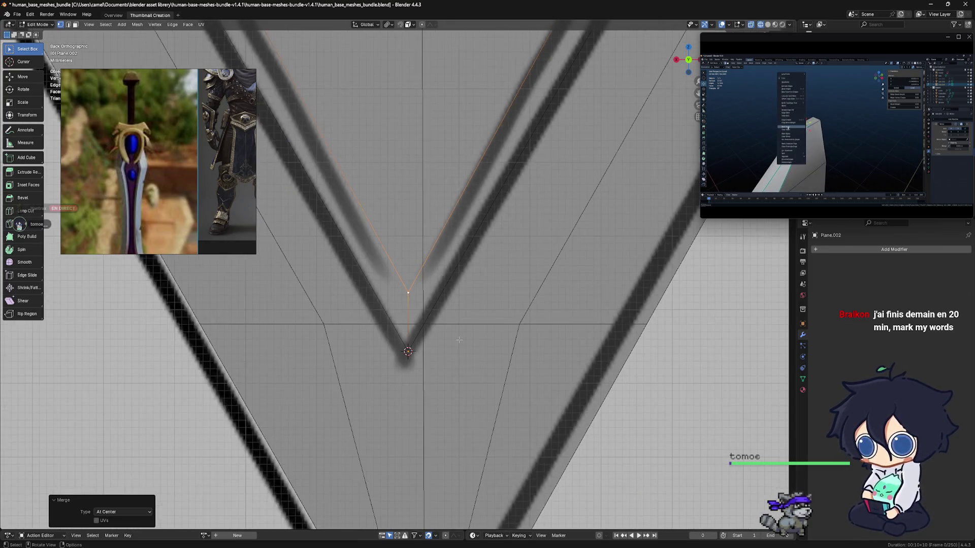
pyautogui.scroll(5, 447, 319)
pyautogui.keyDown('shift'); pyautogui.moveTo(356, 264); pyautogui.dragTo(338, 250, button='middle'); pyautogui.keyUp('shift')
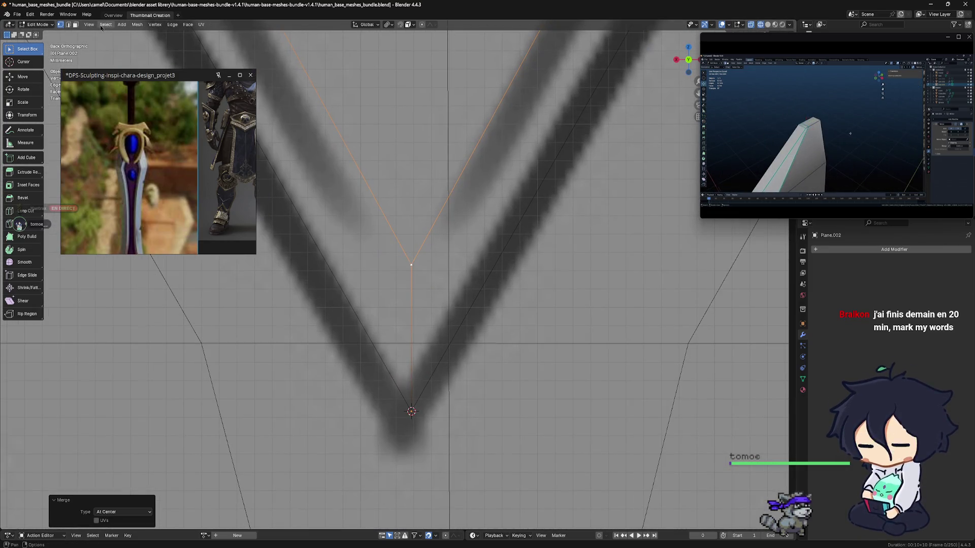
# Step: Delete the leftover vertical edge below the merged tip vertex
pyautogui.click(405, 342)
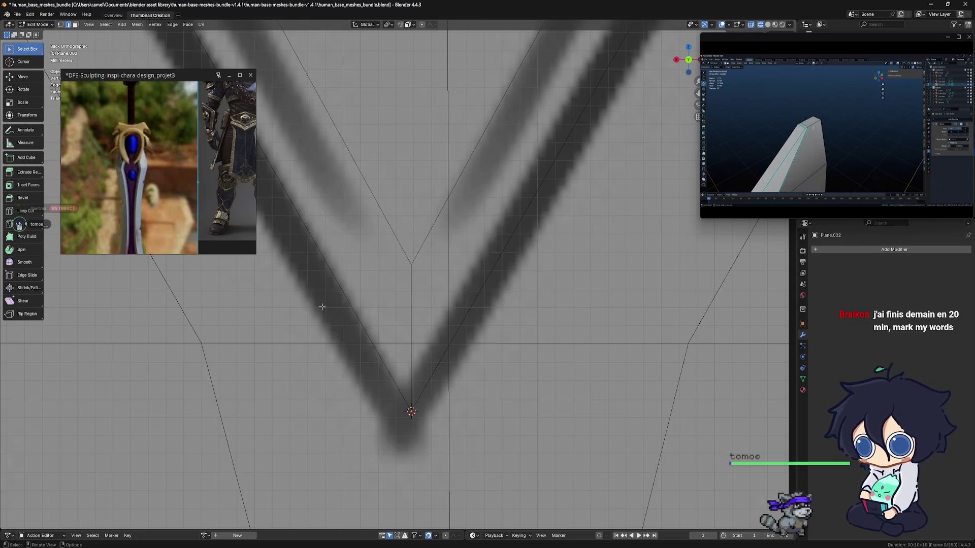
pyautogui.click(410, 339)
pyautogui.keyDown('shift'); pyautogui.moveTo(422, 341); pyautogui.dragTo(427, 329, button='middle'); pyautogui.keyUp('shift')
pyautogui.press('x')
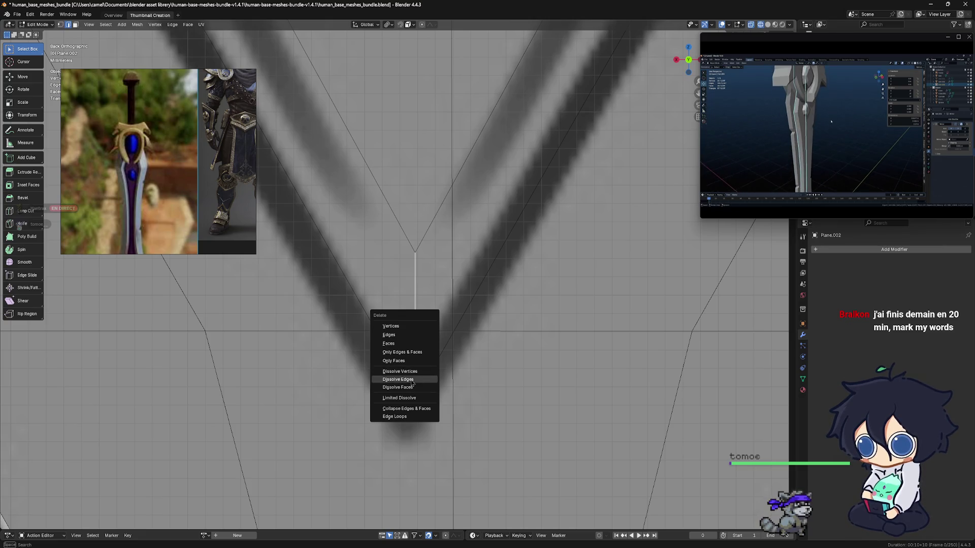
pyautogui.click(412, 383)
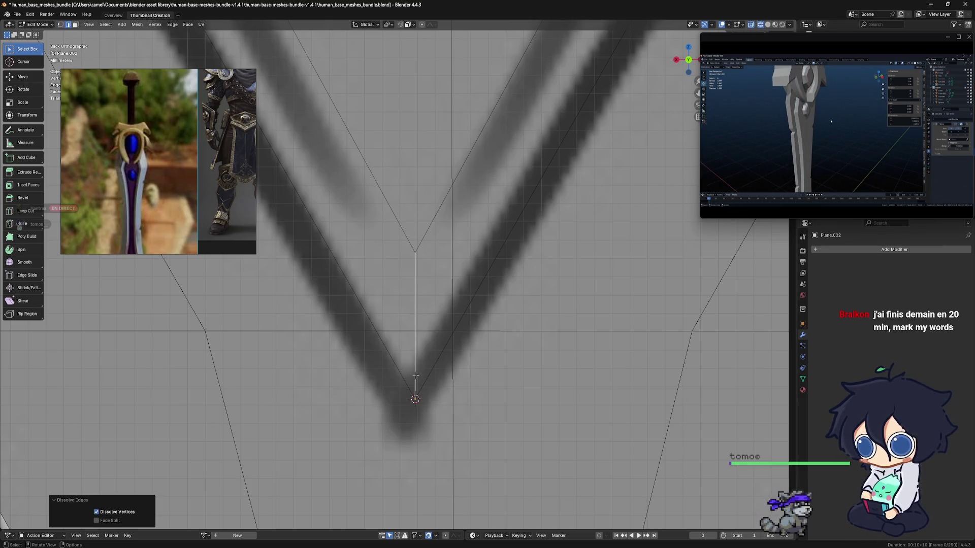
pyautogui.press('x')
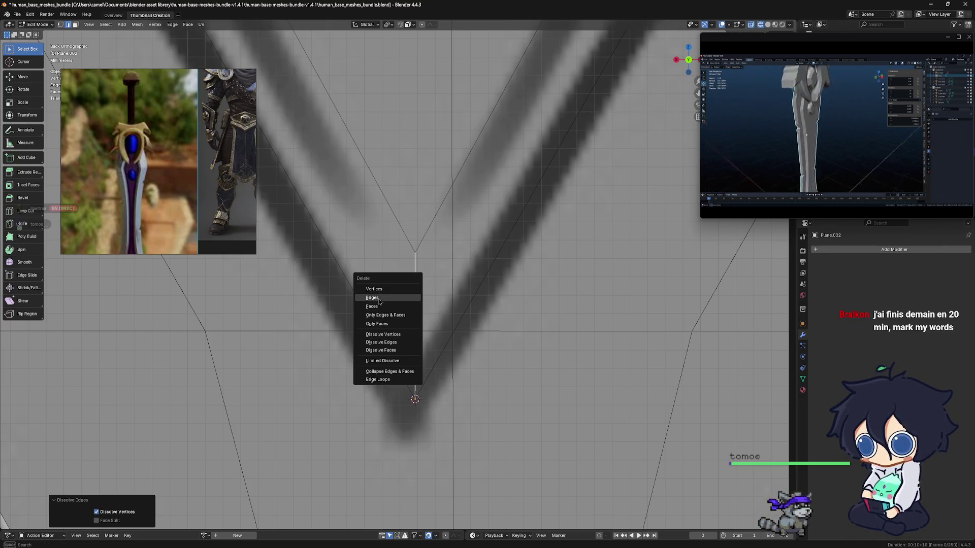
pyautogui.click(379, 301)
pyautogui.scroll(-4, 450, 401)
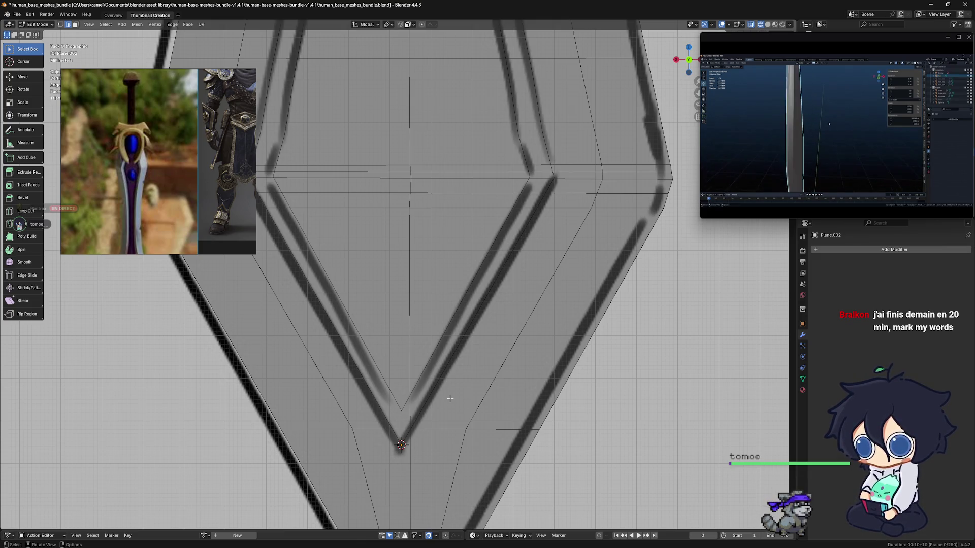
pyautogui.scroll(-1, 446, 406)
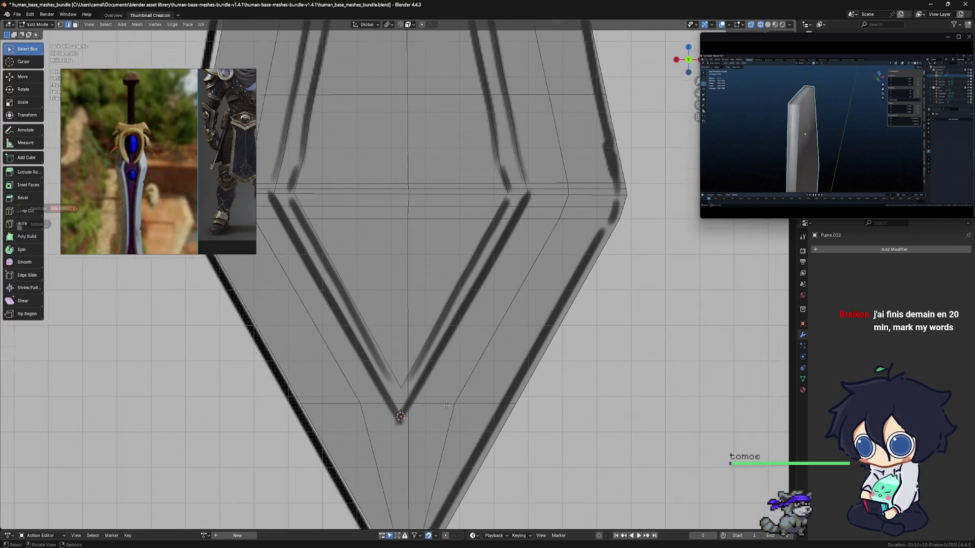
pyautogui.scroll(-1, 446, 406)
pyautogui.keyDown('shift'); pyautogui.moveTo(446, 405); pyautogui.dragTo(495, 442, button='middle'); pyautogui.keyUp('shift')
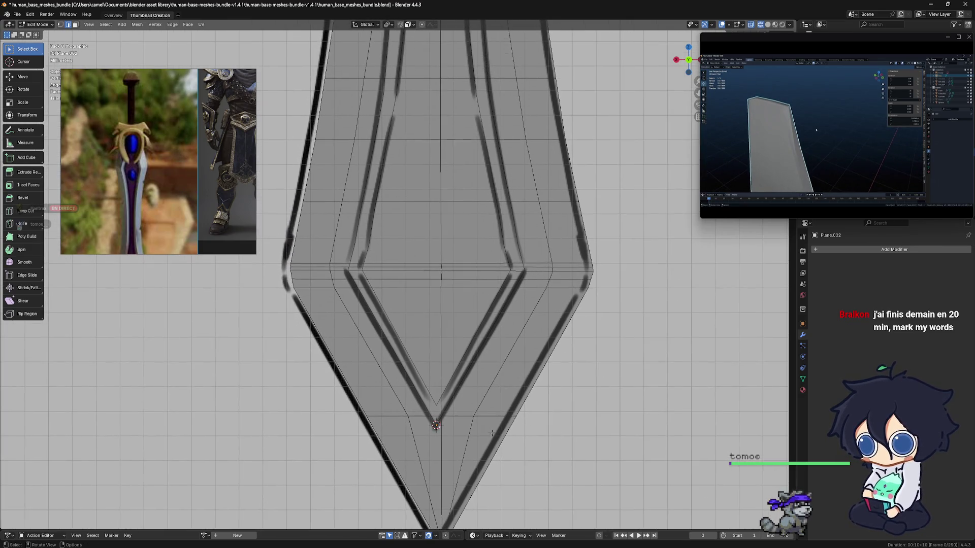
pyautogui.scroll(-4, 472, 375)
pyautogui.scroll(3, 472, 375)
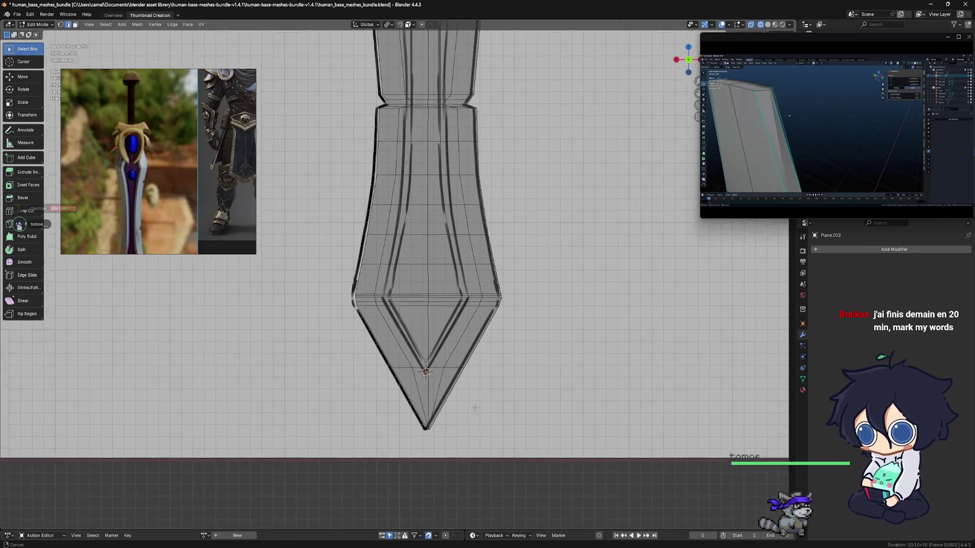
pyautogui.scroll(3, 457, 387)
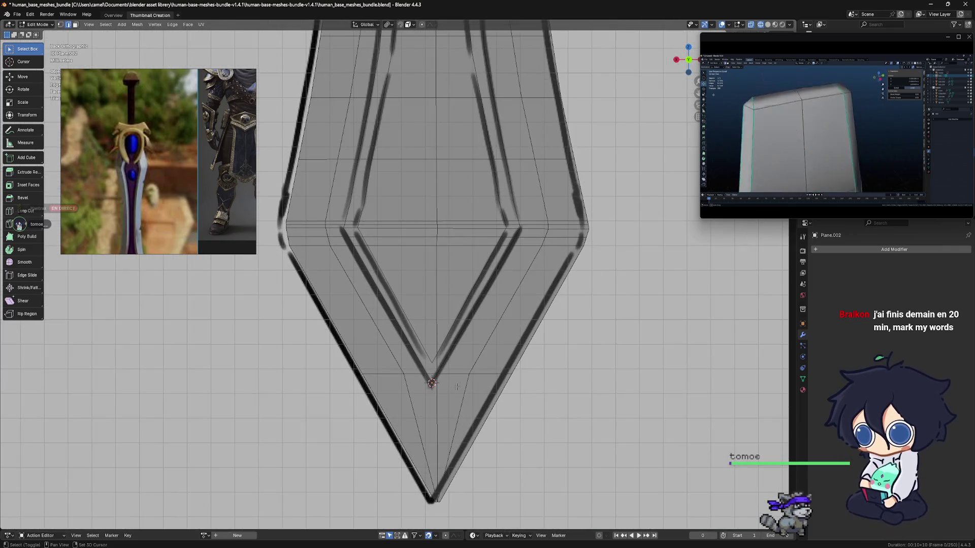
pyautogui.scroll(-4, 459, 436)
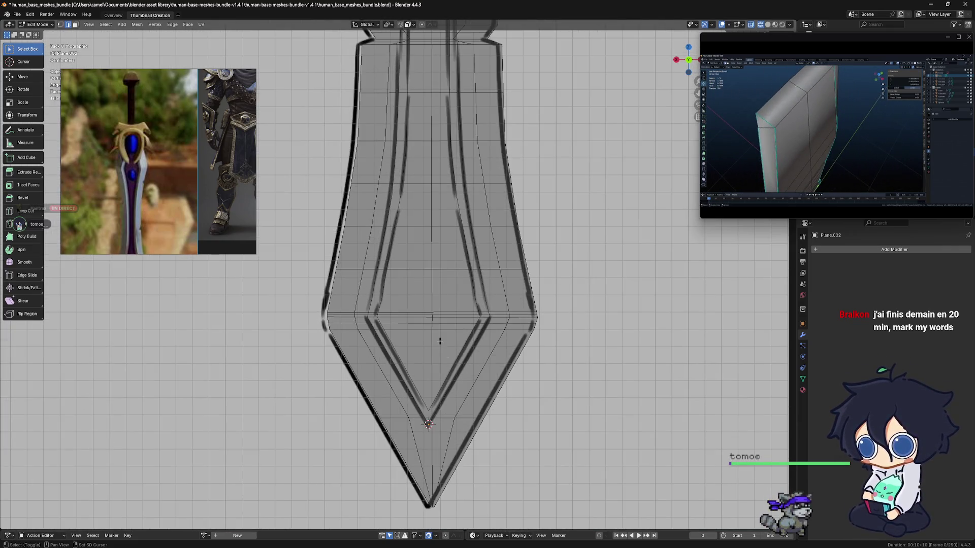
pyautogui.scroll(3, 432, 386)
pyautogui.keyDown('shift'); pyautogui.moveTo(429, 379); pyautogui.dragTo(425, 353, button='middle'); pyautogui.keyUp('shift')
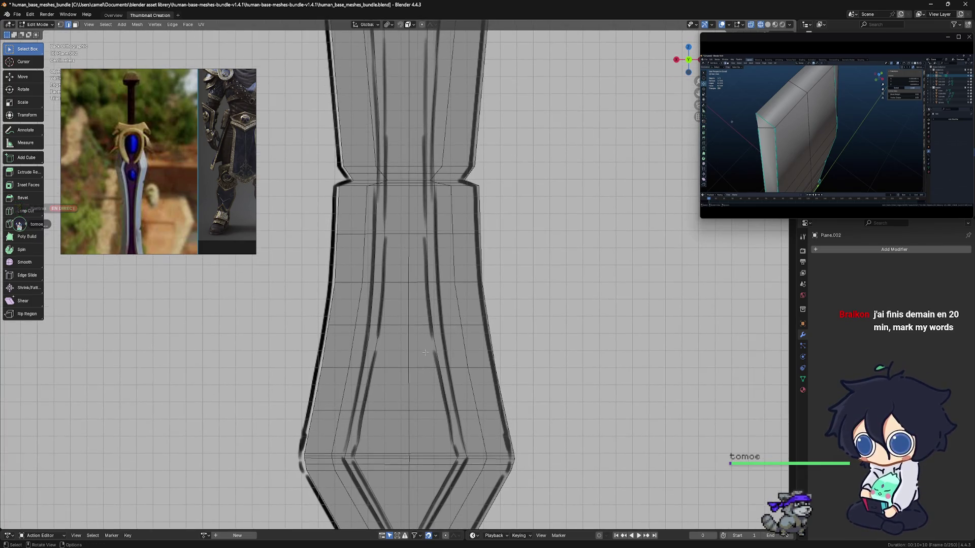
pyautogui.scroll(-4, 426, 343)
pyautogui.scroll(-1, 442, 350)
pyautogui.scroll(3, 467, 360)
pyautogui.scroll(-3, 502, 375)
pyautogui.moveTo(502, 374)
pyautogui.mouseDown(button='middle')
pyautogui.moveTo(514, 374)
pyautogui.moveTo(439, 343)
pyautogui.mouseUp(button='middle')
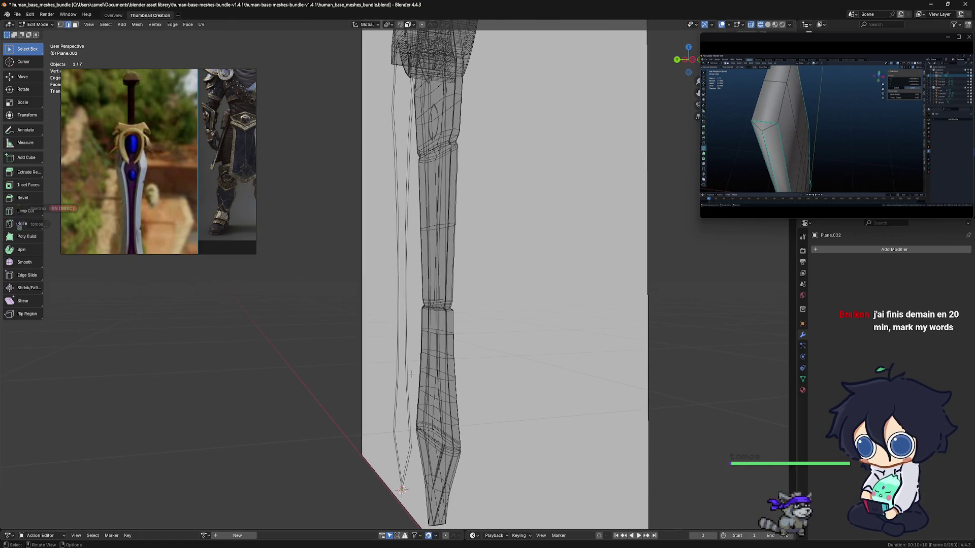
# Step: In object mode, move Plane.002 -0.039911 m along Y onto the blade surface
pyautogui.hotkey('ctrl', 'Tab')
pyautogui.hotkey('ctrl', 'Tab')
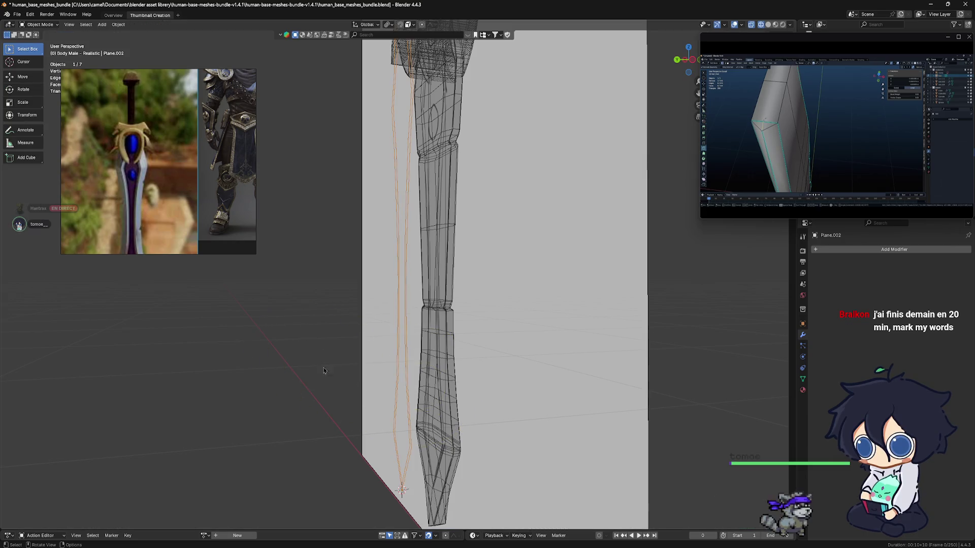
pyautogui.moveTo(458, 391)
pyautogui.mouseDown(button='middle')
pyautogui.moveTo(426, 387)
pyautogui.moveTo(444, 392)
pyautogui.moveTo(412, 400)
pyautogui.moveTo(386, 380)
pyautogui.mouseUp(button='middle')
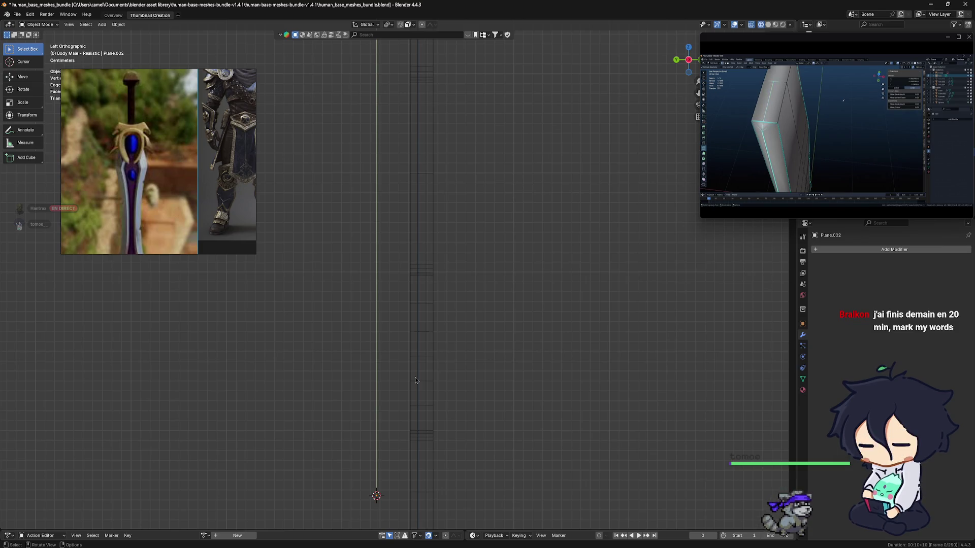
pyautogui.press('g')
pyautogui.press('y')
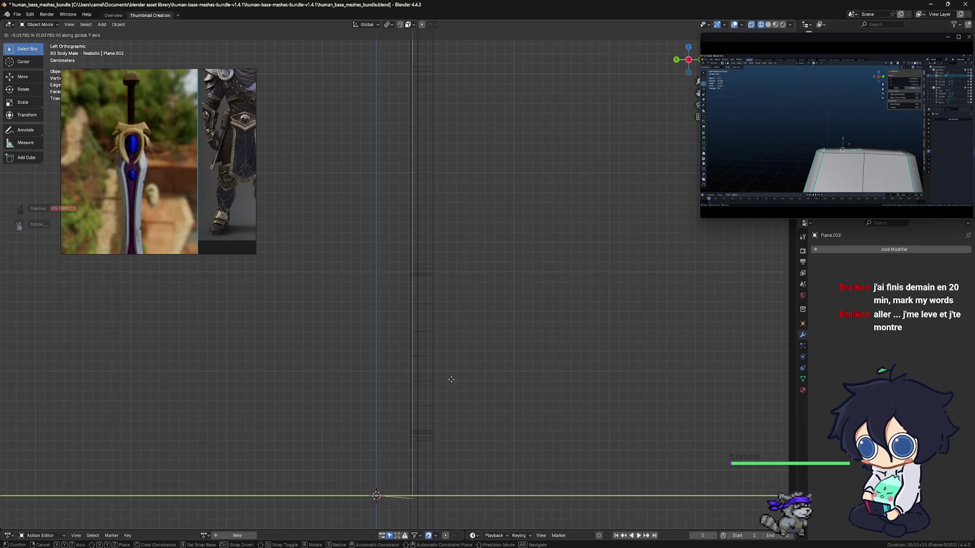
pyautogui.click(451, 379)
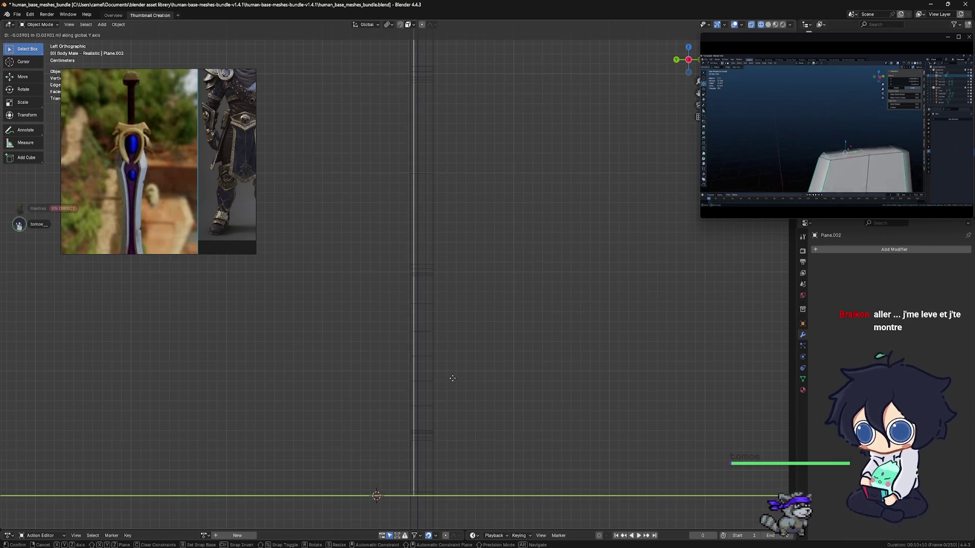
# Step: Orbit and view the sword from the back to check the outline's placement
pyautogui.moveTo(450, 385); pyautogui.dragTo(429, 388, button='middle')
pyautogui.scroll(-5, 396, 384)
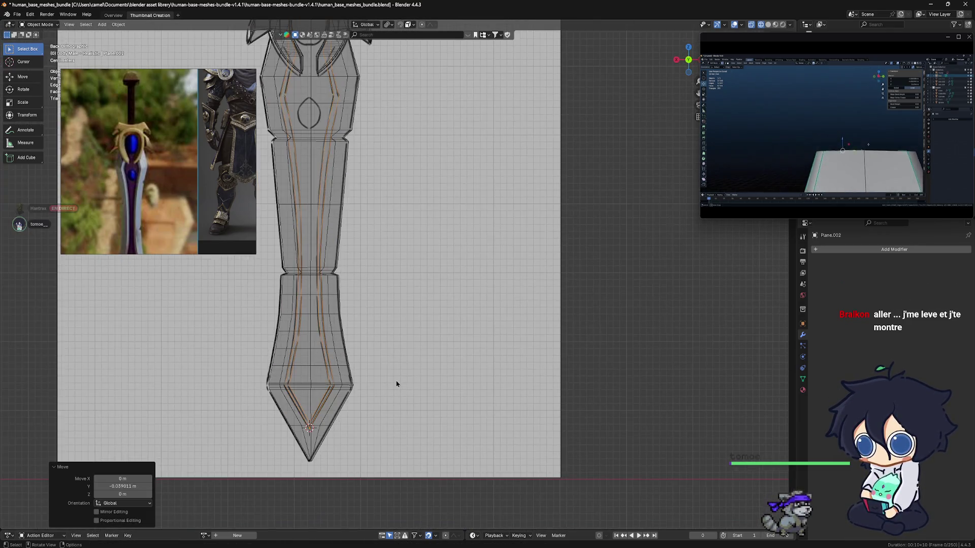
pyautogui.moveTo(396, 385)
pyautogui.keyDown('shift'); pyautogui.mouseDown(button='middle')
pyautogui.moveTo(394, 319)
pyautogui.moveTo(346, 337)
pyautogui.moveTo(313, 331)
pyautogui.moveTo(379, 316)
pyautogui.mouseUp(button='middle'); pyautogui.keyUp('shift')
pyautogui.scroll(5, 395, 320)
pyautogui.press('ctrl+KP_1')
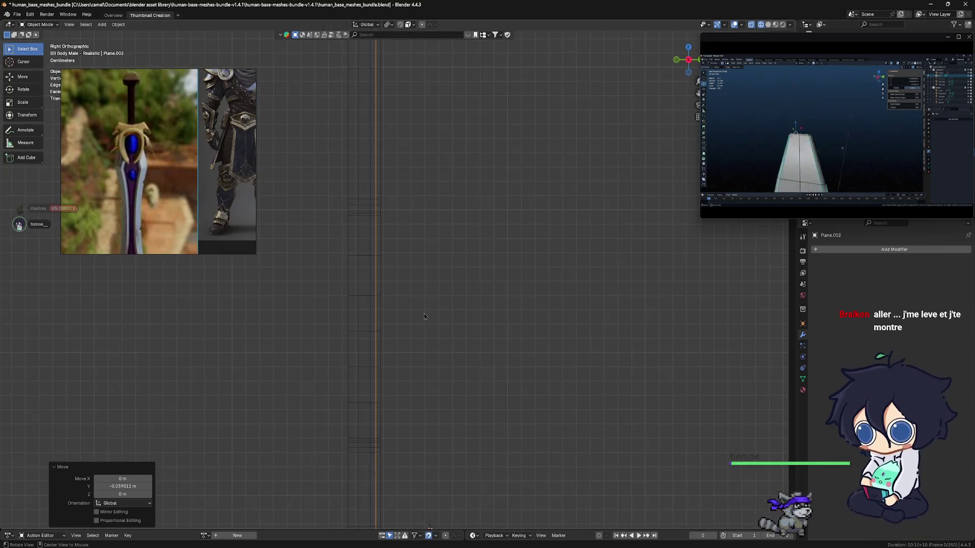
pyautogui.scroll(-4, 401, 330)
pyautogui.moveTo(417, 344)
pyautogui.mouseDown(button='middle')
pyautogui.moveTo(333, 340)
pyautogui.moveTo(393, 325)
pyautogui.mouseUp(button='middle')
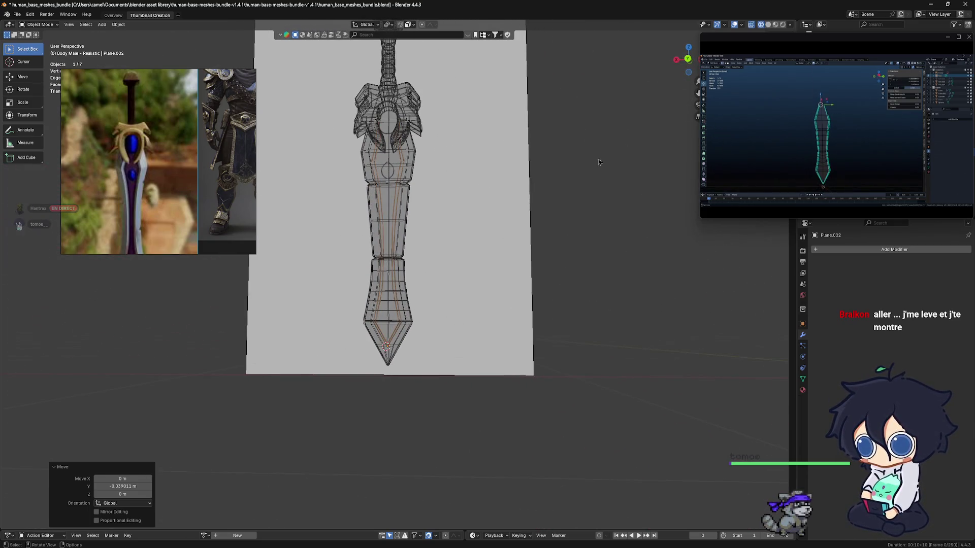
pyautogui.click(767, 26)
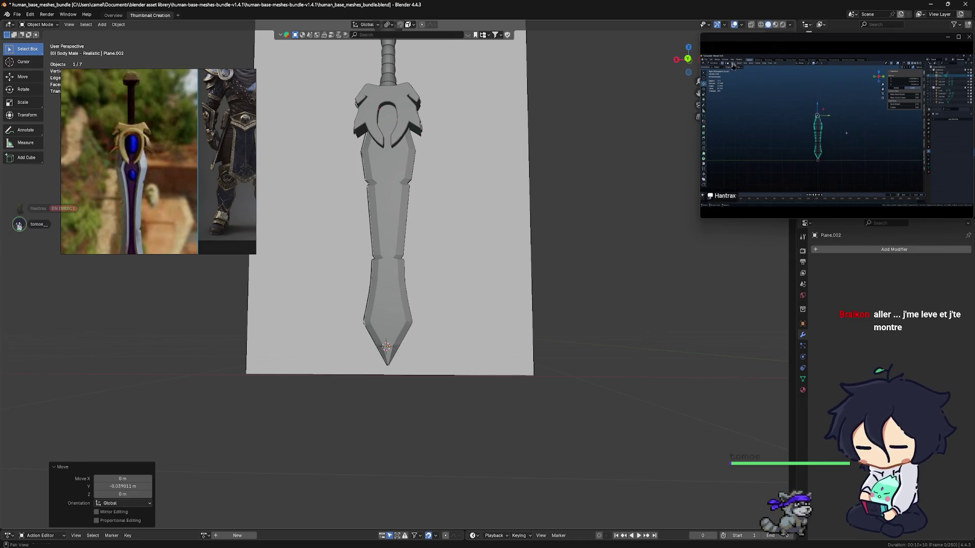
pyautogui.click(760, 24)
pyautogui.moveTo(432, 375)
pyautogui.keyDown('ctrl'); pyautogui.mouseDown(button='middle')
pyautogui.moveTo(414, 345)
pyautogui.moveTo(420, 336)
pyautogui.mouseUp(button='middle'); pyautogui.keyUp('ctrl')
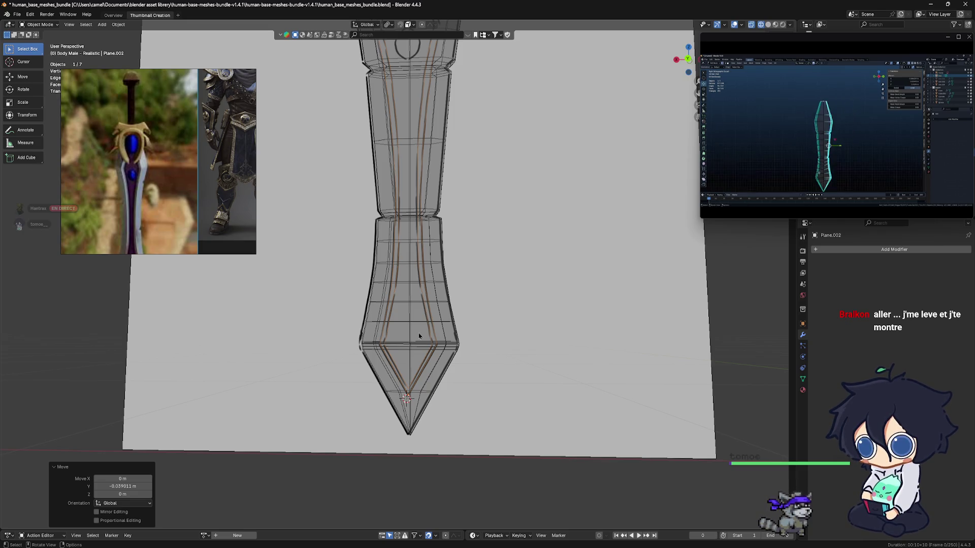
pyautogui.click(767, 26)
pyautogui.click(761, 25)
pyautogui.scroll(3, 337, 196)
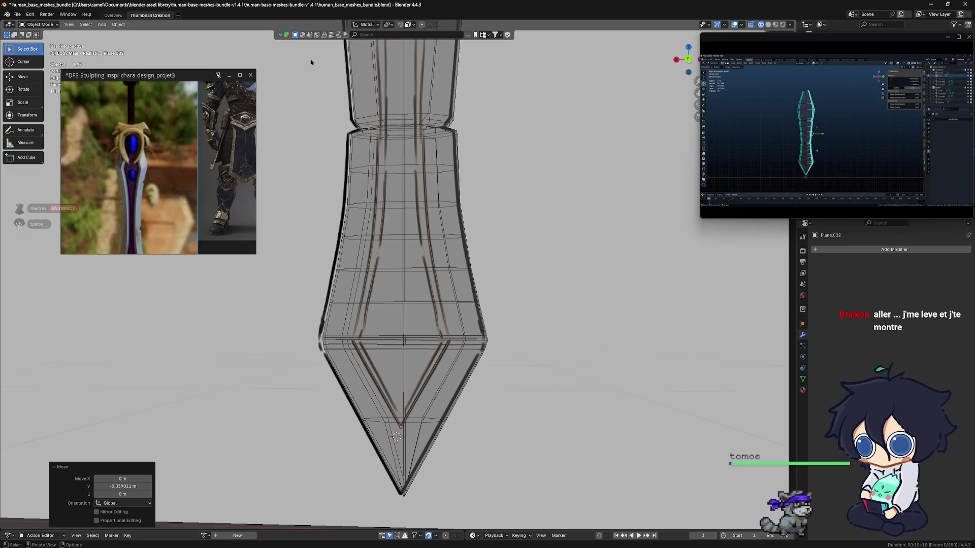
pyautogui.press('Tab')
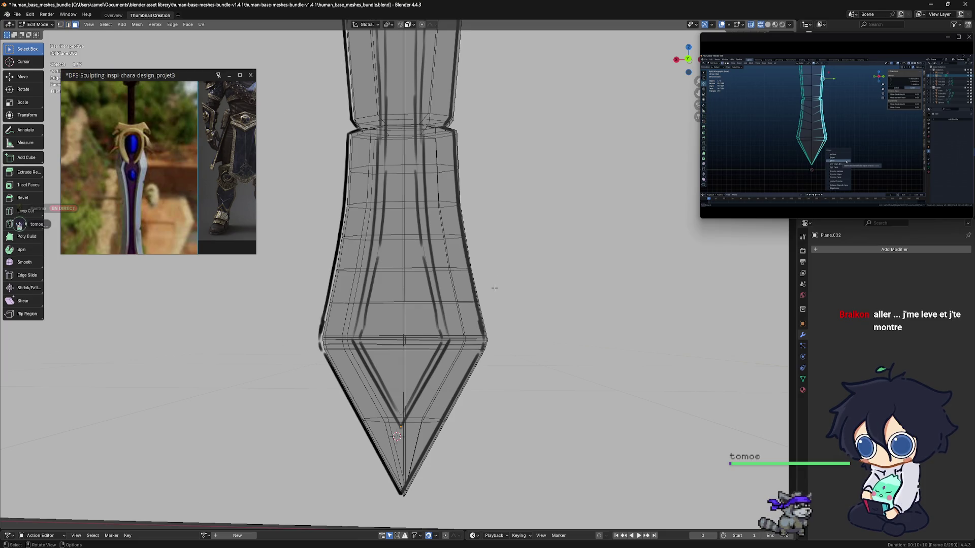
pyautogui.moveTo(488, 315); pyautogui.dragTo(494, 290, button='middle')
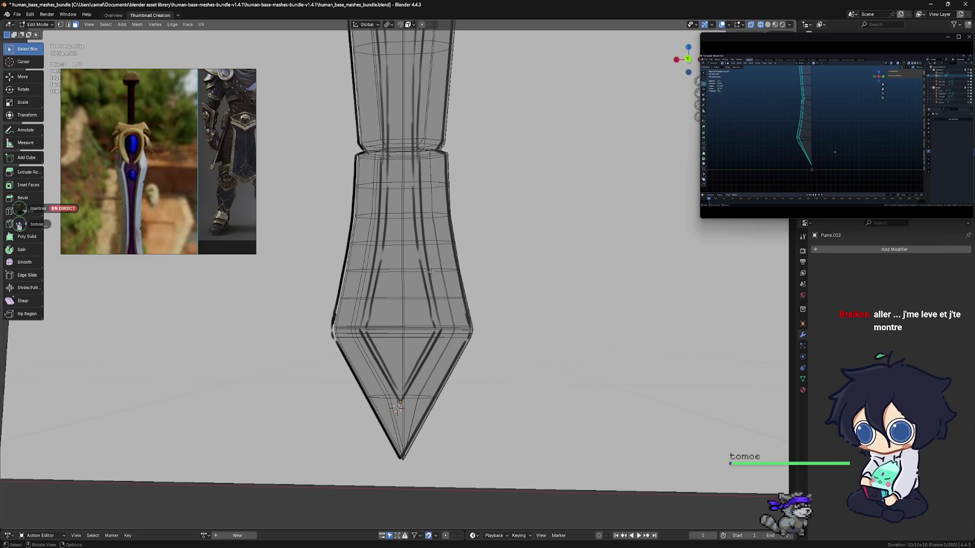
pyautogui.scroll(1, 396, 307)
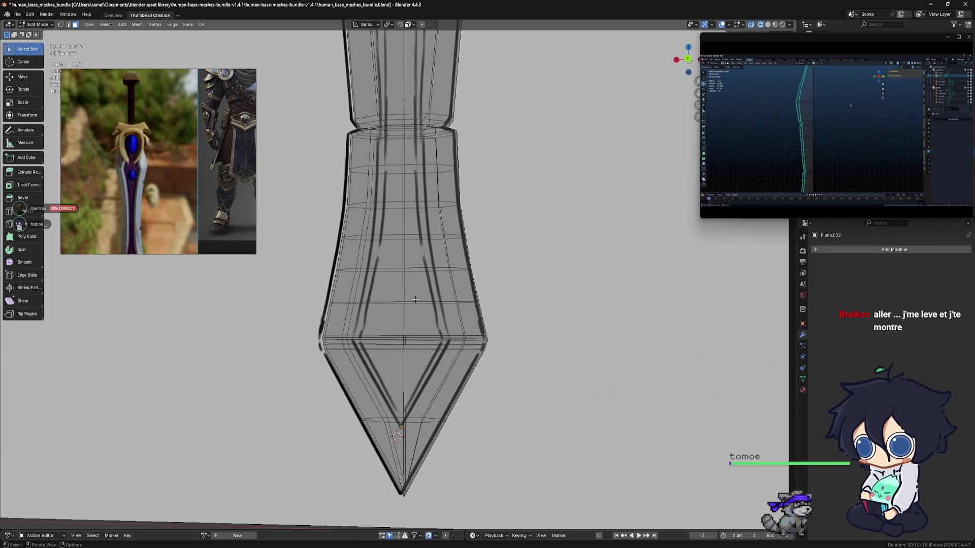
pyautogui.moveTo(416, 300); pyautogui.dragTo(387, 312, button='middle')
pyautogui.scroll(2, 387, 312)
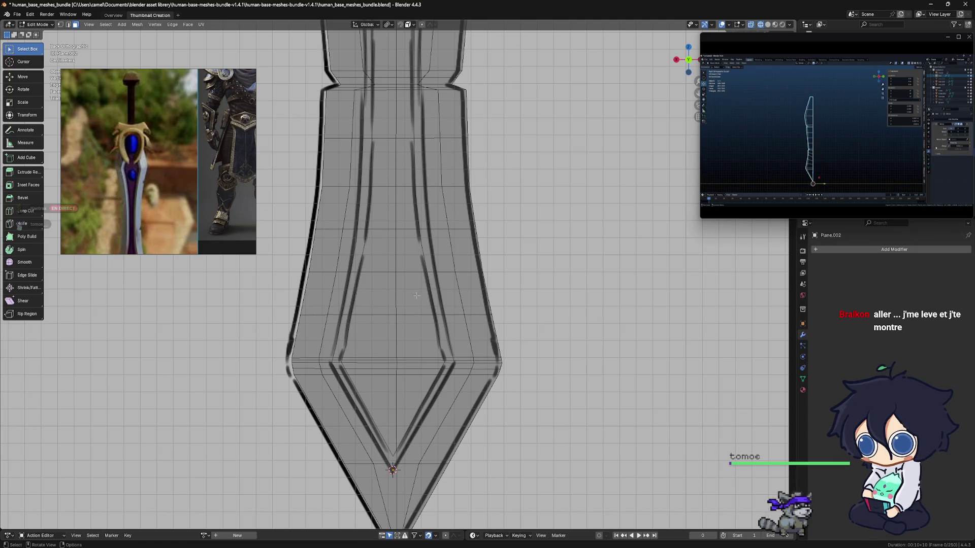
pyautogui.press('Tab')
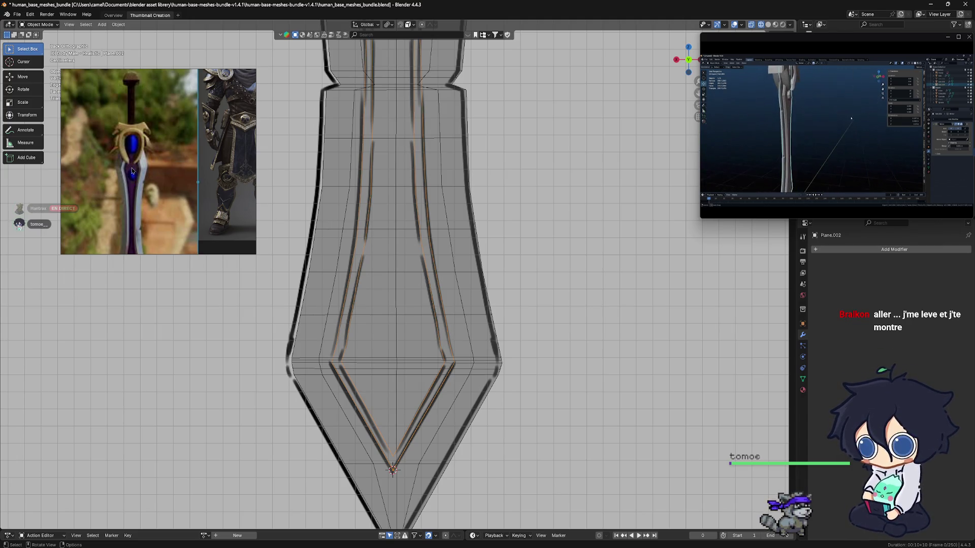
pyautogui.moveTo(482, 266)
pyautogui.keyDown('shift'); pyautogui.mouseDown(button='middle')
pyautogui.moveTo(508, 290)
pyautogui.moveTo(508, 305)
pyautogui.mouseUp(button='middle'); pyautogui.keyUp('shift')
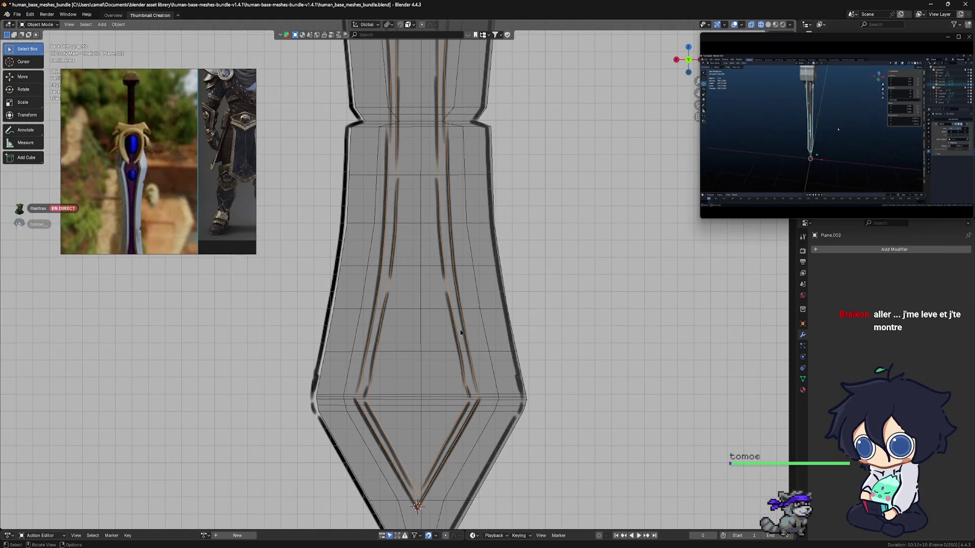
pyautogui.moveTo(461, 333)
pyautogui.keyDown('shift'); pyautogui.mouseDown(button='middle')
pyautogui.moveTo(440, 308)
pyautogui.moveTo(402, 313)
pyautogui.mouseUp(button='middle'); pyautogui.keyUp('shift')
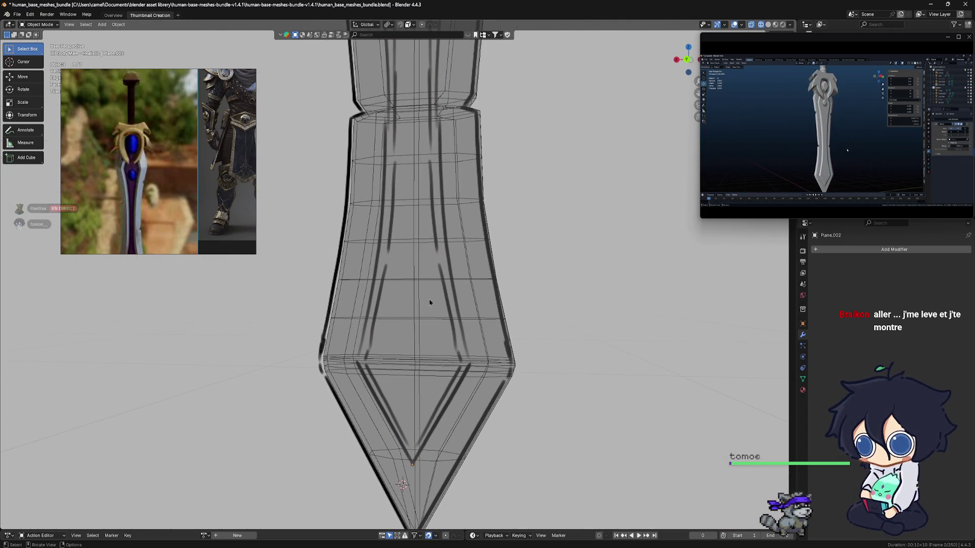
pyautogui.click(446, 291)
# Step: Select the sword mesh Plane.002 from a side view, undoing two stray selections
pyautogui.moveTo(449, 291)
pyautogui.mouseDown(button='middle')
pyautogui.moveTo(419, 318)
pyautogui.moveTo(451, 318)
pyautogui.mouseUp(button='middle')
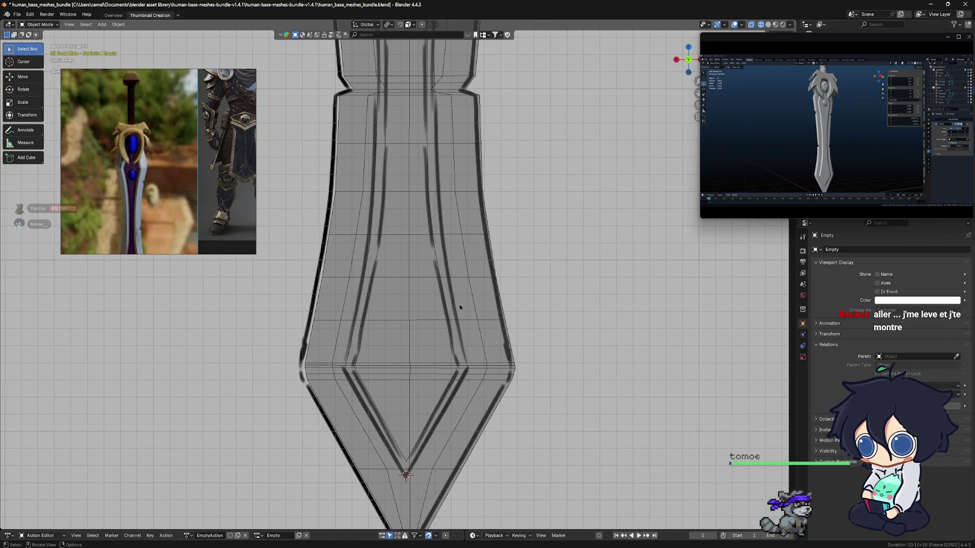
pyautogui.scroll(-3, 434, 293)
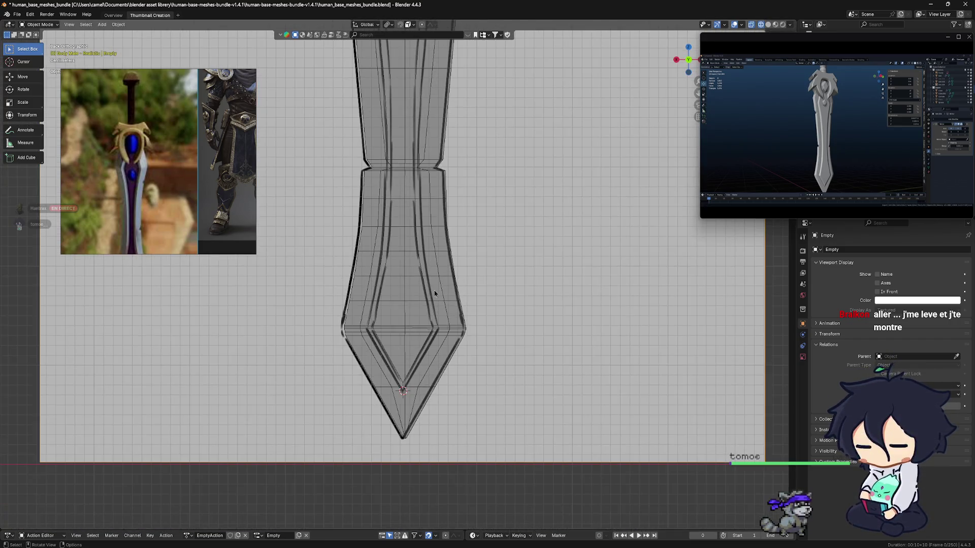
pyautogui.click(424, 175)
pyautogui.hotkey('ctrl', 'z')
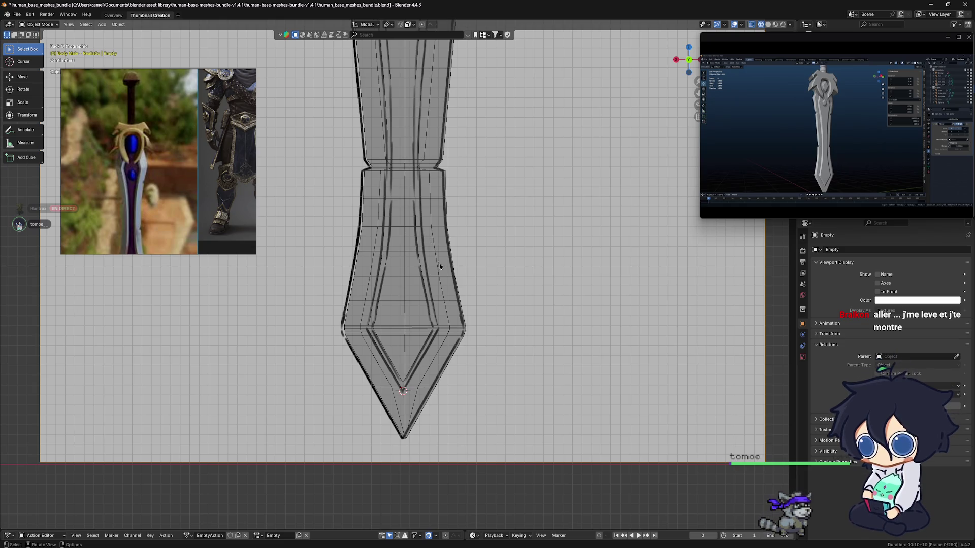
pyautogui.scroll(-3, 438, 264)
pyautogui.click(426, 283)
pyautogui.hotkey('ctrl', 'z')
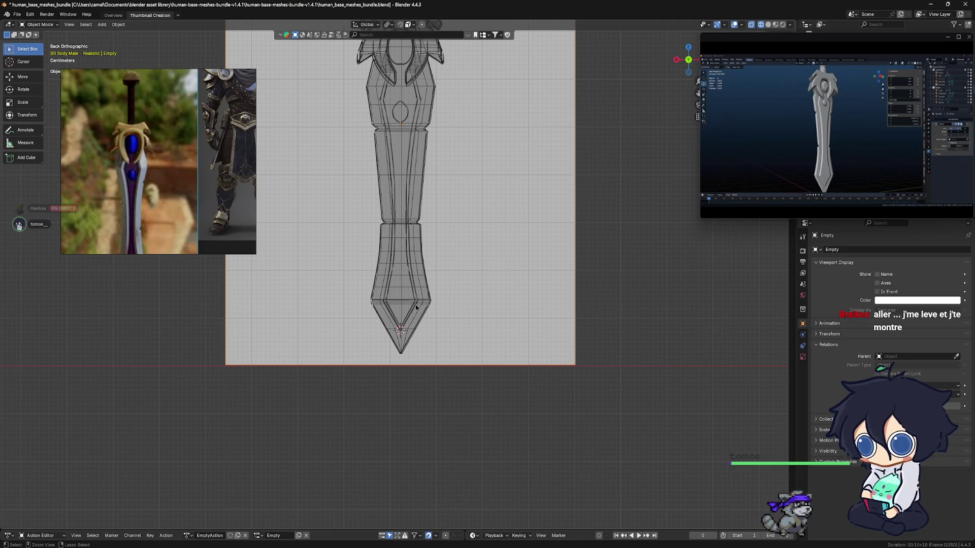
pyautogui.click(421, 316)
pyautogui.scroll(4, 421, 316)
# Step: Put Plane.002 into edit mode and select the inner edge loop along the groove
pyautogui.hotkey('ctrl', 'Tab')
pyautogui.click(462, 291)
pyautogui.scroll(3, 463, 290)
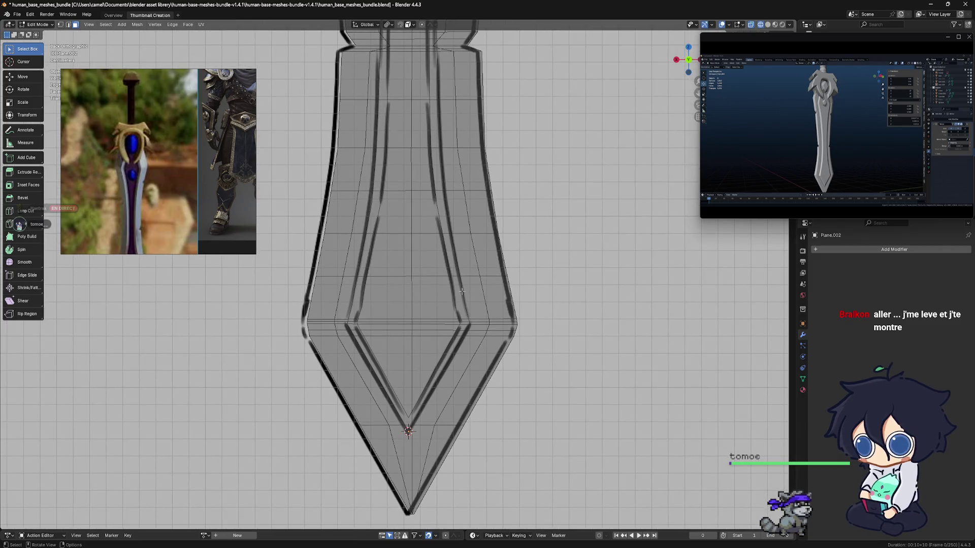
pyautogui.hotkey('ctrl', 'Tab')
pyautogui.click(460, 291)
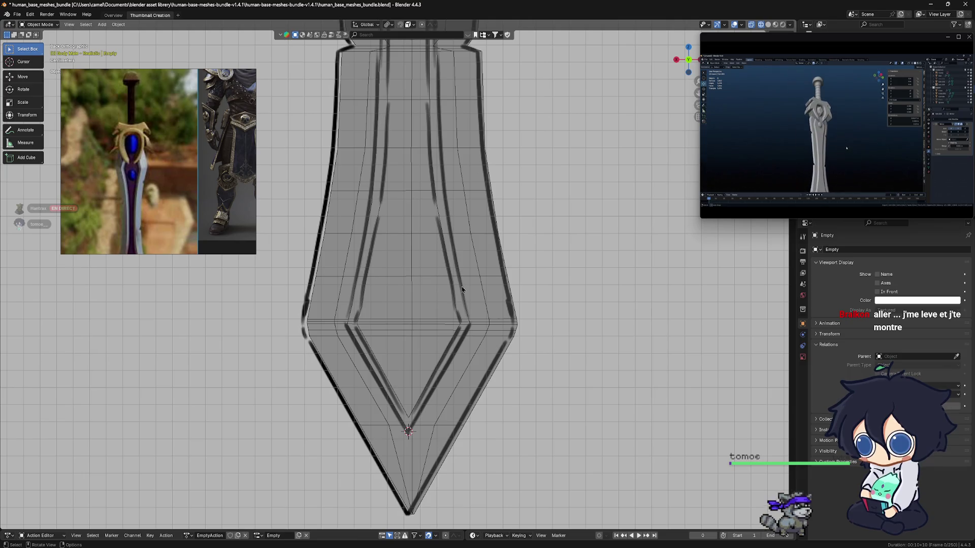
pyautogui.hotkey('ctrl', 'Tab')
pyautogui.click(521, 298)
pyautogui.scroll(3, 471, 275)
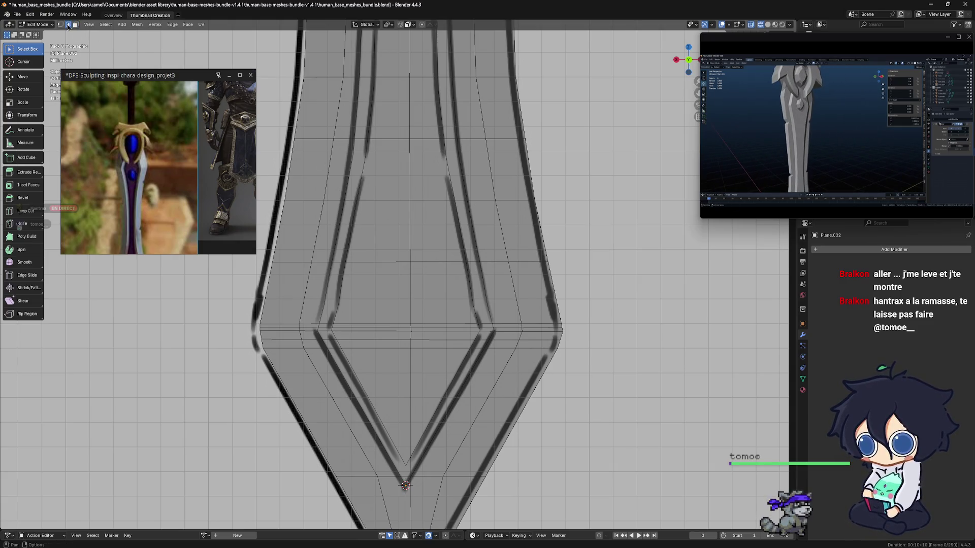
pyautogui.keyDown('alt'); pyautogui.click(468, 283); pyautogui.keyUp('alt')
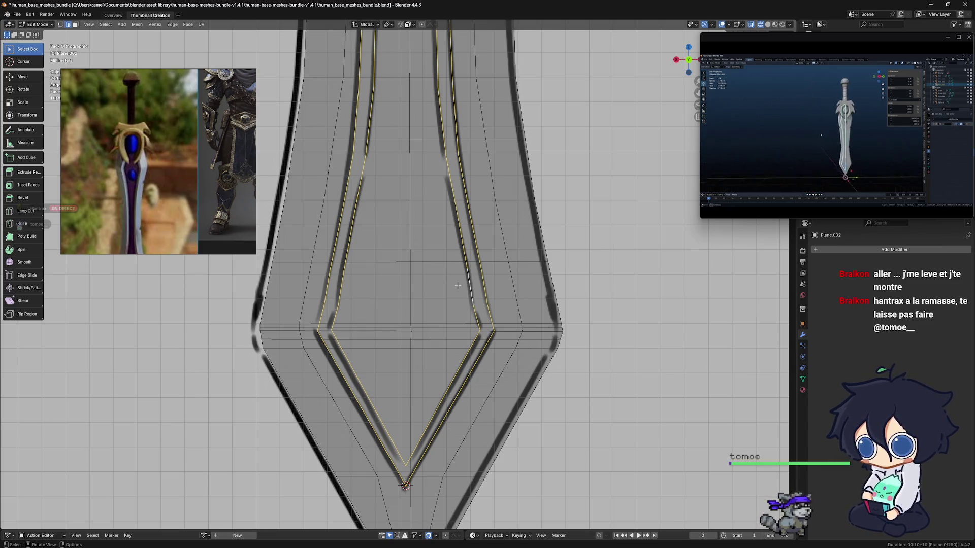
pyautogui.scroll(-1, 453, 288)
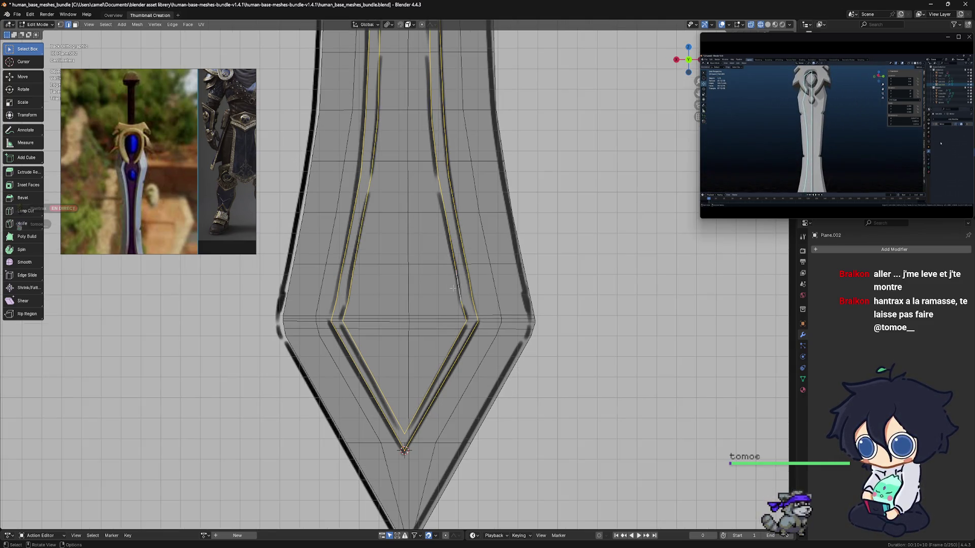
pyautogui.scroll(-1, 453, 288)
pyautogui.scroll(3, 452, 288)
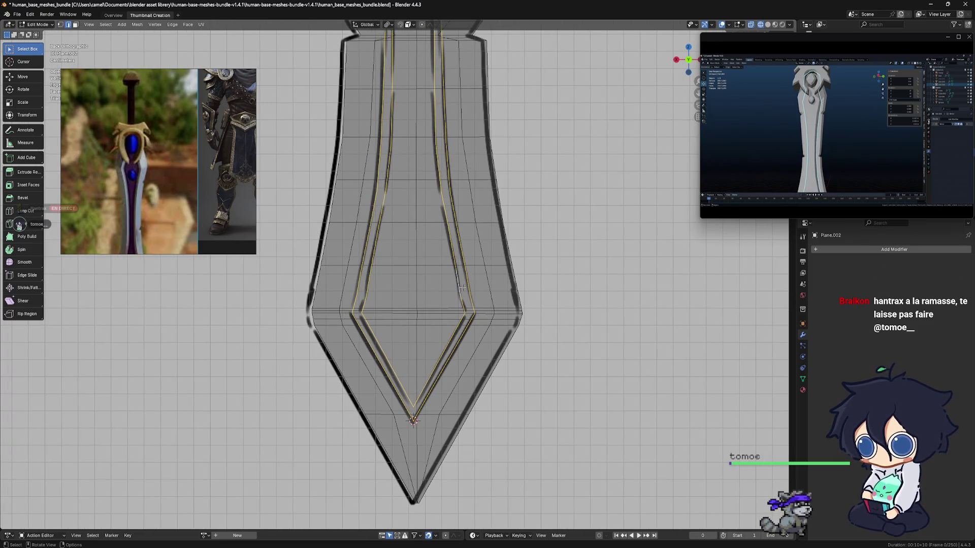
pyautogui.keyDown('shift'); pyautogui.moveTo(448, 287); pyautogui.dragTo(465, 284, button='middle'); pyautogui.keyUp('shift')
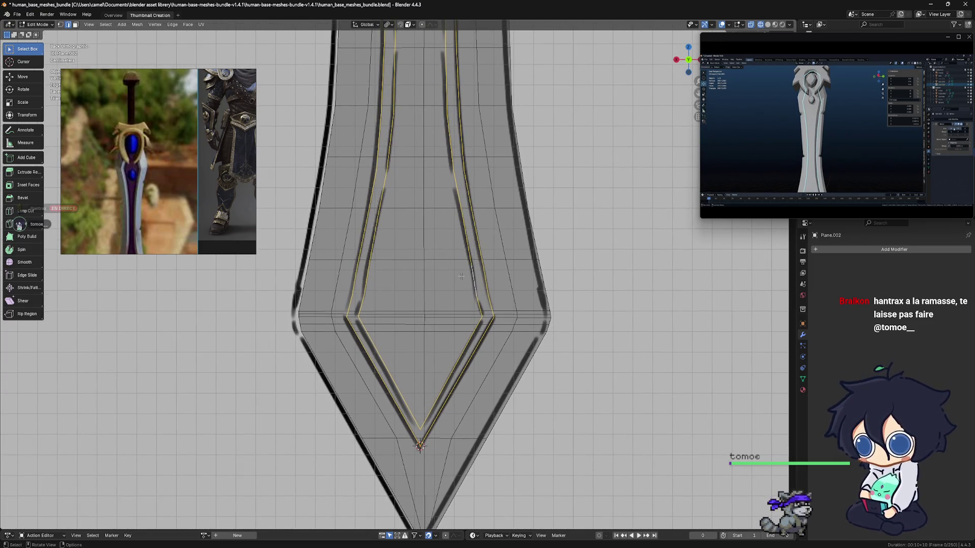
pyautogui.scroll(-4, 459, 273)
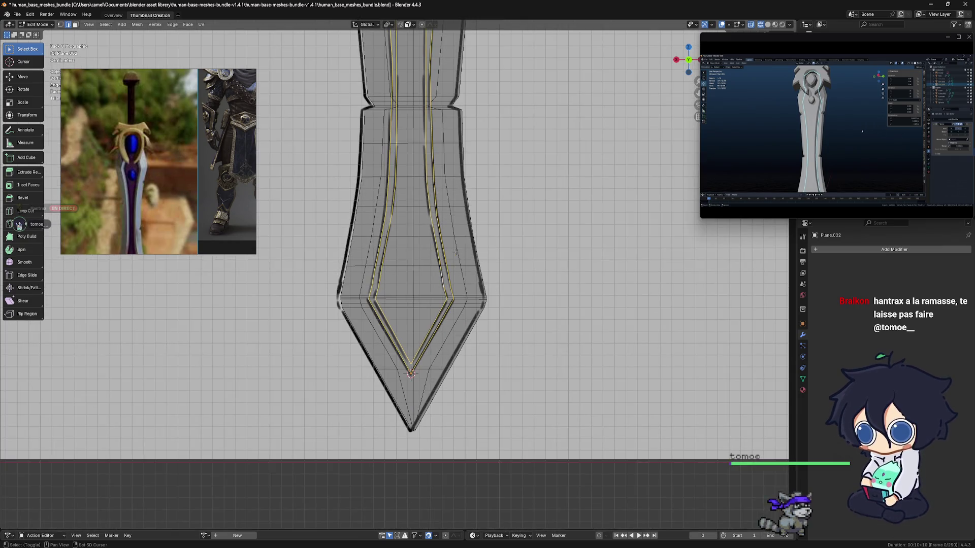
pyautogui.scroll(-2, 457, 305)
pyautogui.scroll(-2, 463, 308)
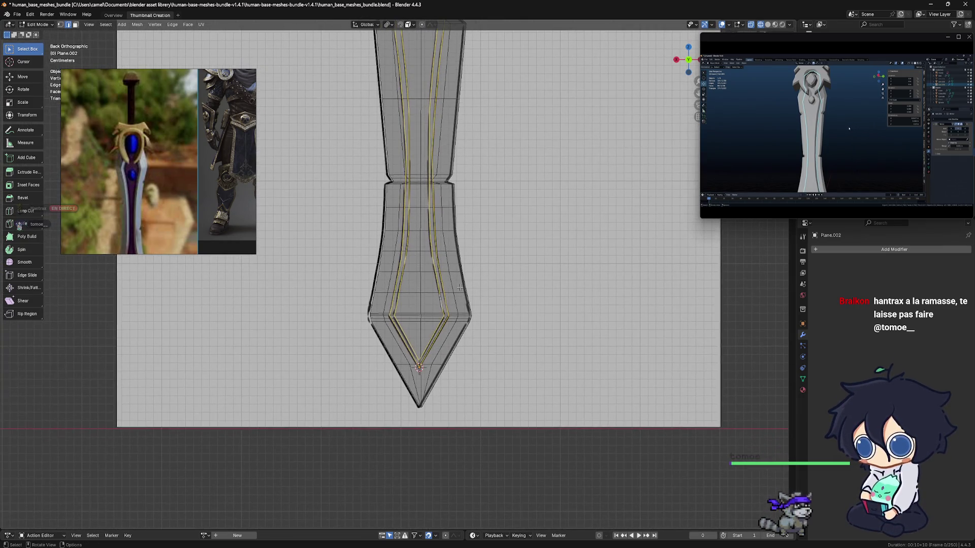
pyautogui.moveTo(462, 307); pyautogui.dragTo(512, 287, button='middle')
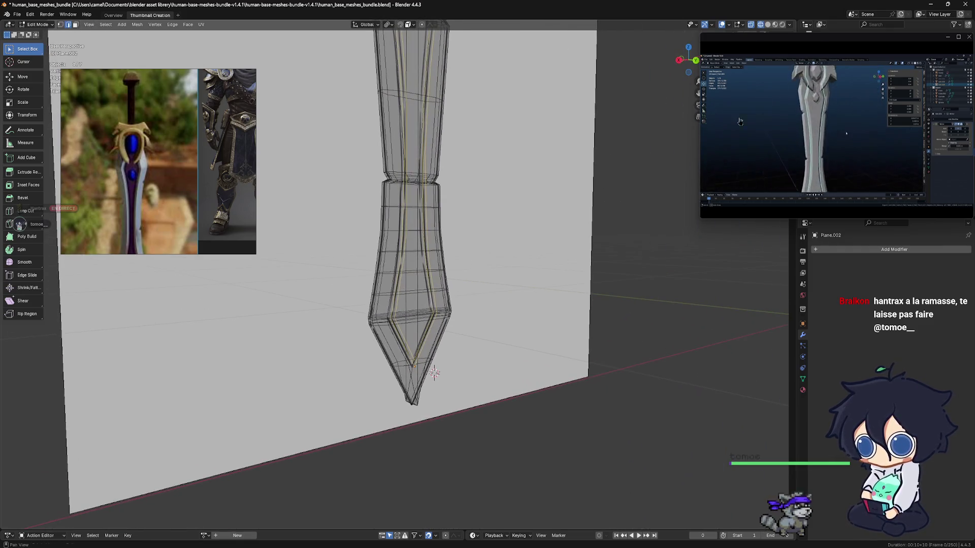
pyautogui.click(768, 24)
pyautogui.moveTo(421, 242)
pyautogui.mouseDown(button='middle')
pyautogui.moveTo(448, 255)
pyautogui.moveTo(432, 248)
pyautogui.mouseUp(button='middle')
pyautogui.click(759, 25)
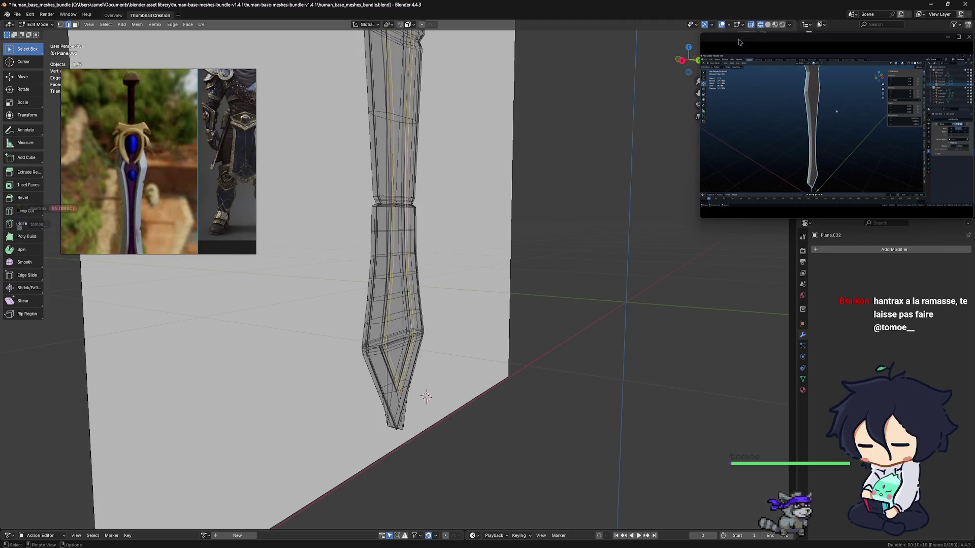
pyautogui.moveTo(467, 208)
pyautogui.mouseDown(button='middle')
pyautogui.moveTo(421, 217)
pyautogui.moveTo(424, 268)
pyautogui.moveTo(392, 303)
pyautogui.moveTo(443, 304)
pyautogui.mouseUp(button='middle')
pyautogui.scroll(2, 424, 267)
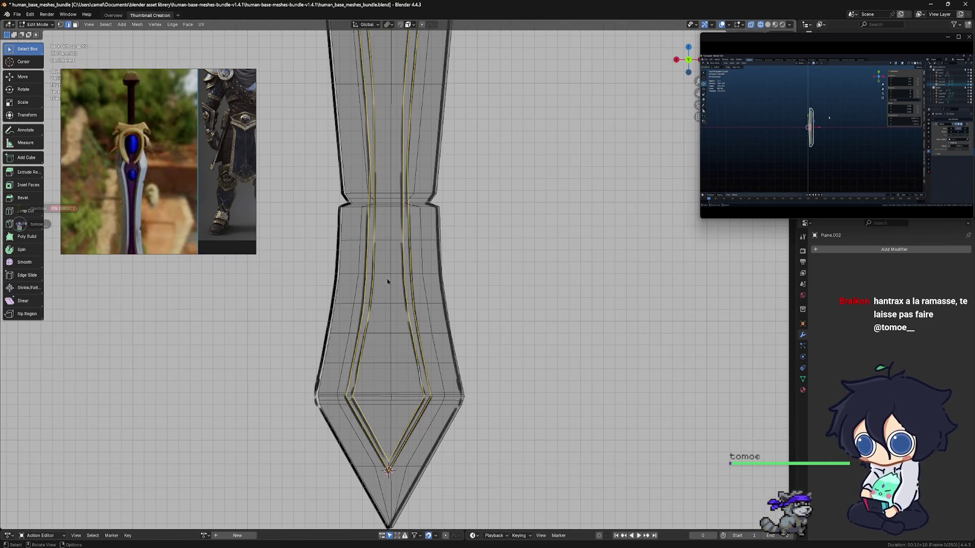
pyautogui.moveTo(388, 291)
pyautogui.mouseDown(button='middle')
pyautogui.moveTo(459, 305)
pyautogui.moveTo(387, 315)
pyautogui.moveTo(426, 299)
pyautogui.moveTo(371, 321)
pyautogui.moveTo(409, 301)
pyautogui.moveTo(401, 313)
pyautogui.moveTo(355, 317)
pyautogui.moveTo(333, 306)
pyautogui.mouseUp(button='middle')
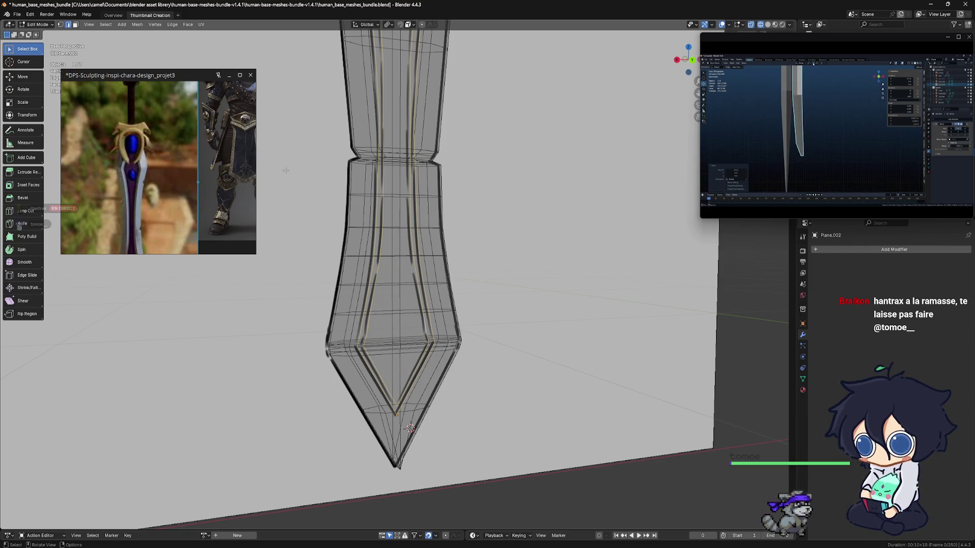
pyautogui.moveTo(350, 244)
pyautogui.mouseDown(button='middle')
pyautogui.moveTo(457, 248)
pyautogui.moveTo(389, 337)
pyautogui.mouseUp(button='middle')
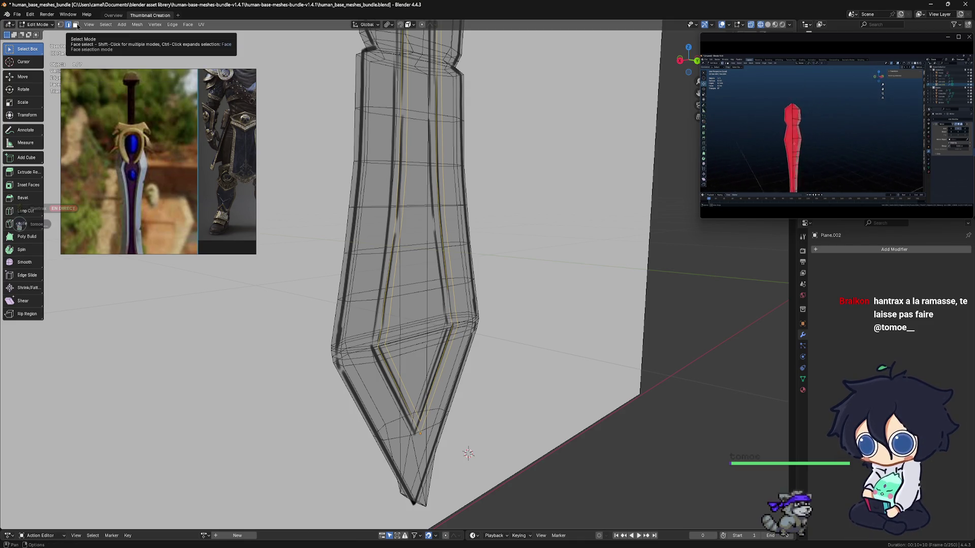
pyautogui.moveTo(472, 285)
pyautogui.mouseDown(button='middle')
pyautogui.moveTo(491, 271)
pyautogui.moveTo(428, 274)
pyautogui.mouseUp(button='middle')
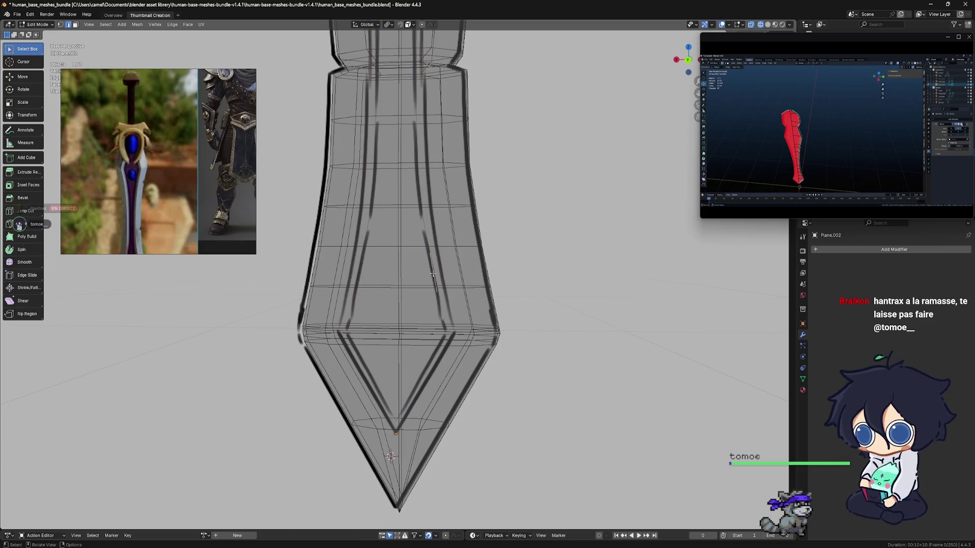
pyautogui.moveTo(431, 272)
pyautogui.keyDown('ctrl'); pyautogui.mouseDown(button='middle')
pyautogui.moveTo(457, 290)
pyautogui.moveTo(426, 291)
pyautogui.mouseUp(button='middle'); pyautogui.keyUp('ctrl')
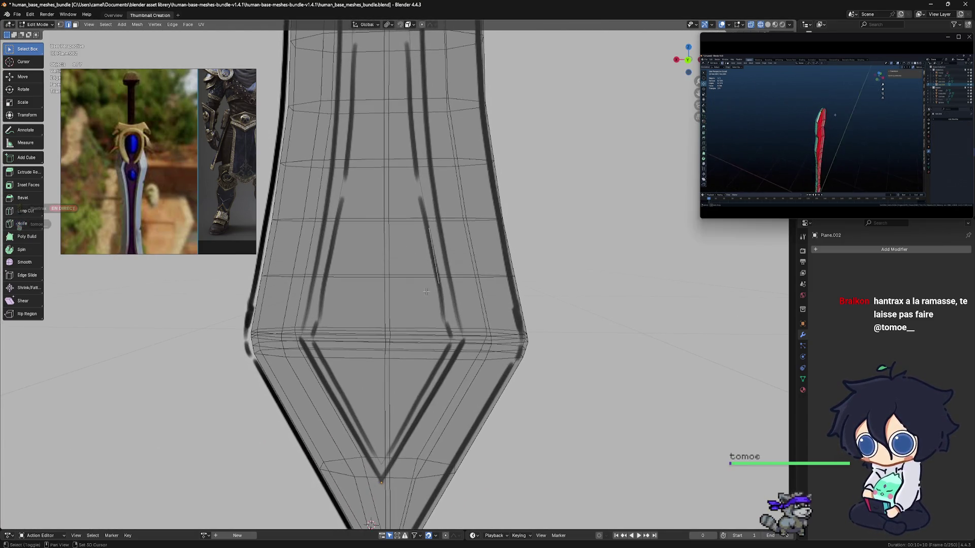
# Step: Select the lower diagonal and vertical inlay outline edges near the blade tip
pyautogui.click(425, 298)
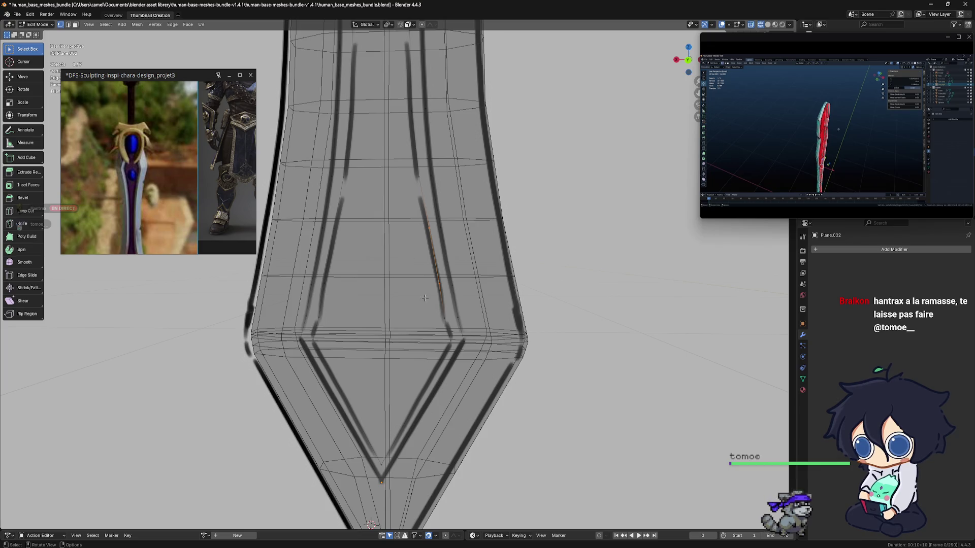
pyautogui.click(449, 337)
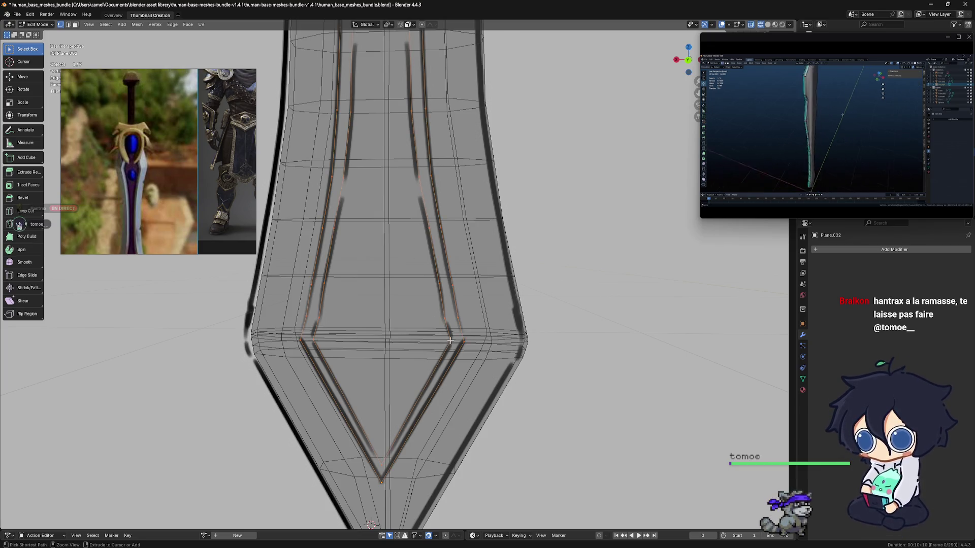
pyautogui.keyDown('shift'); pyautogui.click(380, 462); pyautogui.keyUp('shift')
pyautogui.keyDown('shift'); pyautogui.click(304, 343); pyautogui.keyUp('shift')
pyautogui.keyDown('shift'); pyautogui.moveTo(401, 345); pyautogui.dragTo(325, 352, button='middle'); pyautogui.keyUp('shift')
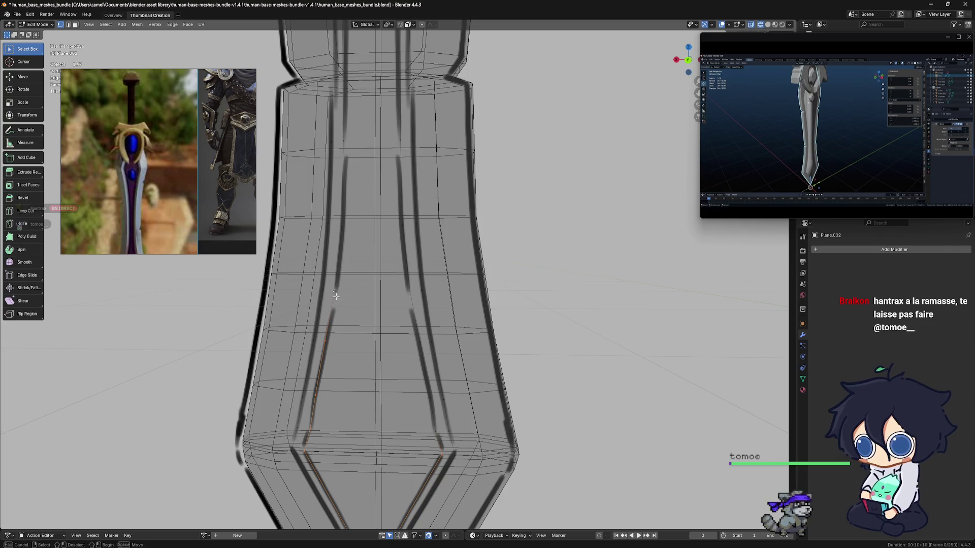
pyautogui.keyDown('shift'); pyautogui.click(340, 220); pyautogui.keyUp('shift')
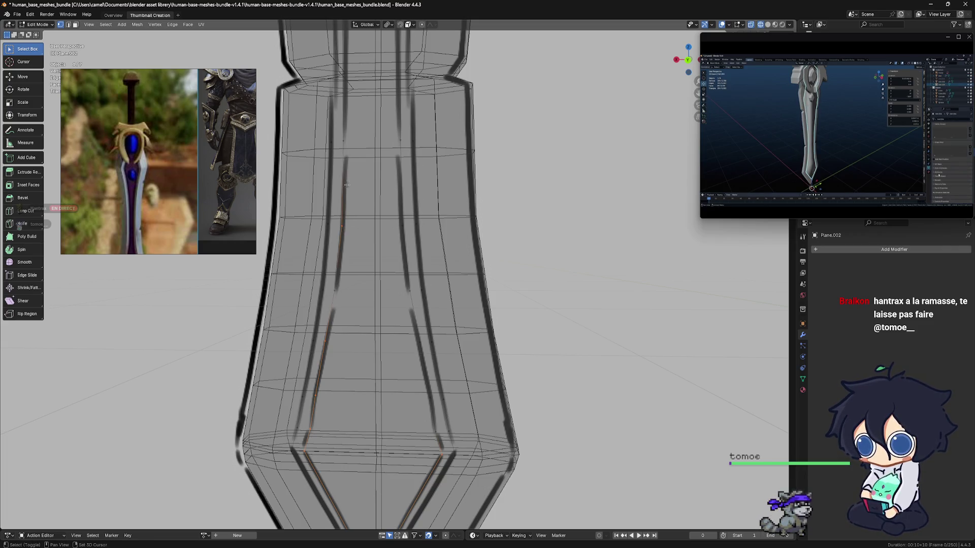
# Step: Pan and orbit up the blade, toggling solid and wireframe shading to follow the inlay lines
pyautogui.keyDown('shift'); pyautogui.moveTo(350, 151); pyautogui.dragTo(376, 280, button='middle'); pyautogui.keyUp('shift')
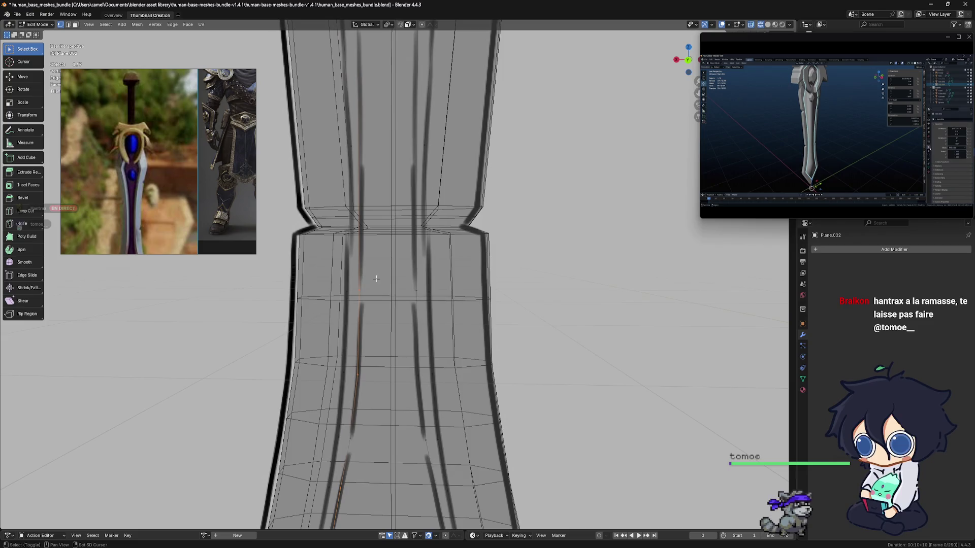
pyautogui.scroll(2, 368, 205)
pyautogui.keyDown('shift'); pyautogui.moveTo(368, 204); pyautogui.dragTo(383, 335, button='middle'); pyautogui.keyUp('shift')
pyautogui.moveTo(375, 326); pyautogui.dragTo(396, 309, button='middle')
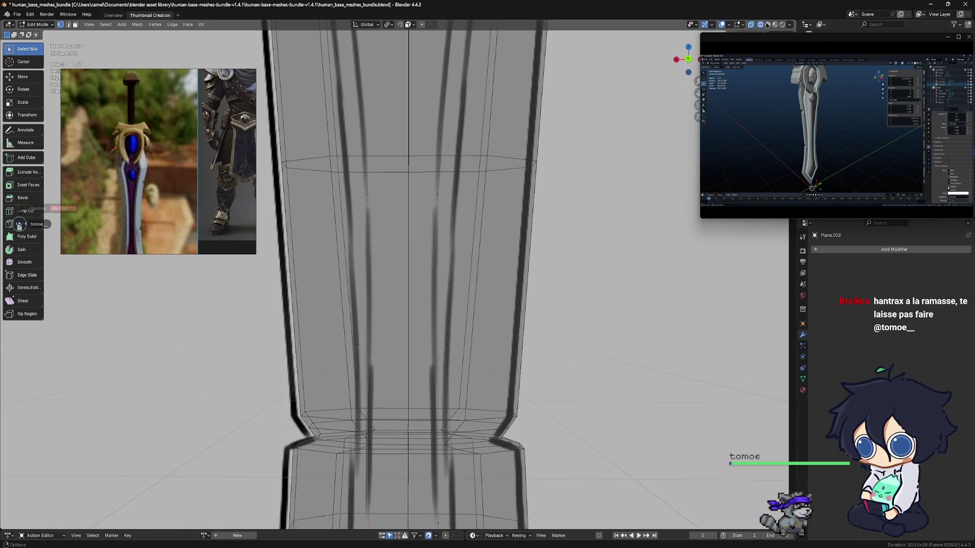
pyautogui.click(764, 25)
pyautogui.click(761, 25)
pyautogui.moveTo(431, 235); pyautogui.dragTo(390, 206, button='middle')
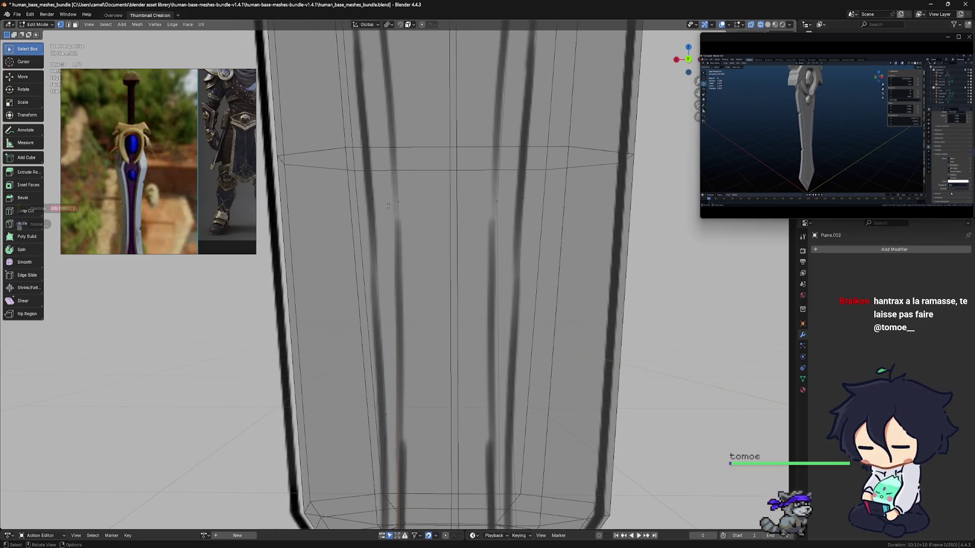
pyautogui.moveTo(392, 256); pyautogui.dragTo(417, 267, button='middle')
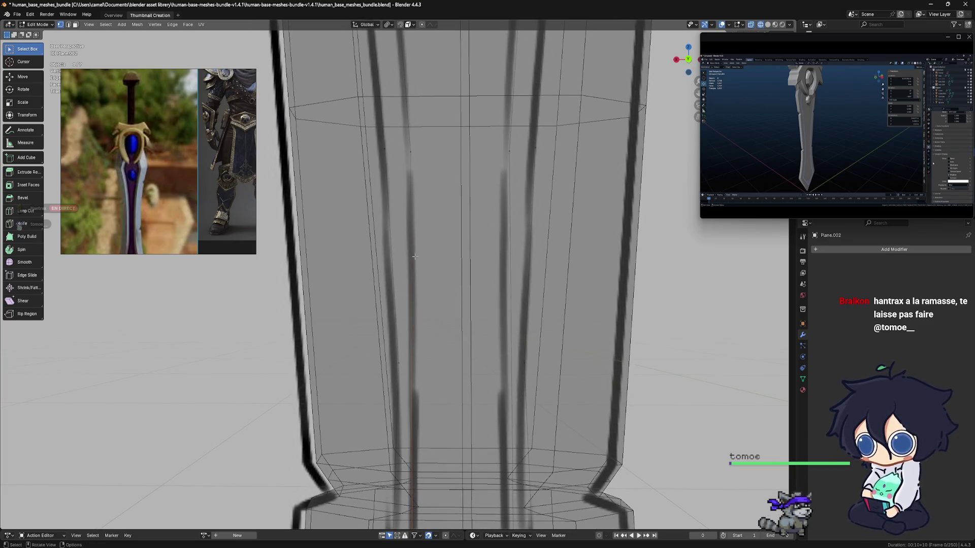
pyautogui.moveTo(412, 147)
pyautogui.mouseDown(button='middle')
pyautogui.moveTo(420, 249)
pyautogui.moveTo(386, 147)
pyautogui.mouseUp(button='middle')
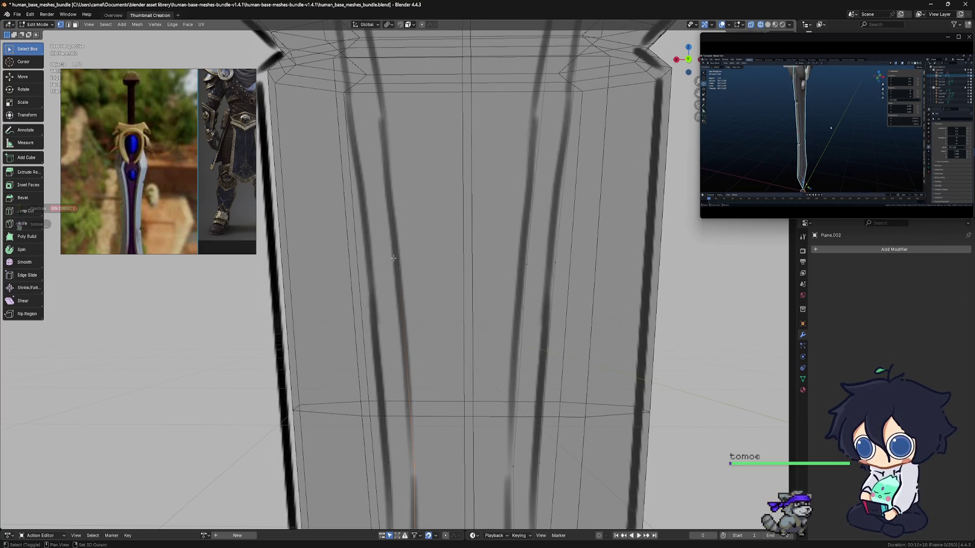
# Step: Frame the crossguard emblem and start a Knife cut at the edge of its central oval
pyautogui.keyDown('shift'); pyautogui.scroll(8, 395, 254); pyautogui.keyUp('shift')
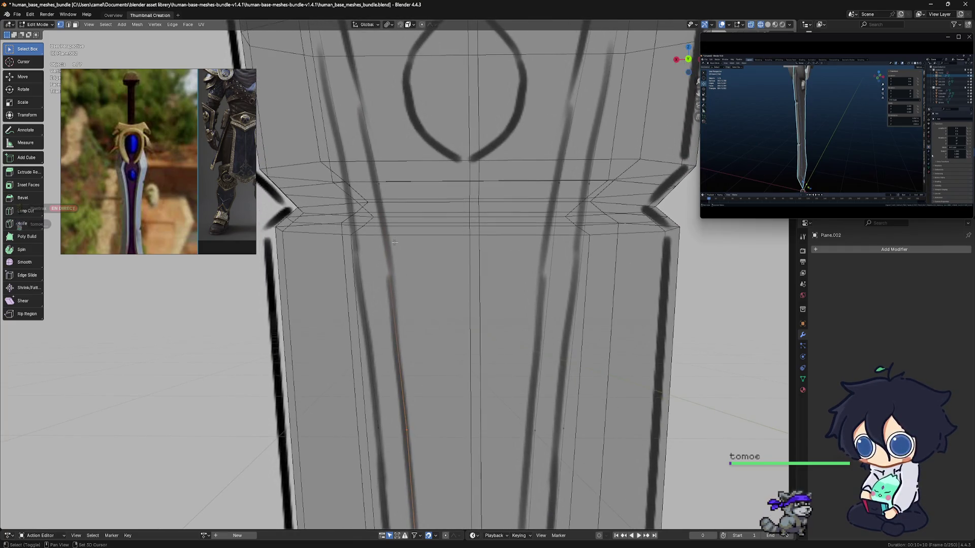
pyautogui.keyDown('shift'); pyautogui.scroll(7, 398, 256); pyautogui.keyUp('shift')
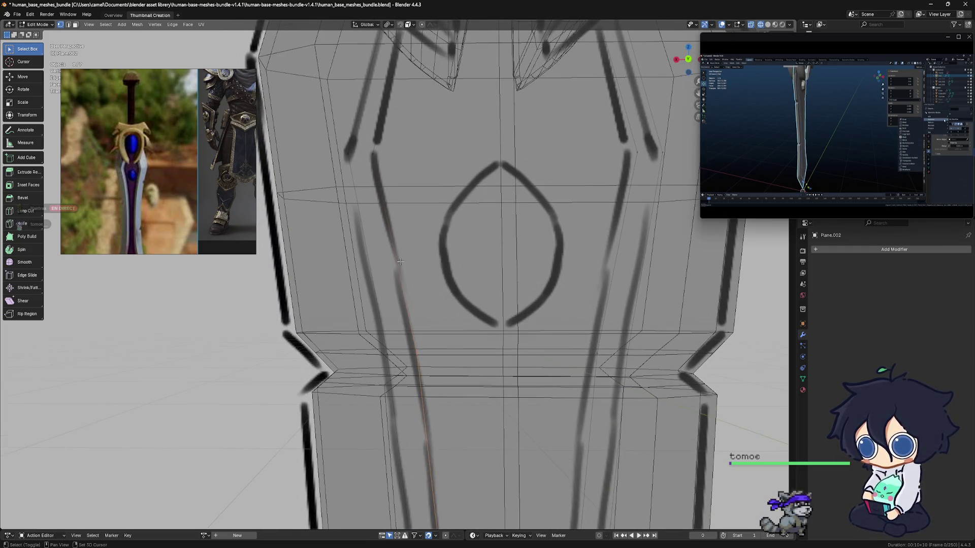
pyautogui.keyDown('shift'); pyautogui.scroll(8, 405, 165); pyautogui.keyUp('shift')
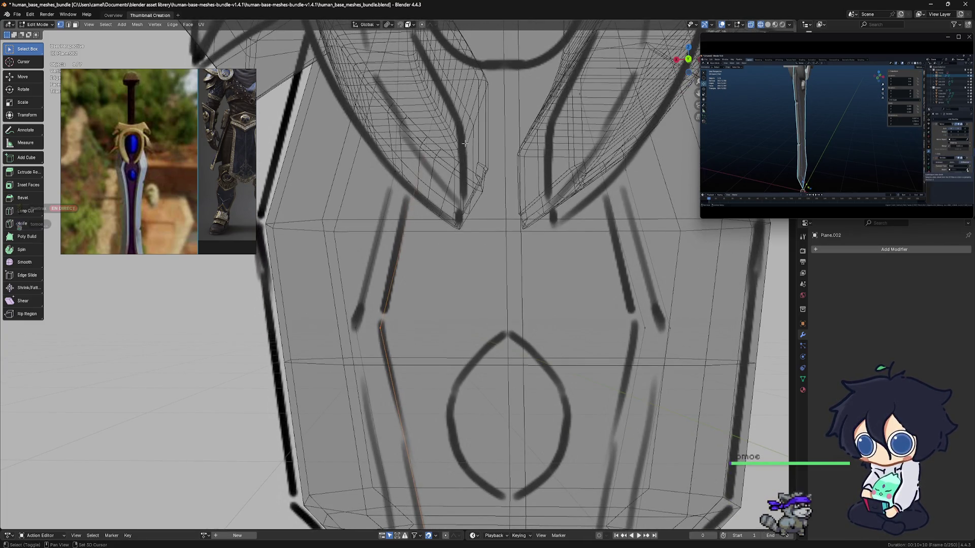
pyautogui.scroll(-3, 464, 144)
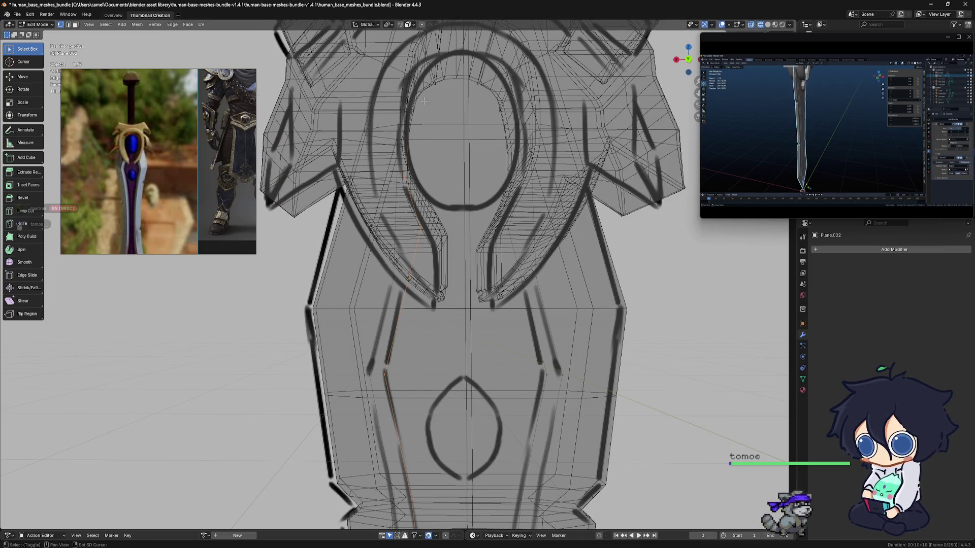
pyautogui.keyDown('shift'); pyautogui.moveTo(414, 51); pyautogui.dragTo(431, 254, button='middle'); pyautogui.keyUp('shift')
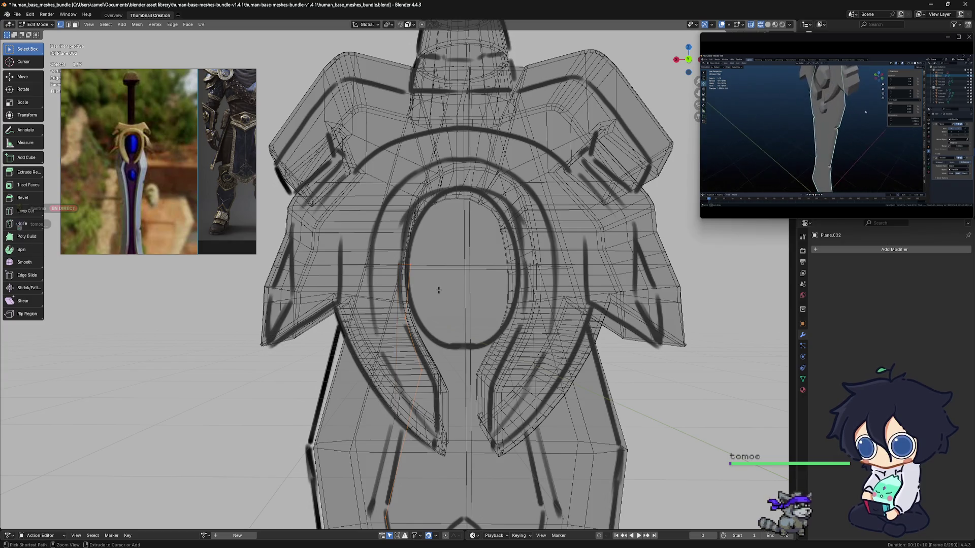
pyautogui.moveTo(438, 290)
pyautogui.keyDown('shift'); pyautogui.mouseDown(button='middle')
pyautogui.moveTo(434, 215)
pyautogui.moveTo(389, 197)
pyautogui.mouseUp(button='middle'); pyautogui.keyUp('shift')
pyautogui.scroll(-3, 434, 215)
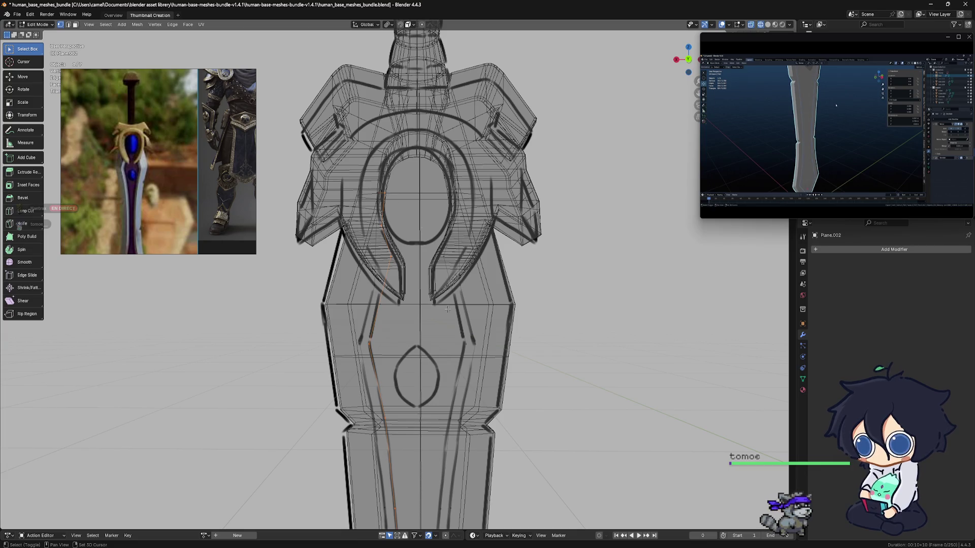
pyautogui.scroll(3, 431, 285)
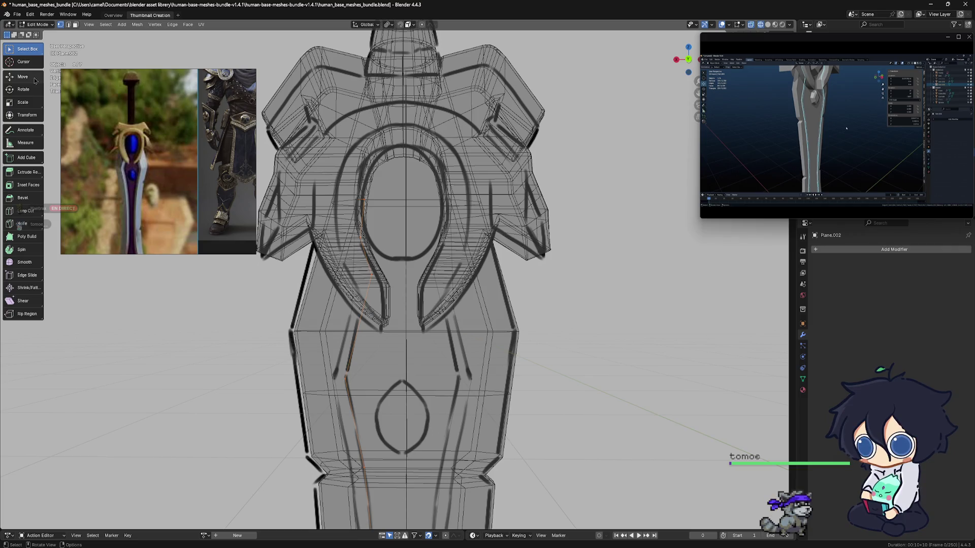
pyautogui.scroll(2, 333, 126)
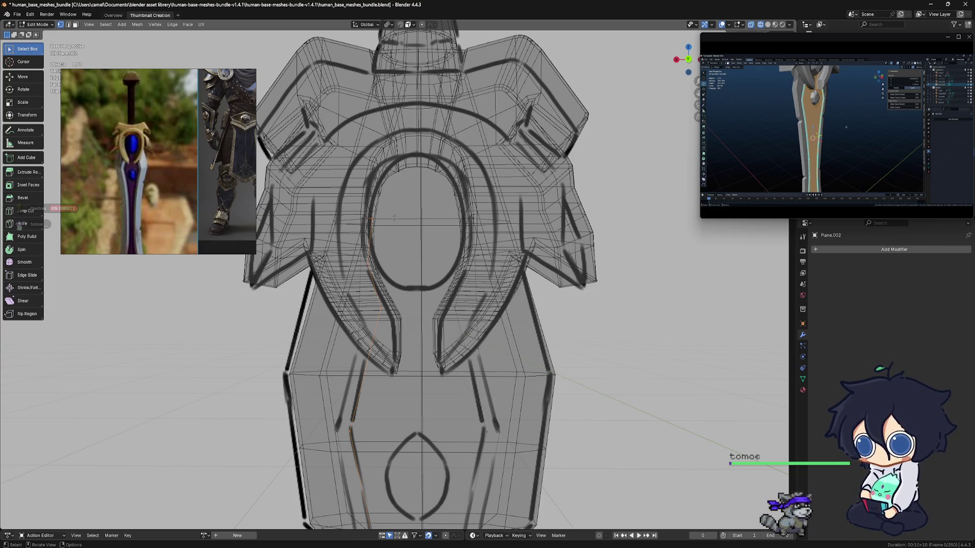
pyautogui.moveTo(402, 259)
pyautogui.keyDown('shift'); pyautogui.mouseDown(button='middle')
pyautogui.moveTo(386, 225)
pyautogui.moveTo(406, 265)
pyautogui.mouseUp(button='middle'); pyautogui.keyUp('shift')
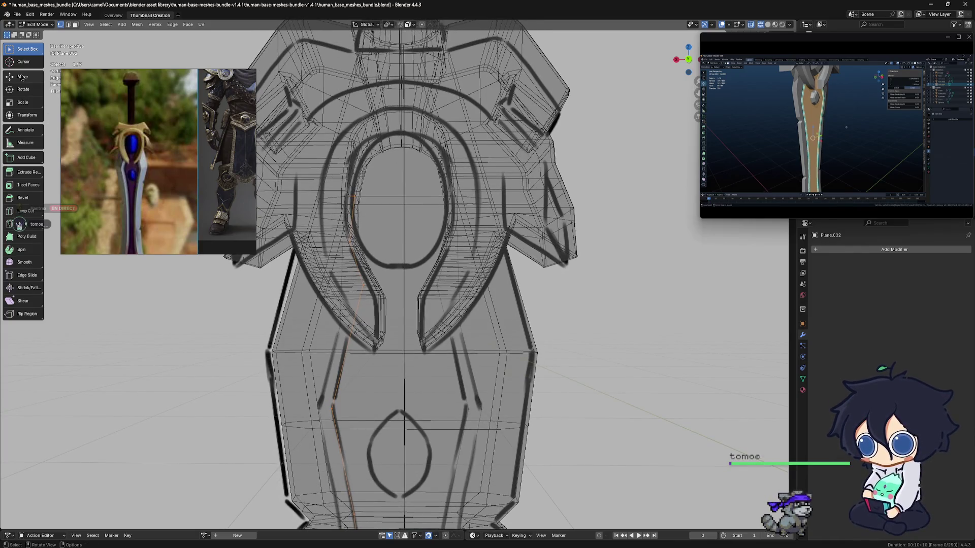
pyautogui.click(11, 223)
pyautogui.click(353, 197)
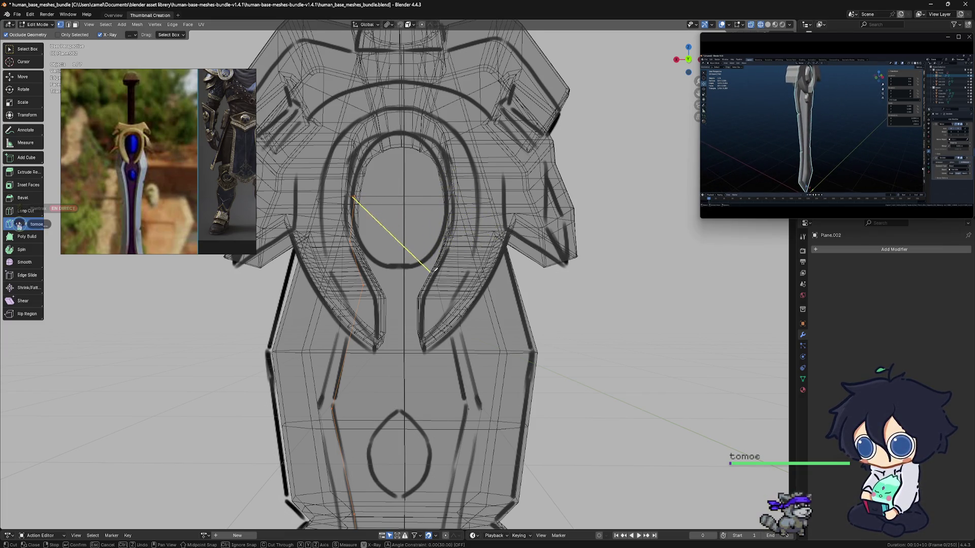
# Step: Cancel the stray knife cuts, reselect an edge on the guard, and restart the Knife tool
pyautogui.rightClick(449, 222)
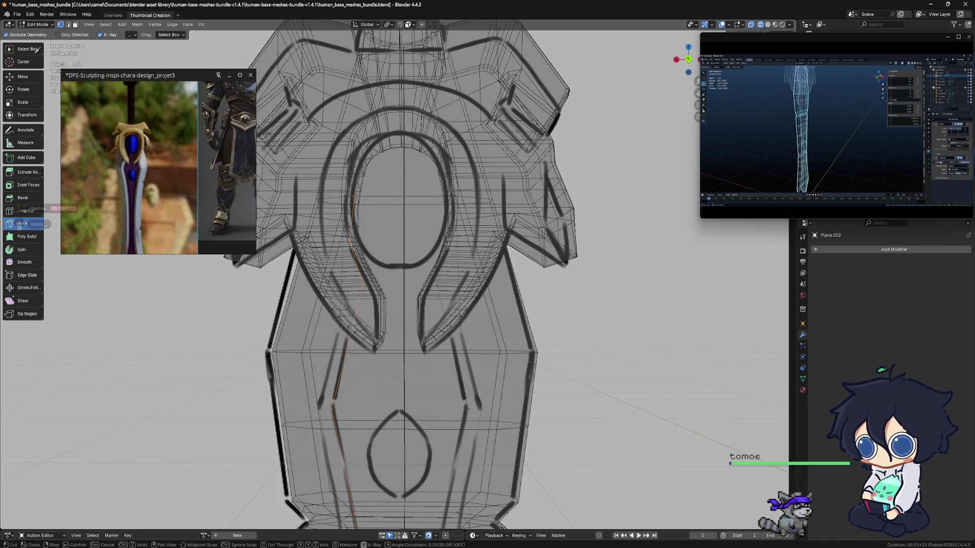
pyautogui.rightClick(503, 187)
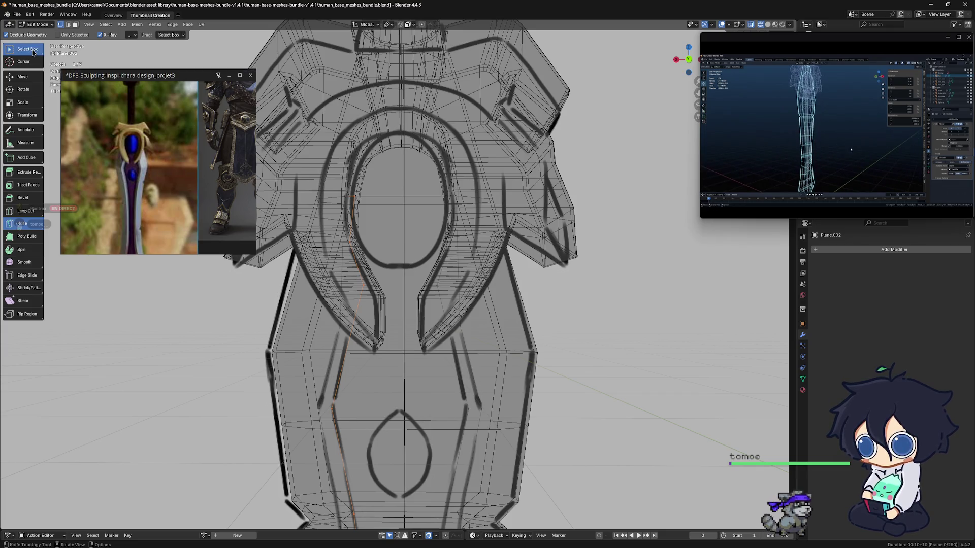
pyautogui.click(30, 49)
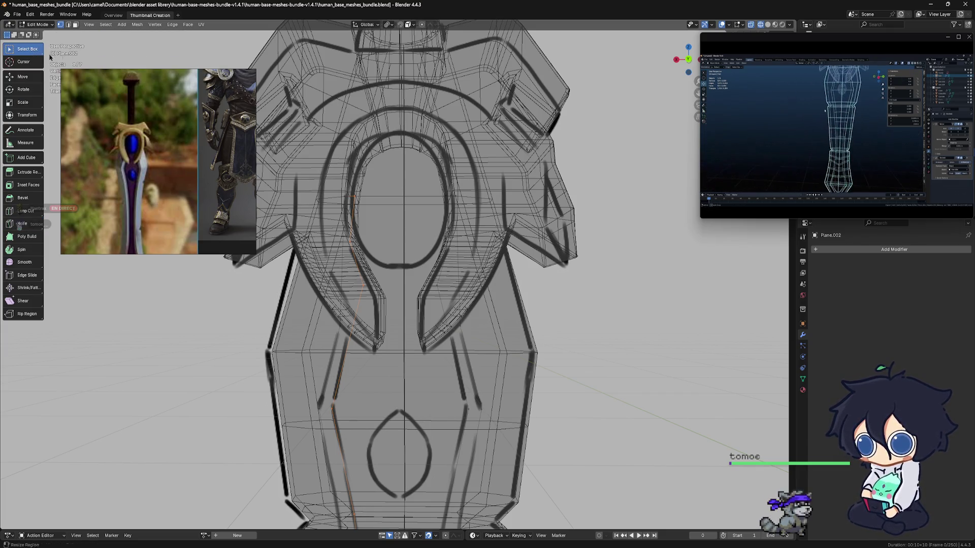
pyautogui.keyDown('shift'); pyautogui.click(454, 198); pyautogui.keyUp('shift')
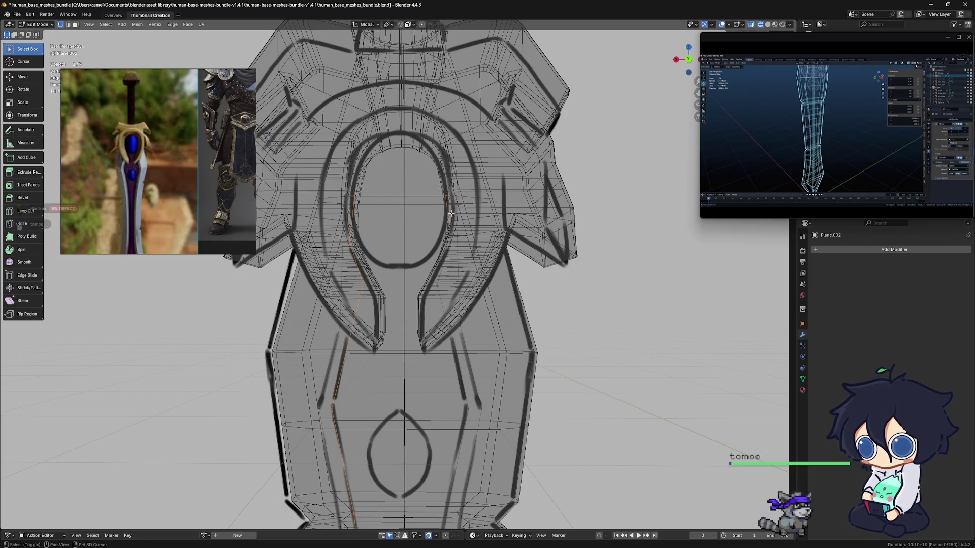
pyautogui.click(18, 224)
pyautogui.click(354, 196)
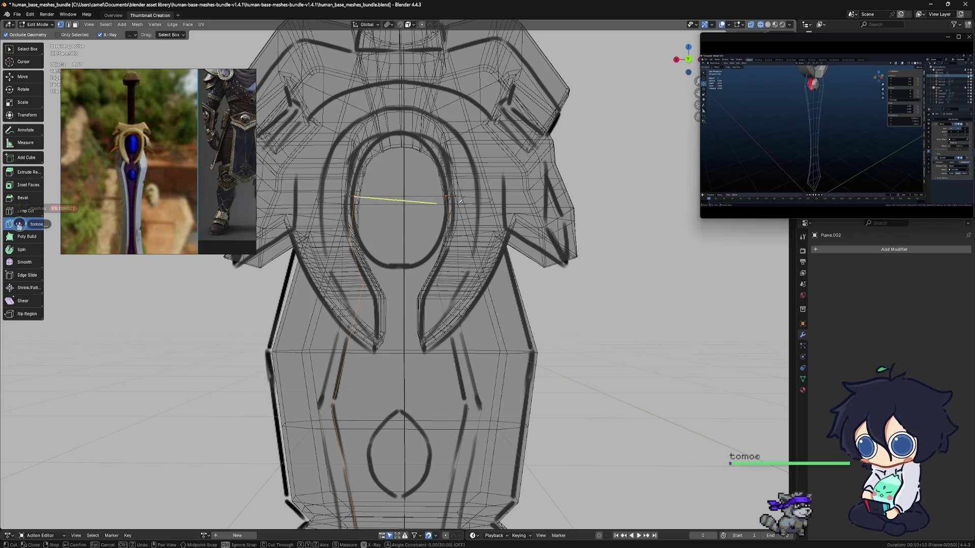
pyautogui.rightClick(448, 194)
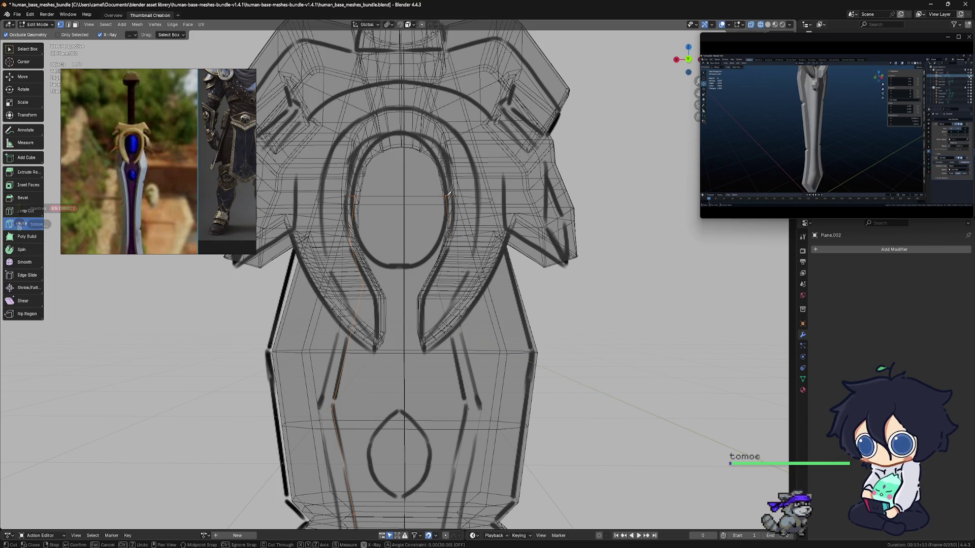
# Step: Cut a confirmed edge across the guard's oval opening from its right side to its left
pyautogui.scroll(-4, 449, 193)
pyautogui.moveTo(442, 195); pyautogui.dragTo(432, 195, button='middle')
pyautogui.scroll(4, 432, 194)
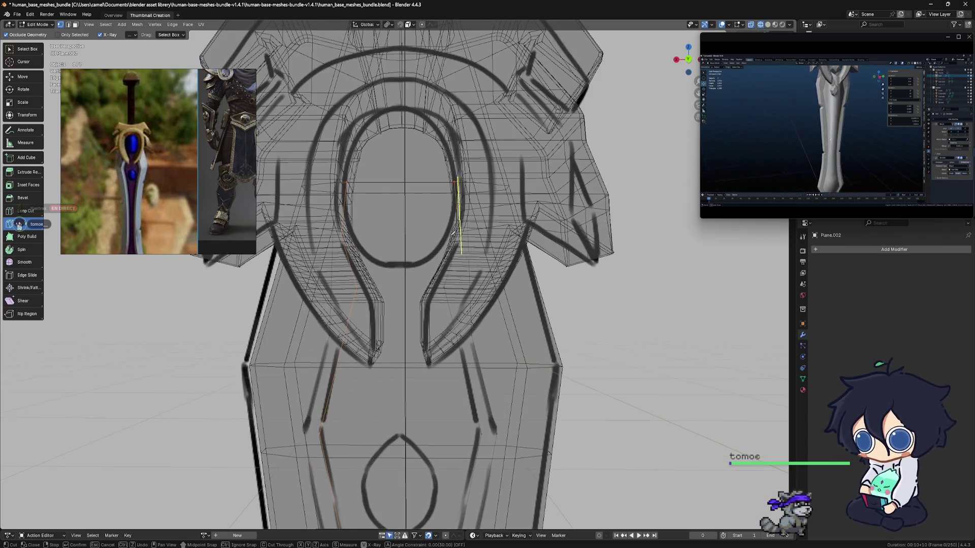
pyautogui.click(435, 149)
pyautogui.click(331, 150)
pyautogui.press('Return')
# Step: Add a second horizontal cut across the oval, discard the leftover preview, and check it from the side
pyautogui.click(331, 150)
pyautogui.rightClick(443, 151)
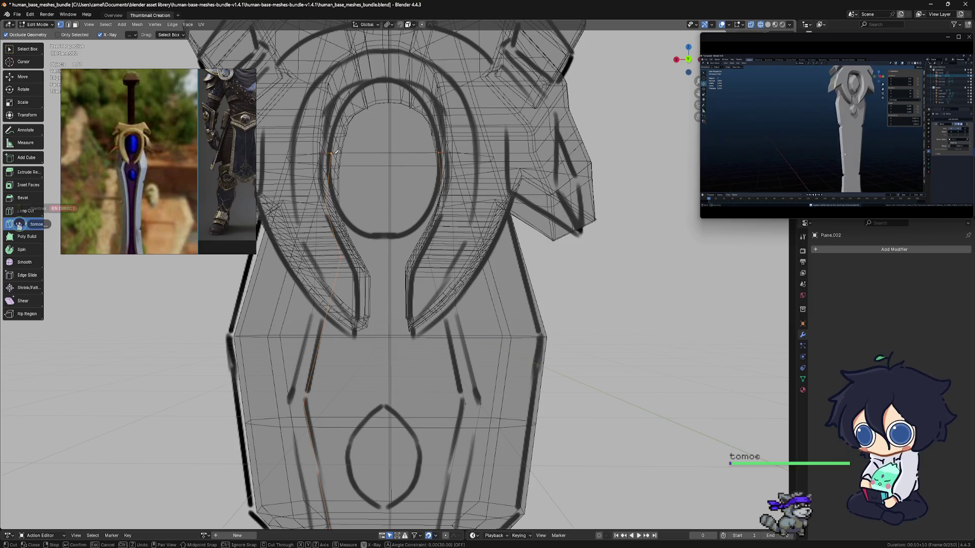
pyautogui.click(436, 152)
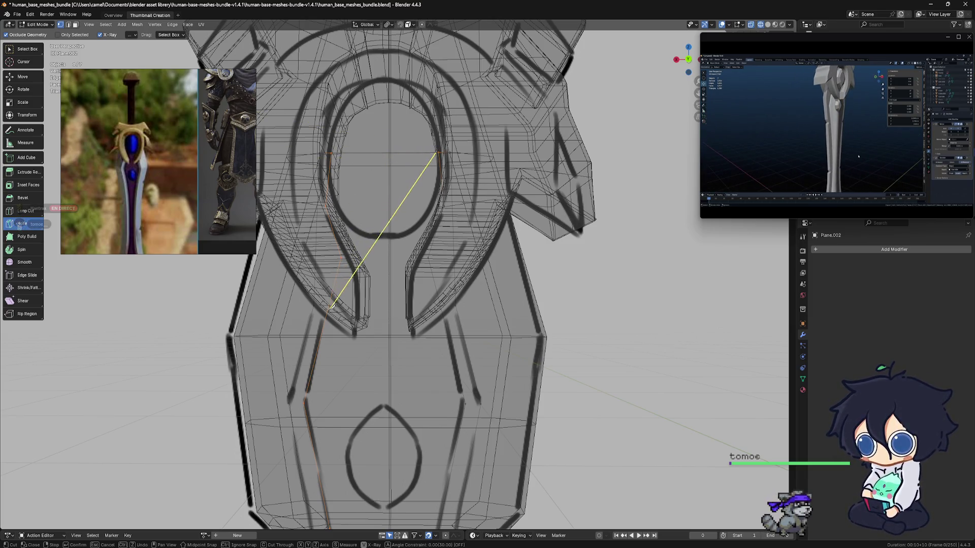
pyautogui.click(330, 152)
pyautogui.press('Return')
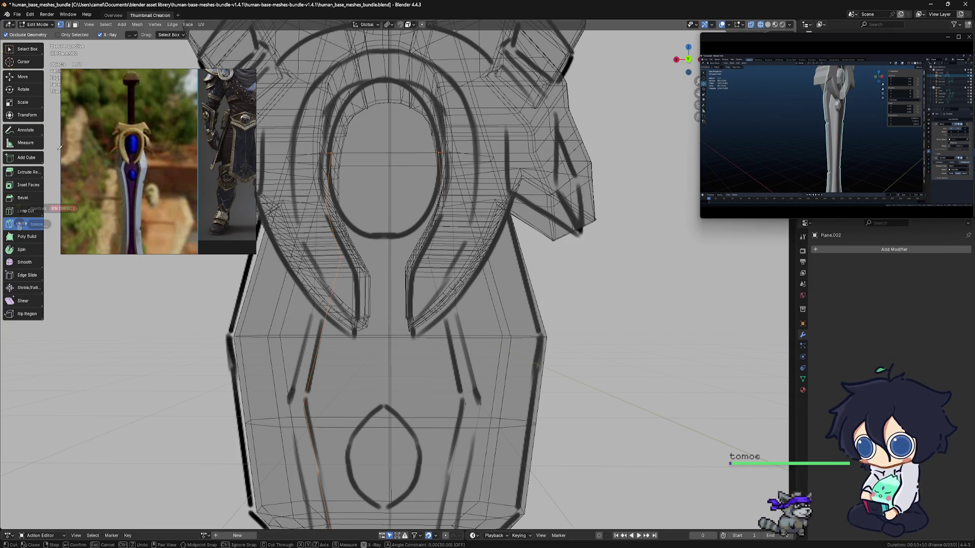
pyautogui.rightClick(198, 349)
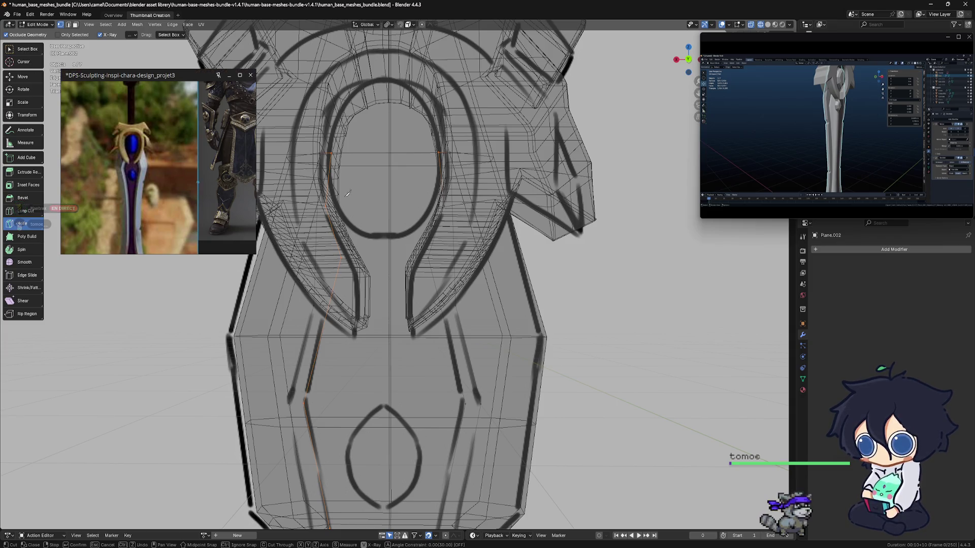
pyautogui.scroll(-6, 434, 255)
pyautogui.moveTo(434, 254)
pyautogui.mouseDown(button='middle')
pyautogui.moveTo(386, 257)
pyautogui.moveTo(445, 259)
pyautogui.mouseUp(button='middle')
pyautogui.scroll(4, 436, 260)
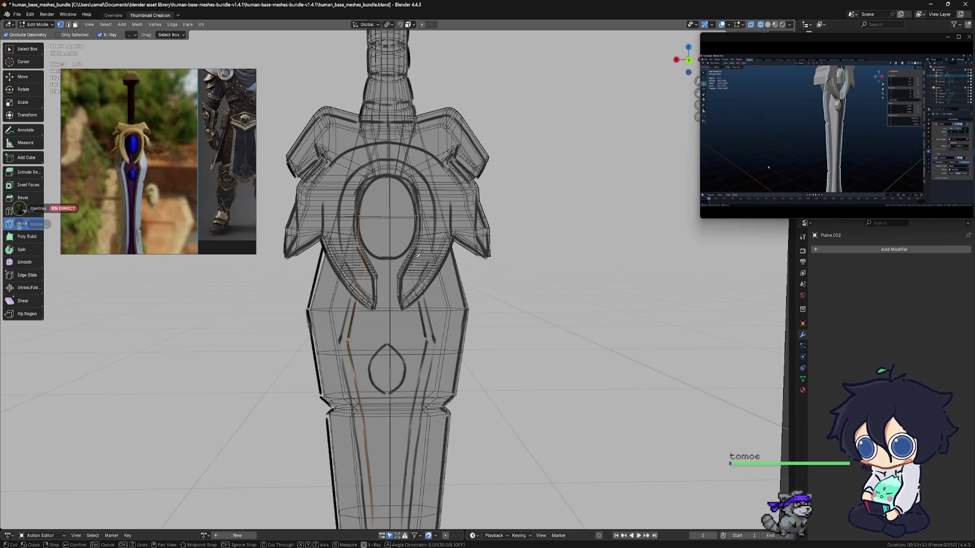
# Step: Exit the Knife tool and switch back to the Select Box tool
pyautogui.press('a')
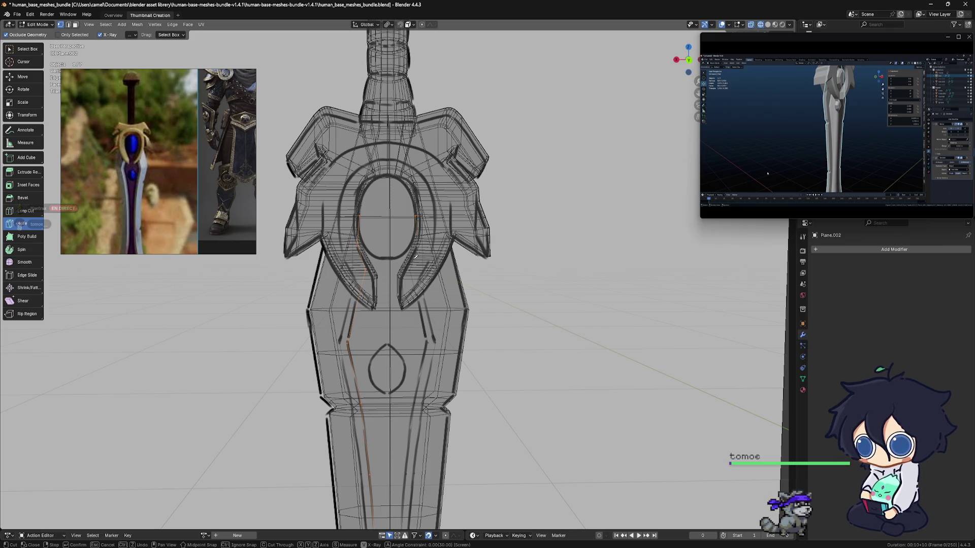
pyautogui.scroll(-5, 416, 256)
pyautogui.moveTo(420, 277); pyautogui.dragTo(392, 283, button='middle')
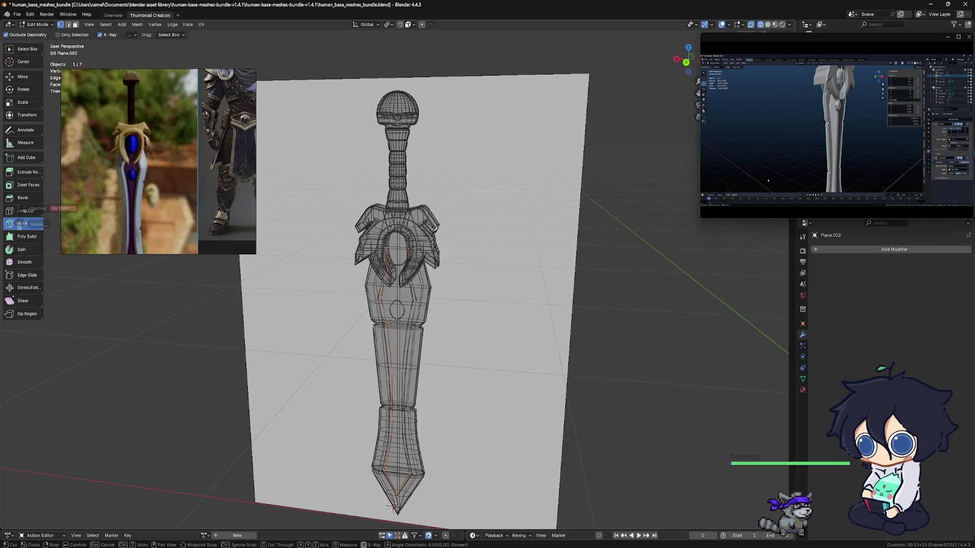
pyautogui.click(55, 56)
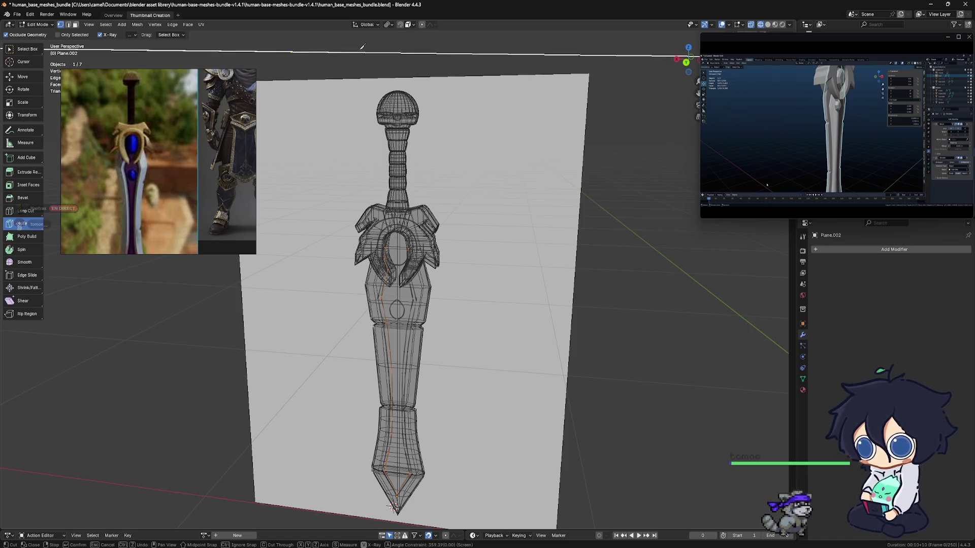
pyautogui.press('Escape')
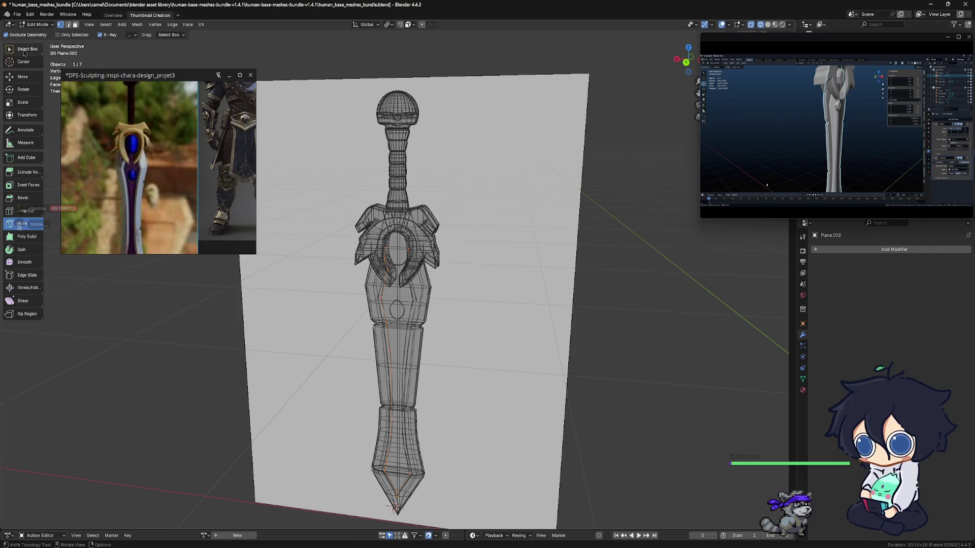
pyautogui.click(24, 52)
# Step: Return to Object Mode, orbit to face the sword and backing plane, and isolate the inlay outline
pyautogui.press('KP_5')
pyautogui.moveTo(447, 218)
pyautogui.mouseDown(button='middle')
pyautogui.moveTo(464, 210)
pyautogui.moveTo(441, 231)
pyautogui.moveTo(429, 218)
pyautogui.mouseUp(button='middle')
pyautogui.press('Tab')
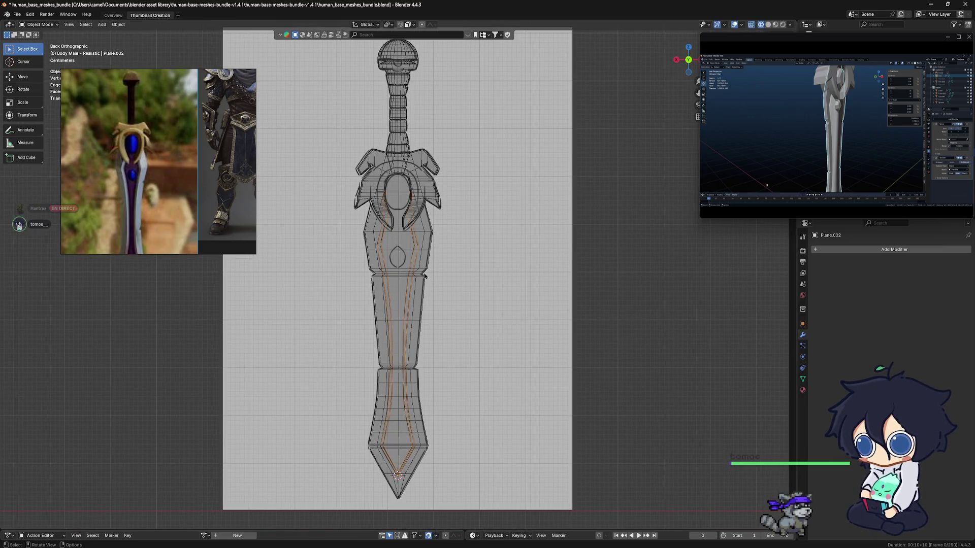
pyautogui.moveTo(410, 277); pyautogui.dragTo(437, 264, button='middle')
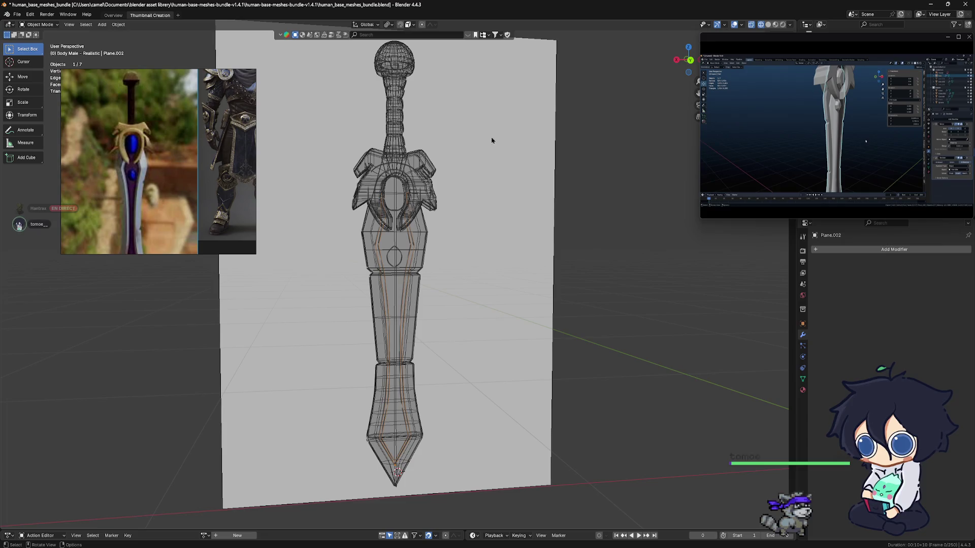
pyautogui.moveTo(497, 137); pyautogui.dragTo(431, 169, button='middle')
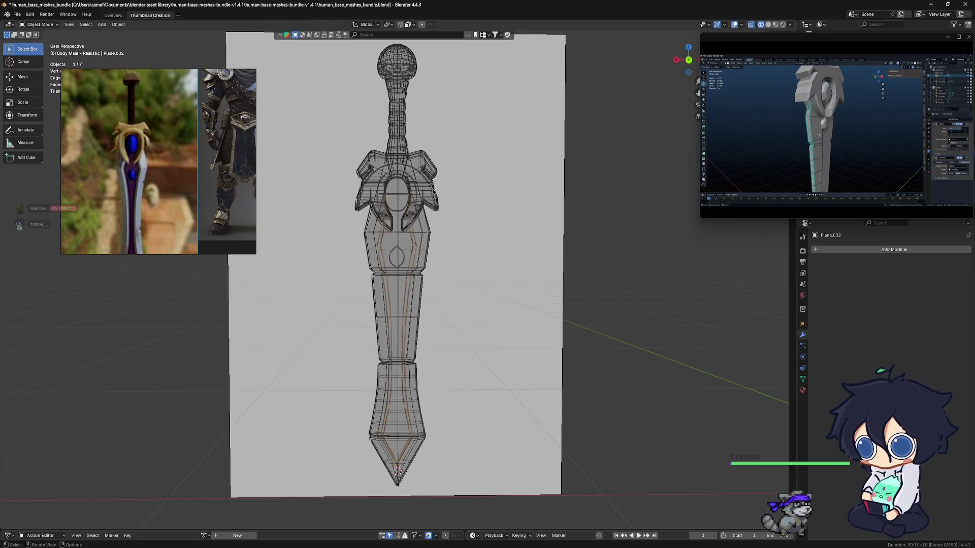
pyautogui.press('KP_Divide')
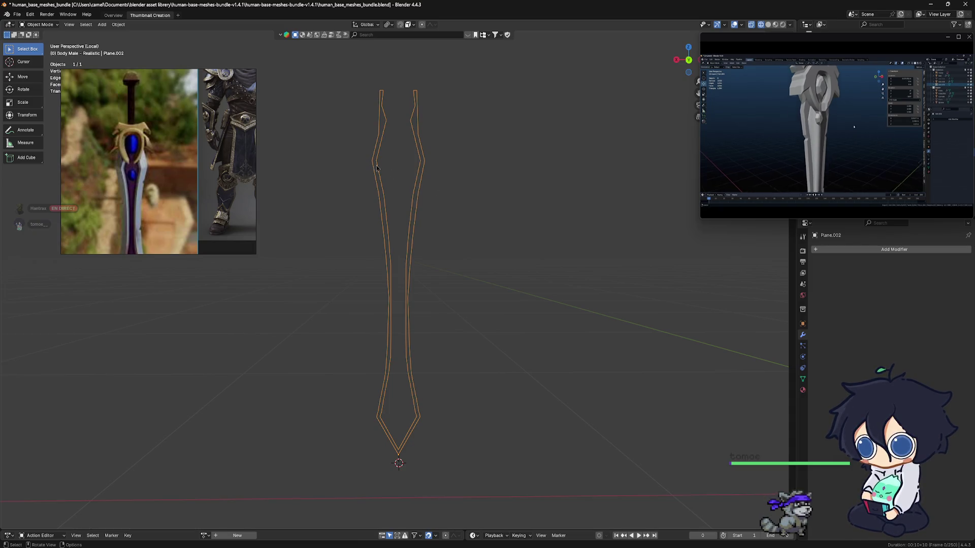
# Step: Frame the isolated Plane.002 outline front-on in orthographic view, then enter Edit Mode with everything deselected
pyautogui.moveTo(386, 175)
pyautogui.keyDown('alt'); pyautogui.mouseDown(button='middle')
pyautogui.moveTo(410, 190)
pyautogui.moveTo(406, 224)
pyautogui.mouseUp(button='middle'); pyautogui.keyUp('alt')
pyautogui.scroll(4, 482, 161)
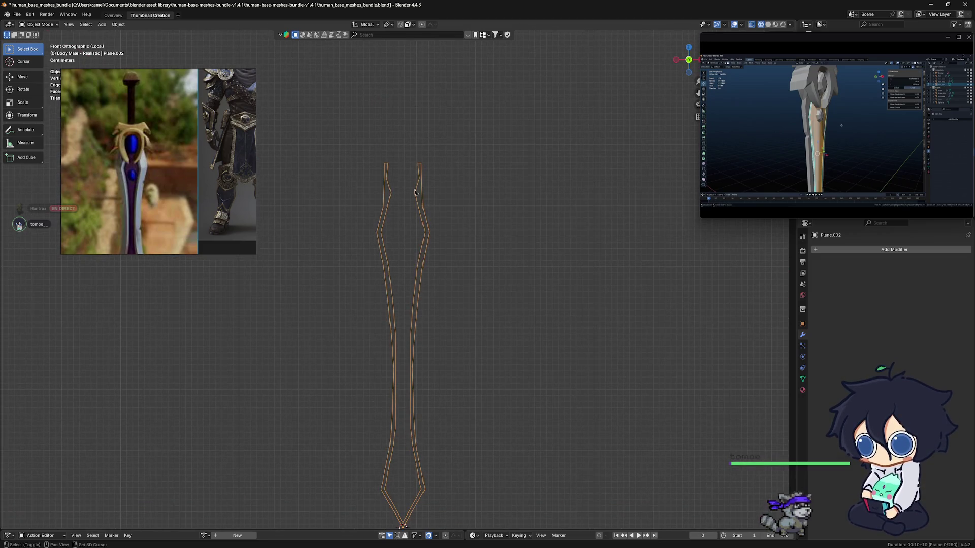
pyautogui.moveTo(453, 211)
pyautogui.keyDown('shift'); pyautogui.mouseDown(button='middle')
pyautogui.moveTo(432, 247)
pyautogui.moveTo(355, 193)
pyautogui.moveTo(396, 205)
pyautogui.moveTo(400, 247)
pyautogui.mouseUp(button='middle'); pyautogui.keyUp('shift')
pyautogui.scroll(6, 395, 206)
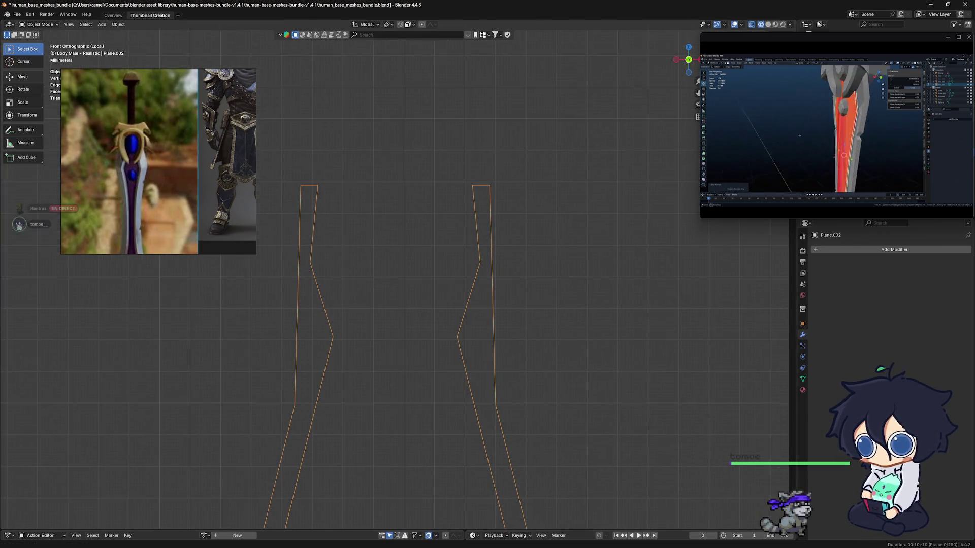
pyautogui.press('Tab')
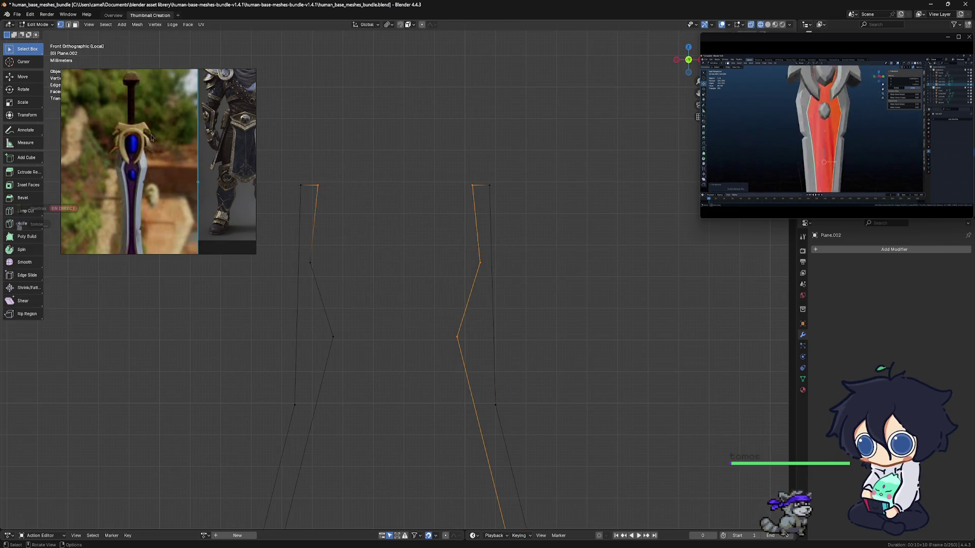
pyautogui.click(305, 232)
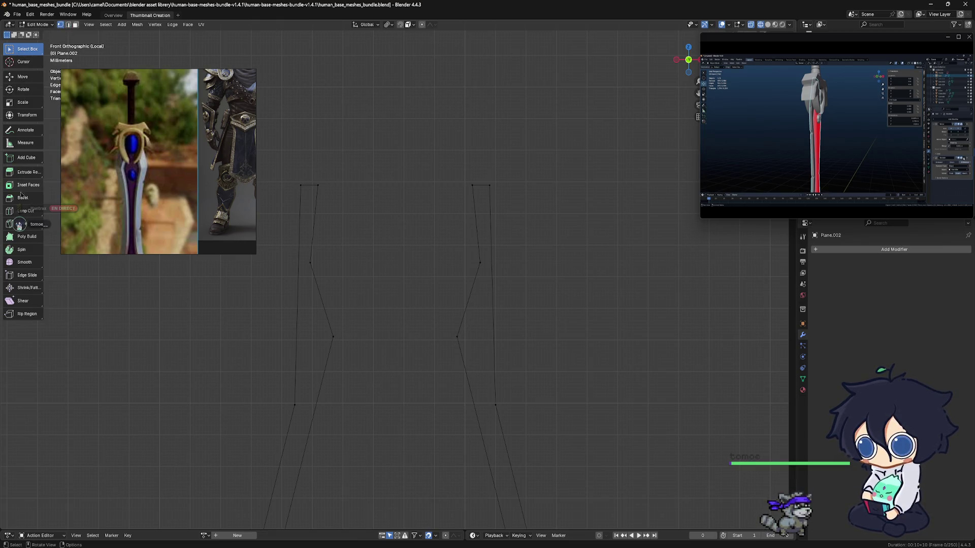
pyautogui.click(19, 224)
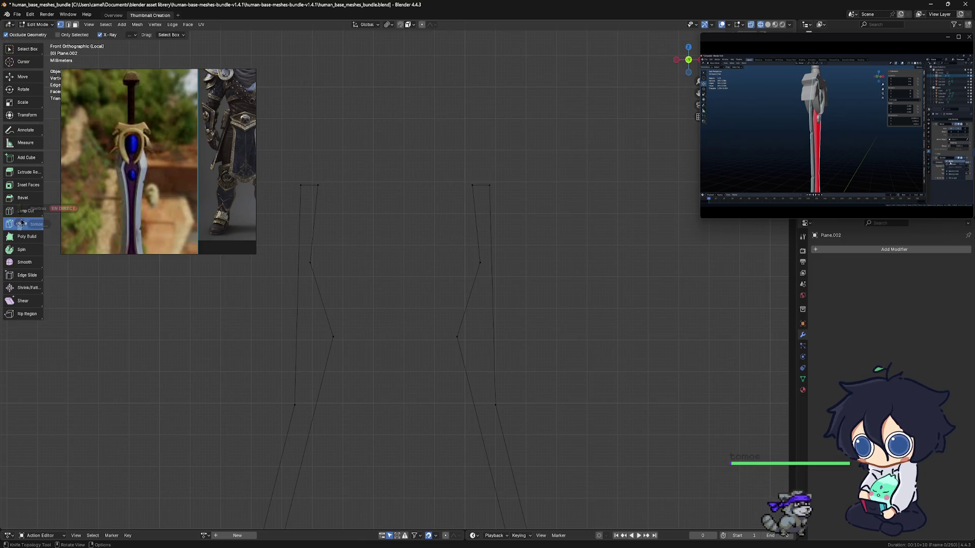
# Step: Abandon the knife cut across the outline's top and bring the top of the blade into view
pyautogui.click(319, 186)
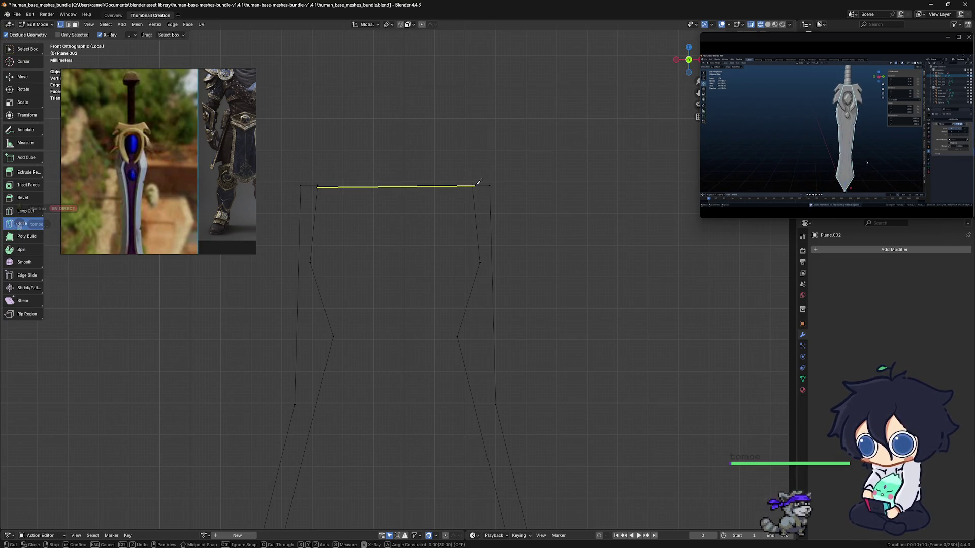
pyautogui.click(472, 235)
pyautogui.rightClick(459, 202)
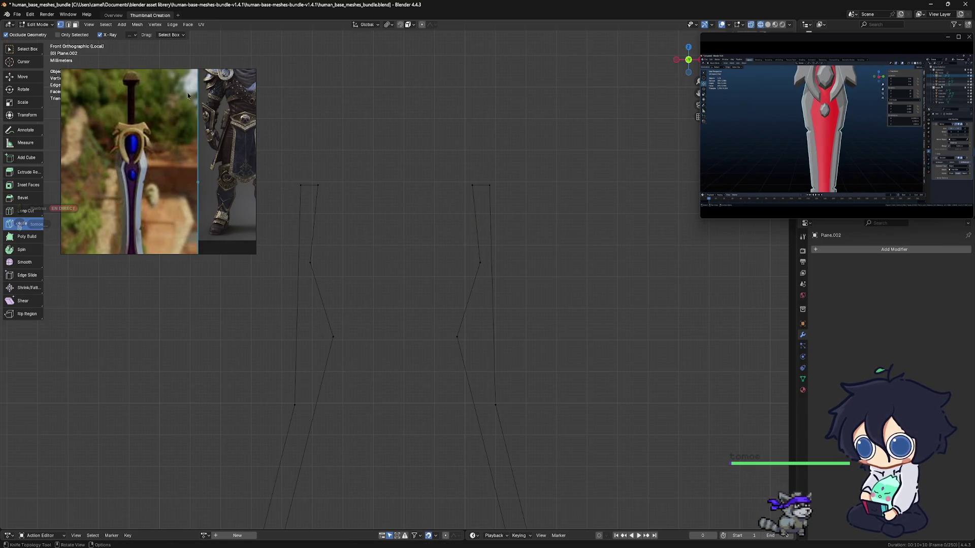
pyautogui.press('w')
pyautogui.scroll(-3, 462, 222)
pyautogui.scroll(-2, 460, 224)
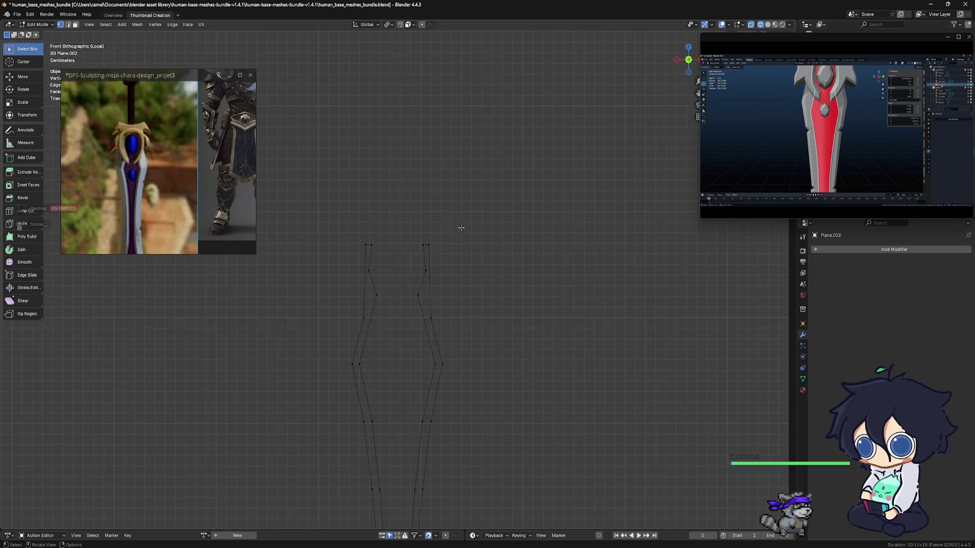
pyautogui.scroll(5, 421, 219)
pyautogui.keyDown('shift'); pyautogui.moveTo(395, 177); pyautogui.dragTo(299, 221, button='middle'); pyautogui.keyUp('shift')
pyautogui.scroll(1, 299, 220)
# Step: Select the outline's two top inner vertices and join them with a new edge using F
pyautogui.keyDown('shift'); pyautogui.click(308, 201); pyautogui.keyUp('shift')
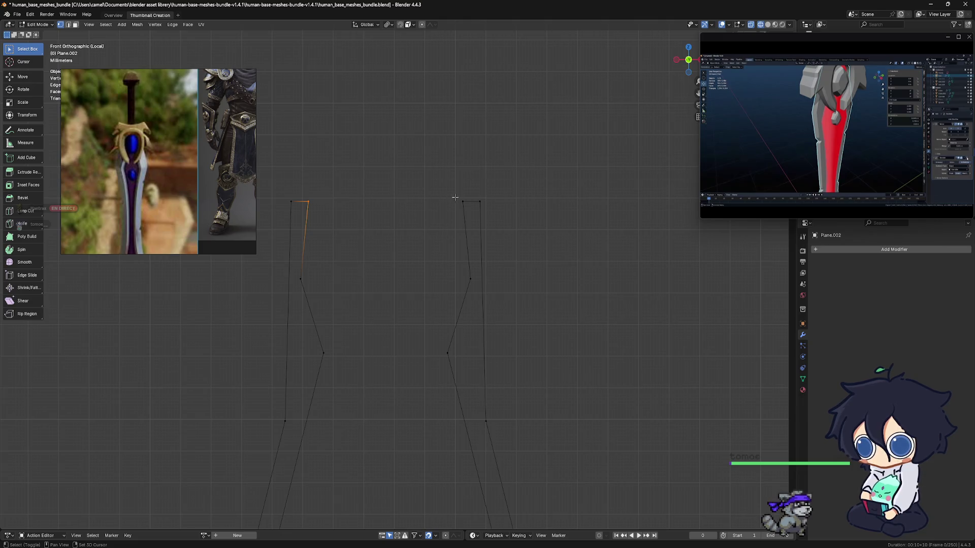
pyautogui.keyDown('shift'); pyautogui.click(462, 201); pyautogui.keyUp('shift')
pyautogui.rightClick(462, 199)
pyautogui.keyDown('shift'); pyautogui.moveTo(379, 195); pyautogui.dragTo(376, 201, button='middle'); pyautogui.keyUp('shift')
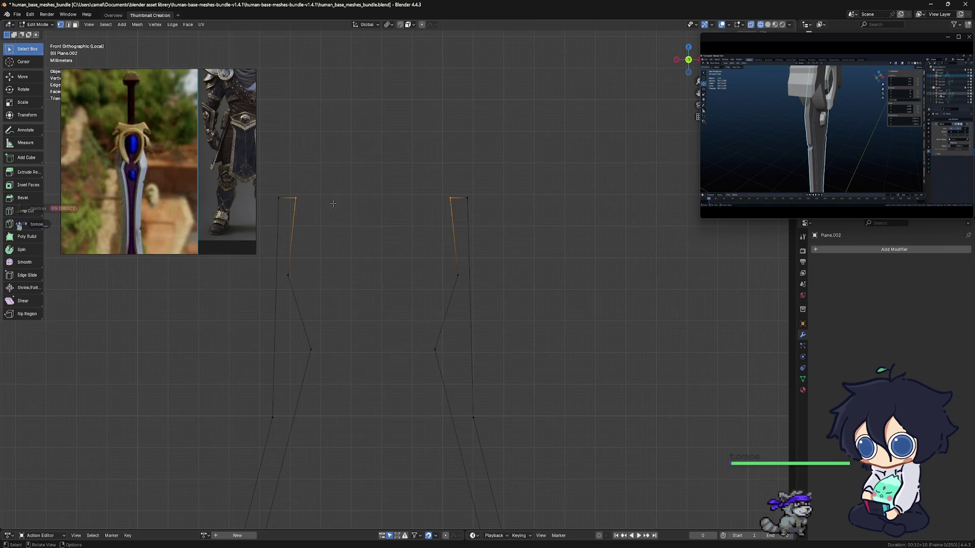
pyautogui.press('f')
pyautogui.scroll(-3, 356, 264)
pyautogui.scroll(-3, 401, 325)
pyautogui.scroll(7, 394, 305)
pyautogui.scroll(-3, 409, 243)
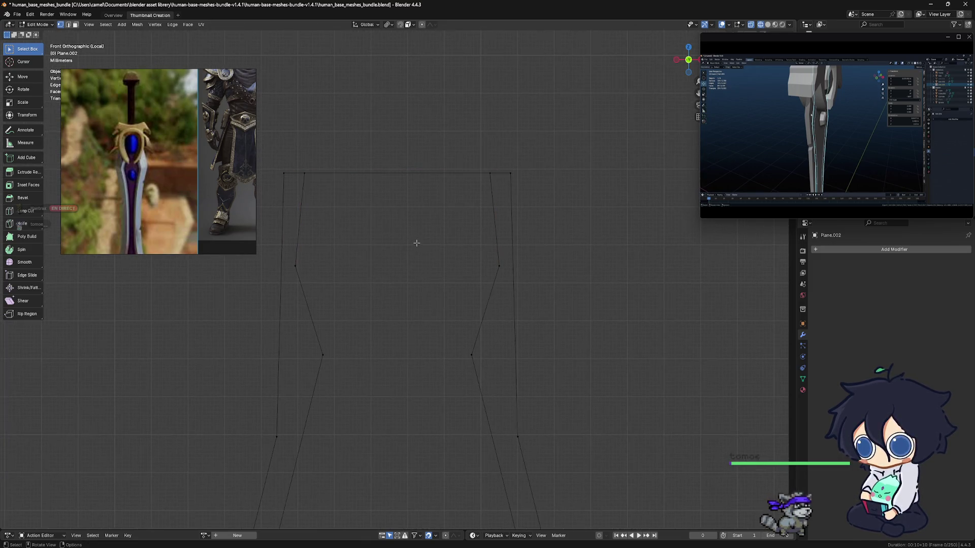
pyautogui.keyDown('shift'); pyautogui.moveTo(438, 325); pyautogui.dragTo(439, 175, button='middle'); pyautogui.keyUp('shift')
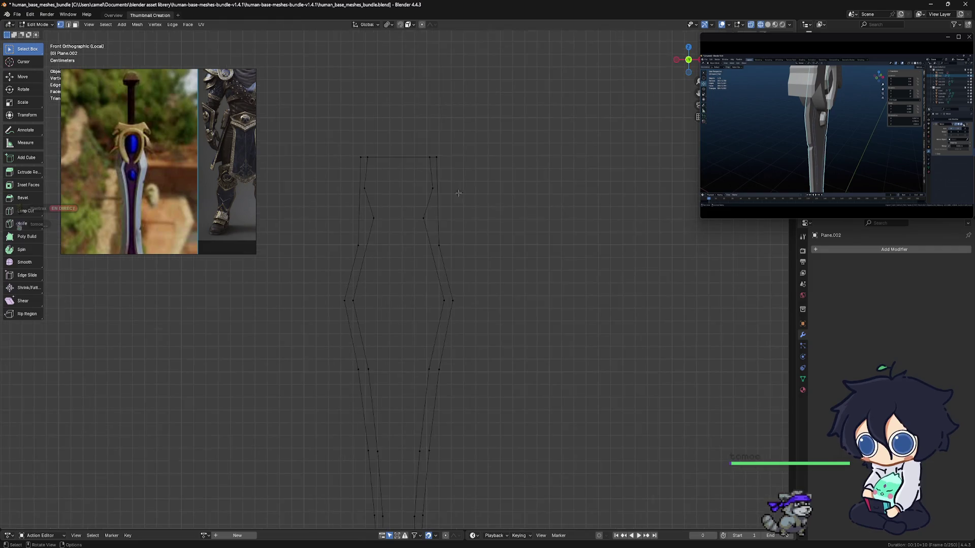
pyautogui.keyDown('shift'); pyautogui.scroll(-5, 452, 266); pyautogui.keyUp('shift')
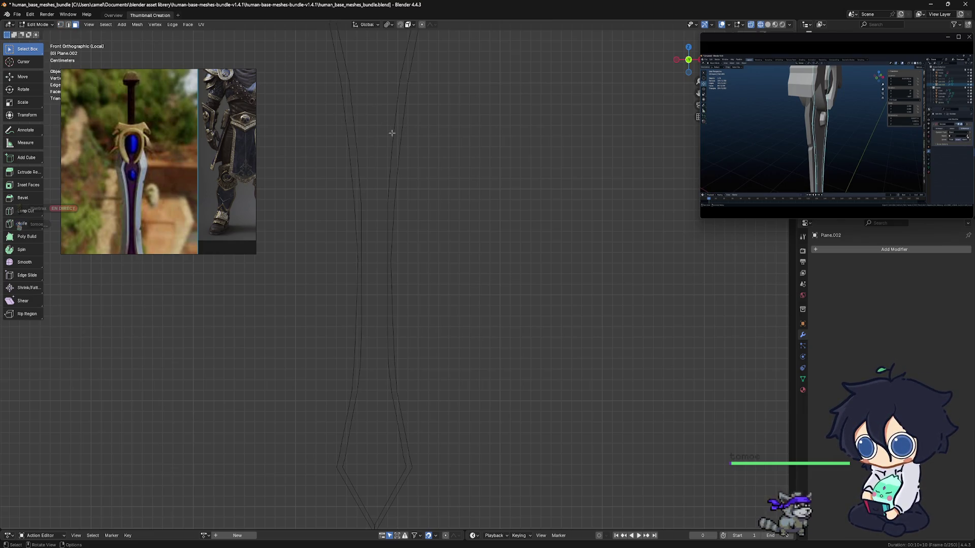
# Step: In vertex select mode, select the inner outline's tip vertices and the lower-left inner vertices
pyautogui.keyDown('shift'); pyautogui.moveTo(393, 179); pyautogui.dragTo(396, 153, button='middle'); pyautogui.keyUp('shift')
pyautogui.keyDown('ctrl'); pyautogui.moveTo(392, 333); pyautogui.dragTo(397, 318, button='middle'); pyautogui.keyUp('ctrl')
pyautogui.keyDown('shift'); pyautogui.moveTo(380, 463); pyautogui.dragTo(385, 407, button='middle'); pyautogui.keyUp('shift')
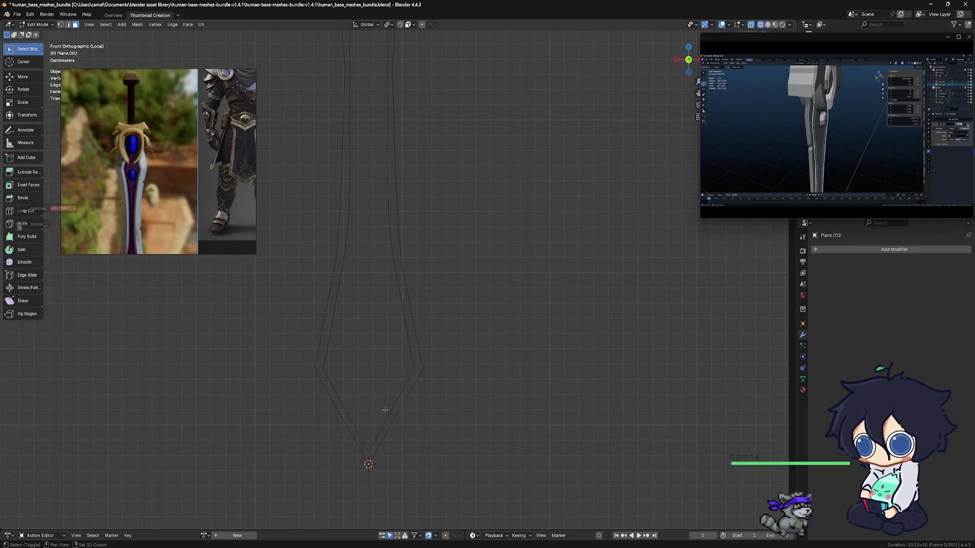
pyautogui.click(60, 24)
pyautogui.click(416, 372)
pyautogui.press('a')
pyautogui.hotkey('ctrl', 'z')
pyautogui.keyDown('shift'); pyautogui.click(366, 452); pyautogui.keyUp('shift')
pyautogui.press('Escape')
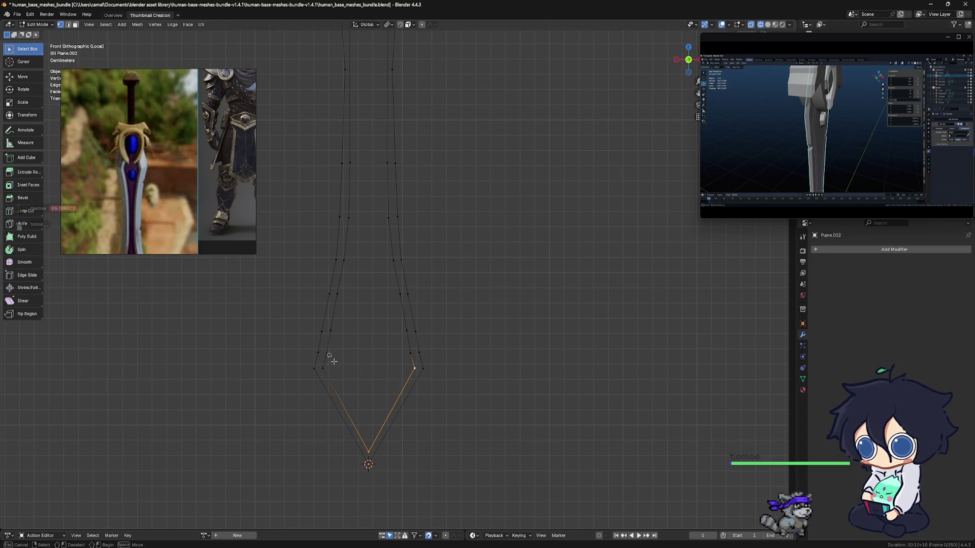
pyautogui.keyDown('shift'); pyautogui.click(322, 366); pyautogui.keyUp('shift')
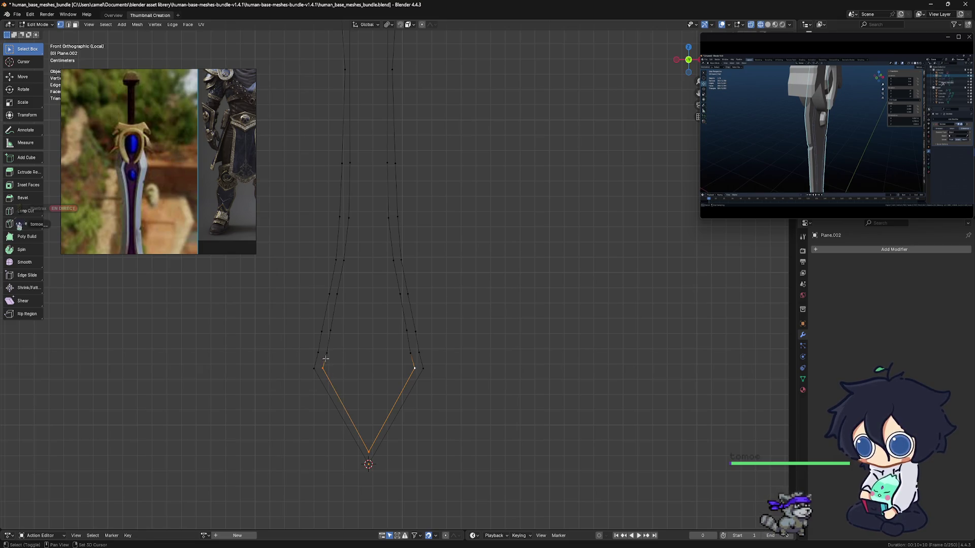
pyautogui.scroll(4, 331, 354)
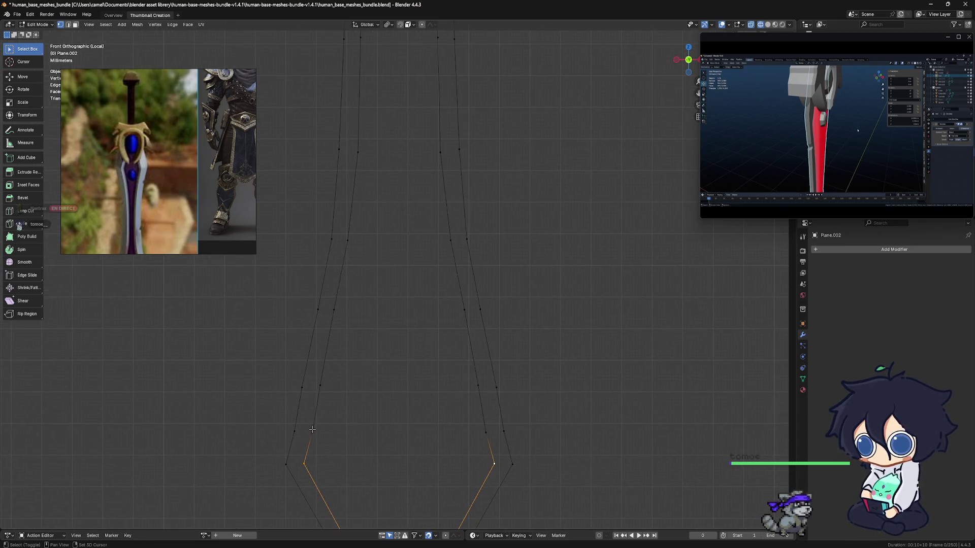
pyautogui.keyDown('shift'); pyautogui.click(312, 432); pyautogui.keyUp('shift')
pyautogui.keyDown('shift'); pyautogui.click(320, 386); pyautogui.keyUp('shift')
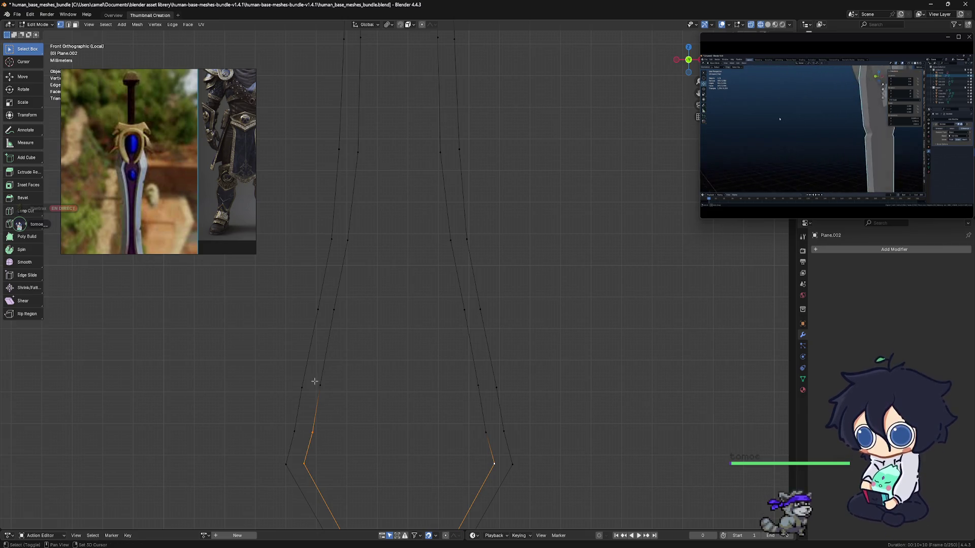
# Step: Box-select the vertices running up the inner left and inner right edges of the outline
pyautogui.press('b')
pyautogui.moveTo(332, 302); pyautogui.dragTo(357, 335)
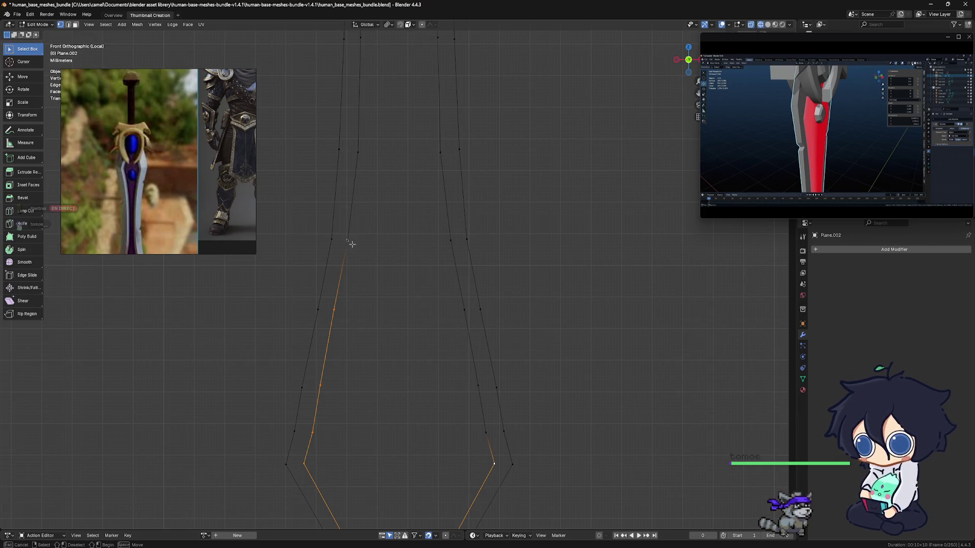
pyautogui.moveTo(349, 243); pyautogui.dragTo(381, 185)
pyautogui.keyDown('shift'); pyautogui.moveTo(381, 185); pyautogui.dragTo(362, 331, button='middle'); pyautogui.keyUp('shift')
pyautogui.keyDown('shift'); pyautogui.click(381, 286); pyautogui.keyUp('shift')
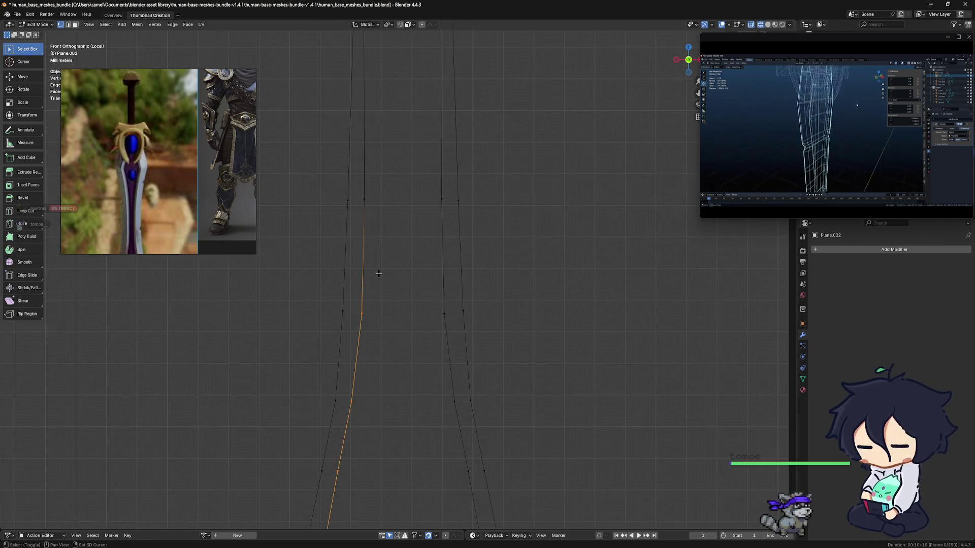
pyautogui.moveTo(364, 186)
pyautogui.keyDown('ctrl'); pyautogui.mouseDown(button='middle')
pyautogui.moveTo(387, 175)
pyautogui.moveTo(367, 320)
pyautogui.mouseUp(button='middle'); pyautogui.keyUp('ctrl')
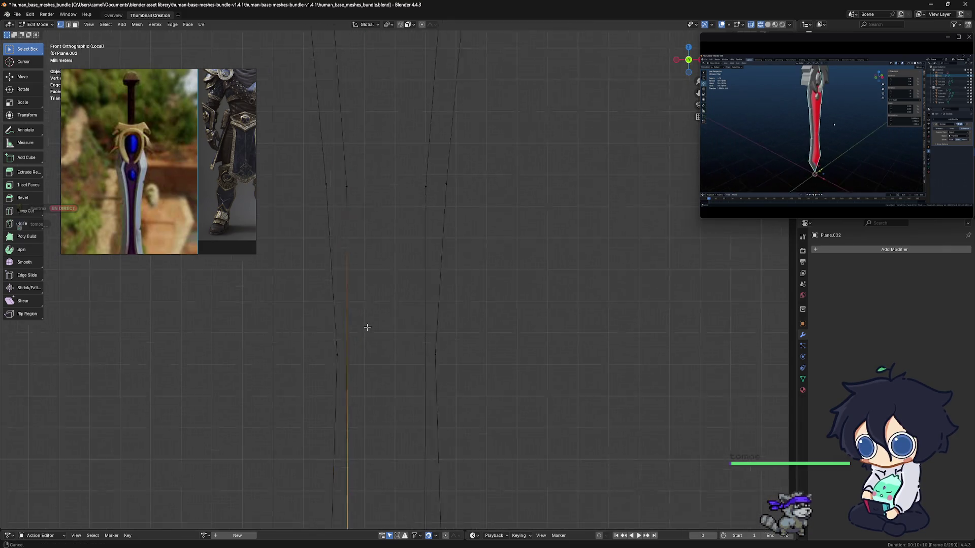
pyautogui.moveTo(359, 265)
pyautogui.keyDown('shift'); pyautogui.mouseDown(button='middle')
pyautogui.moveTo(420, 407)
pyautogui.moveTo(387, 164)
pyautogui.mouseUp(button='middle'); pyautogui.keyUp('shift')
pyautogui.moveTo(408, 73); pyautogui.dragTo(410, 466)
pyautogui.moveTo(410, 466)
pyautogui.keyDown('shift'); pyautogui.mouseDown(button='middle')
pyautogui.moveTo(414, 268)
pyautogui.moveTo(374, 289)
pyautogui.mouseUp(button='middle'); pyautogui.keyUp('shift')
pyautogui.keyDown('shift'); pyautogui.moveTo(414, 432); pyautogui.dragTo(408, 287, button='middle'); pyautogui.keyUp('shift')
pyautogui.keyDown('shift'); pyautogui.moveTo(425, 369); pyautogui.dragTo(417, 270, button='middle'); pyautogui.keyUp('shift')
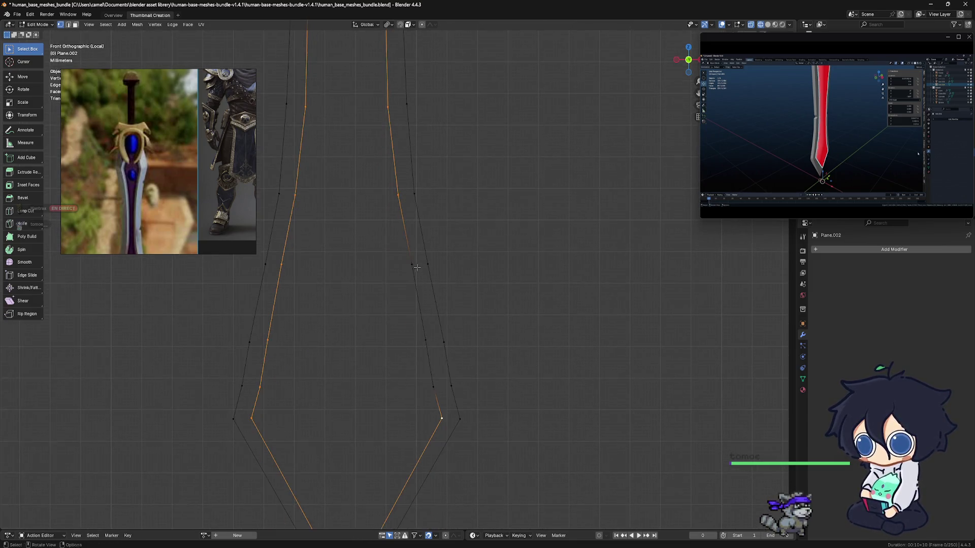
# Step: Add the remaining inner vertices near the tip and the middle row to the selection
pyautogui.keyDown('shift'); pyautogui.click(410, 269); pyautogui.keyUp('shift')
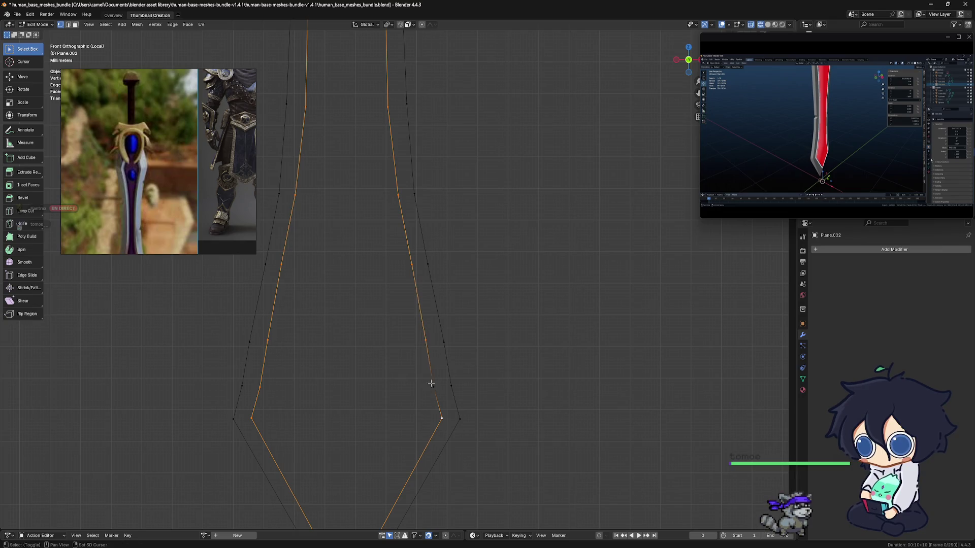
pyautogui.scroll(-5, 441, 380)
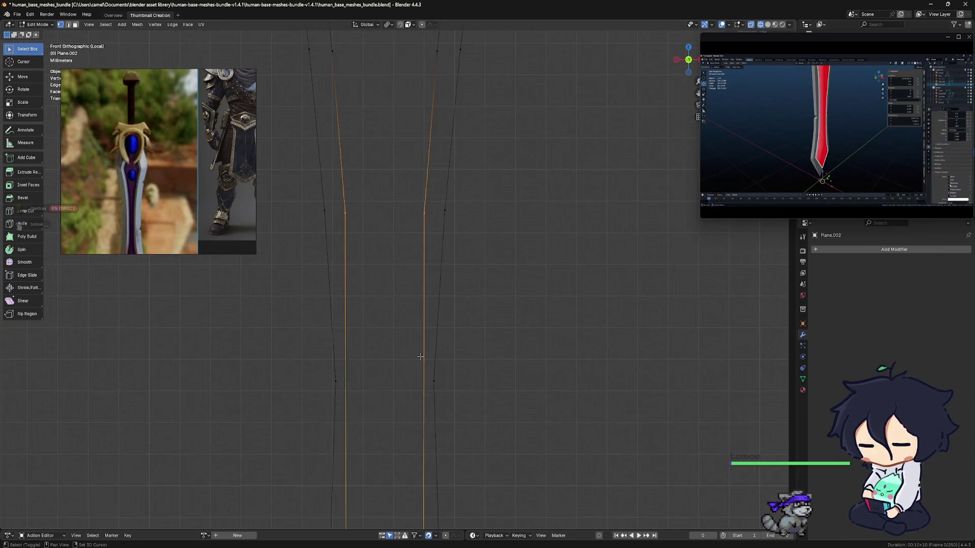
pyautogui.scroll(4, 456, 436)
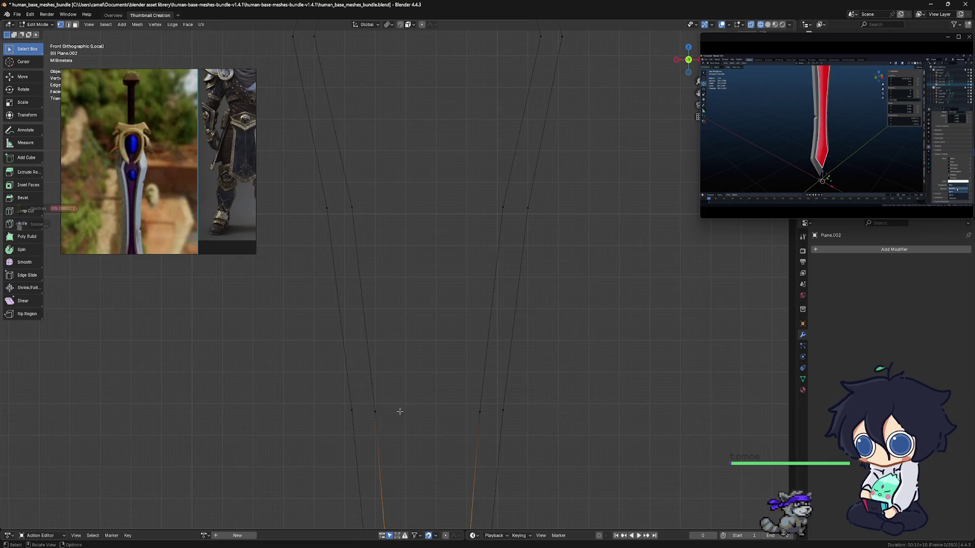
pyautogui.keyDown('shift'); pyautogui.click(371, 408); pyautogui.keyUp('shift')
pyautogui.keyDown('shift'); pyautogui.click(484, 424); pyautogui.keyUp('shift')
pyautogui.keyDown('shift'); pyautogui.scroll(3, 437, 319); pyautogui.keyUp('shift')
pyautogui.moveTo(353, 308); pyautogui.dragTo(509, 325)
pyautogui.press('s')
pyautogui.click(511, 359)
pyautogui.keyDown('shift'); pyautogui.moveTo(325, 293); pyautogui.dragTo(561, 307); pyautogui.keyUp('shift')
pyautogui.keyDown('shift'); pyautogui.scroll(6, 410, 342); pyautogui.keyUp('shift')
pyautogui.keyDown('shift'); pyautogui.moveTo(385, 311); pyautogui.dragTo(526, 318); pyautogui.keyUp('shift')
# Step: Add the upper and top corner vertices, fill the whole loop as one face, and return to Object Mode
pyautogui.keyDown('shift'); pyautogui.click(365, 242); pyautogui.keyUp('shift')
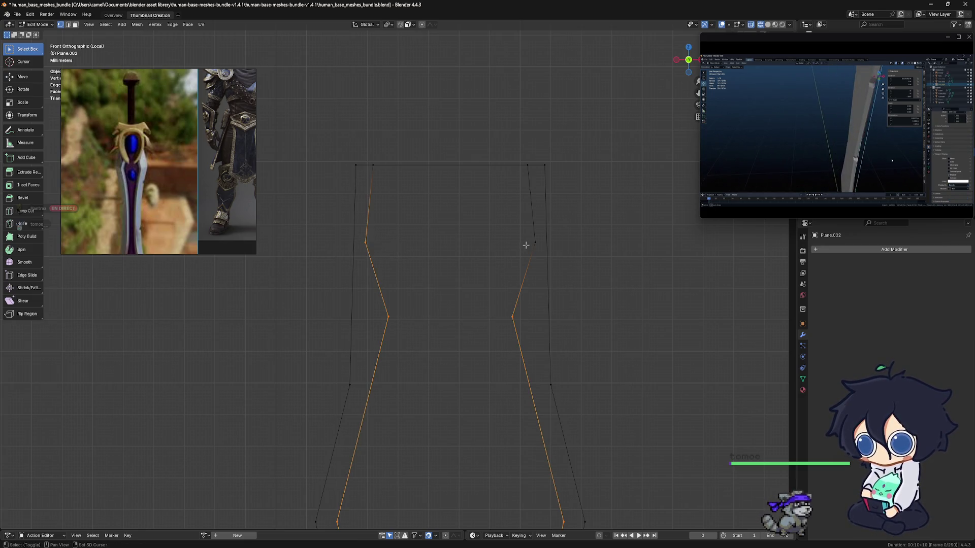
pyautogui.keyDown('shift'); pyautogui.click(534, 243); pyautogui.keyUp('shift')
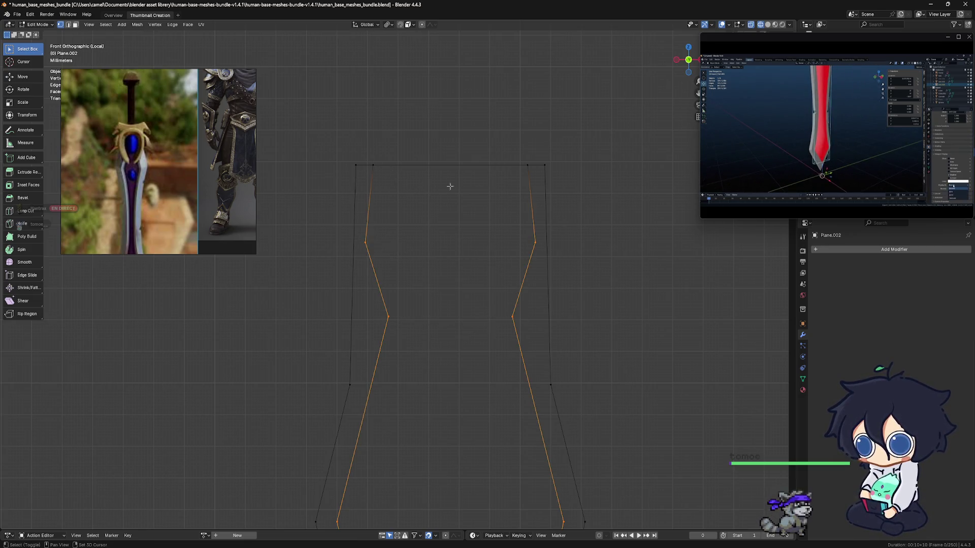
pyautogui.keyDown('shift'); pyautogui.click(372, 164); pyautogui.keyUp('shift')
pyautogui.keyDown('shift'); pyautogui.moveTo(525, 152); pyautogui.dragTo(535, 179); pyautogui.keyUp('shift')
pyautogui.keyDown('shift'); pyautogui.moveTo(526, 230); pyautogui.dragTo(513, 139, button='middle'); pyautogui.keyUp('shift')
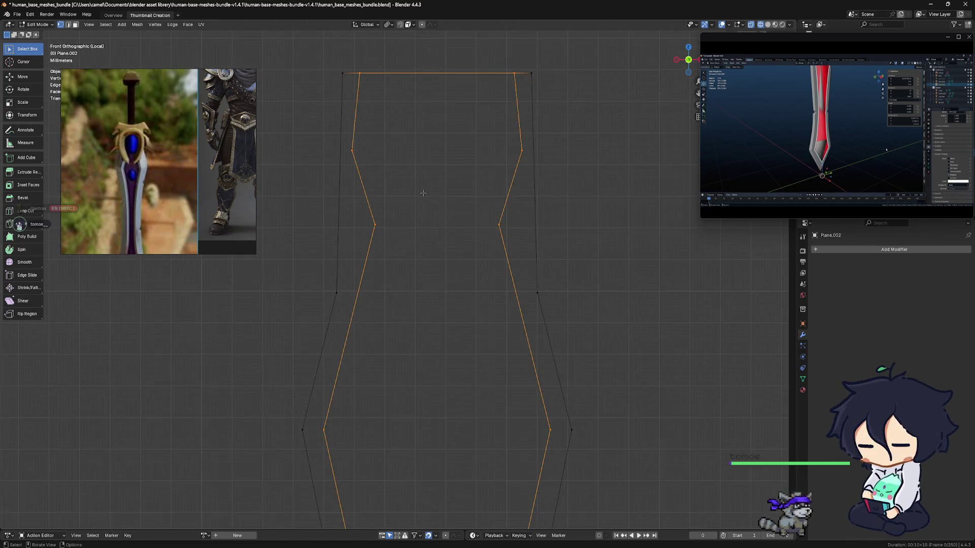
pyautogui.press('f')
pyautogui.scroll(-9, 457, 183)
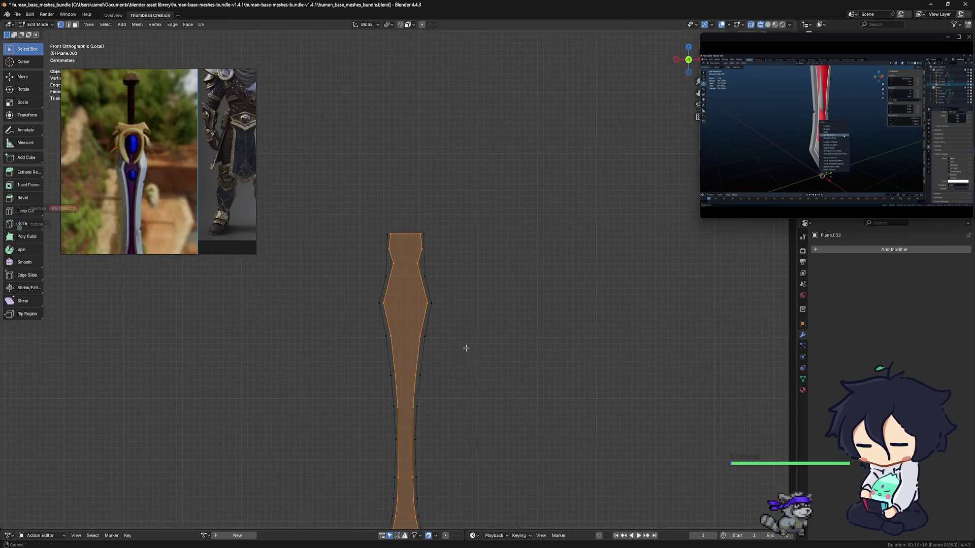
pyautogui.hotkey('ctrl', 'Tab')
pyautogui.click(431, 294)
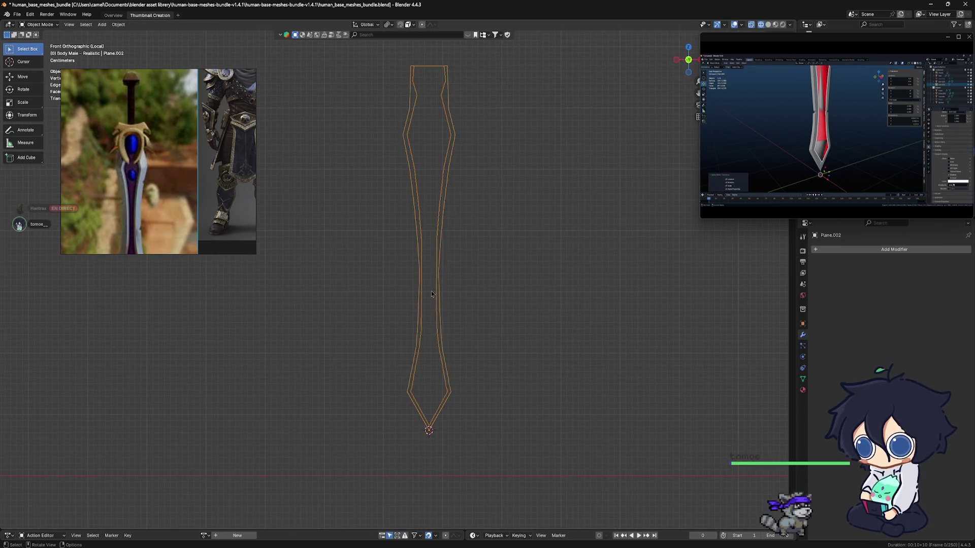
# Step: Re-enter Edit Mode on the filled inlay and reveal any hidden geometry with Alt+H
pyautogui.moveTo(434, 293); pyautogui.dragTo(445, 204, button='middle')
pyautogui.hotkey('ctrl', 'Tab')
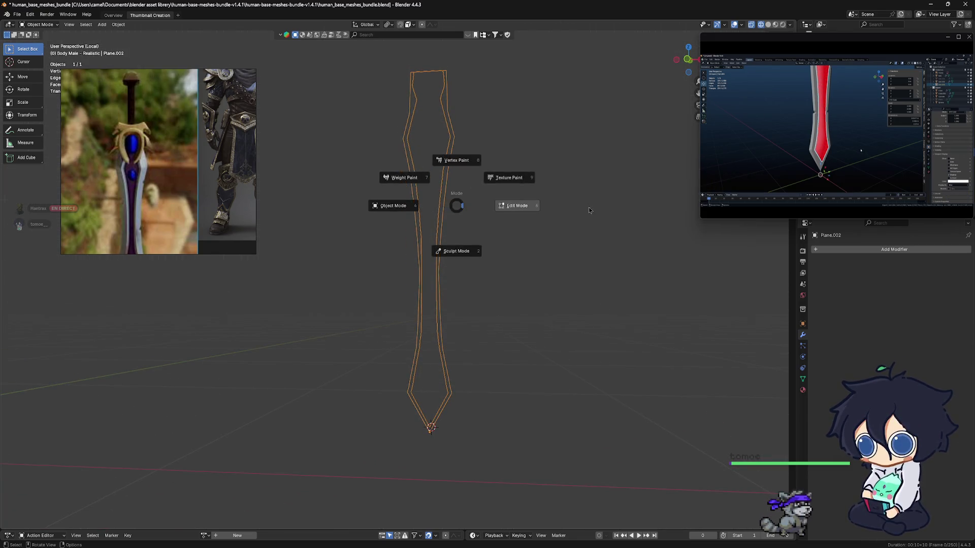
pyautogui.click(522, 207)
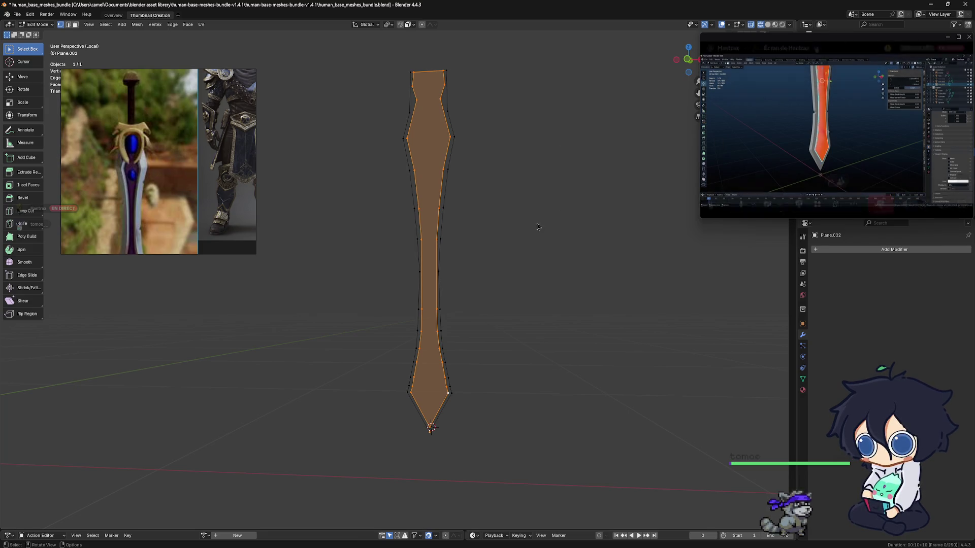
pyautogui.hotkey('alt', 'h')
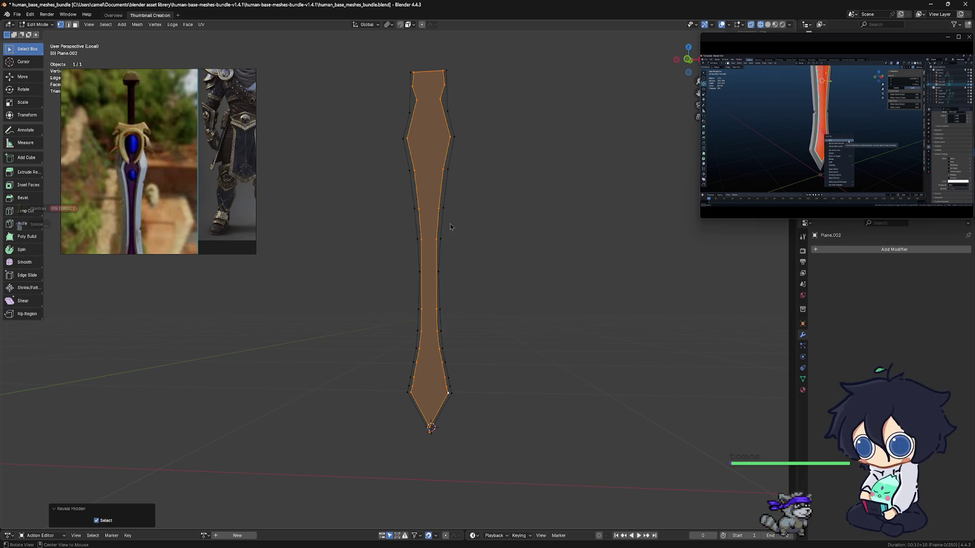
# Step: Briefly show and hide the metarig object, moving the reference video aside and back
pyautogui.moveTo(836, 48); pyautogui.dragTo(495, 202)
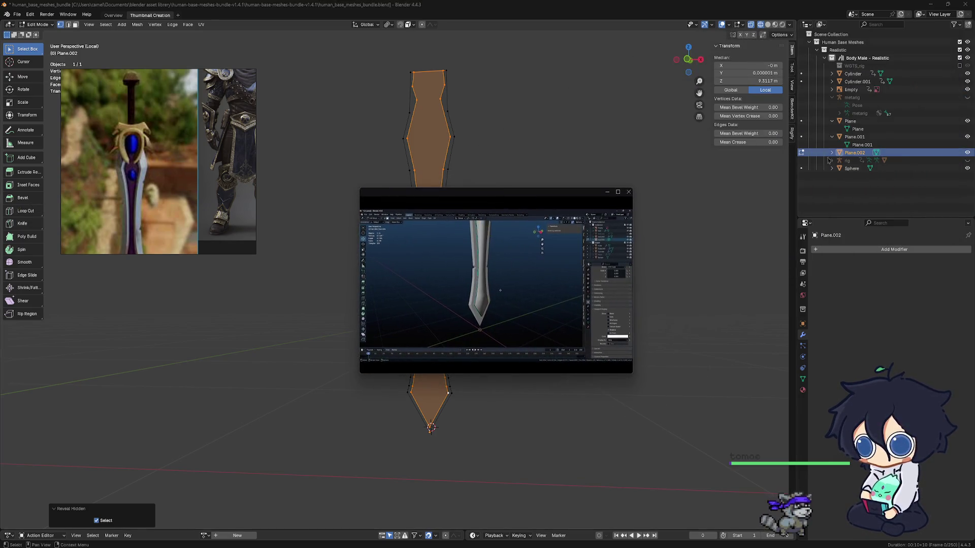
pyautogui.click(968, 97)
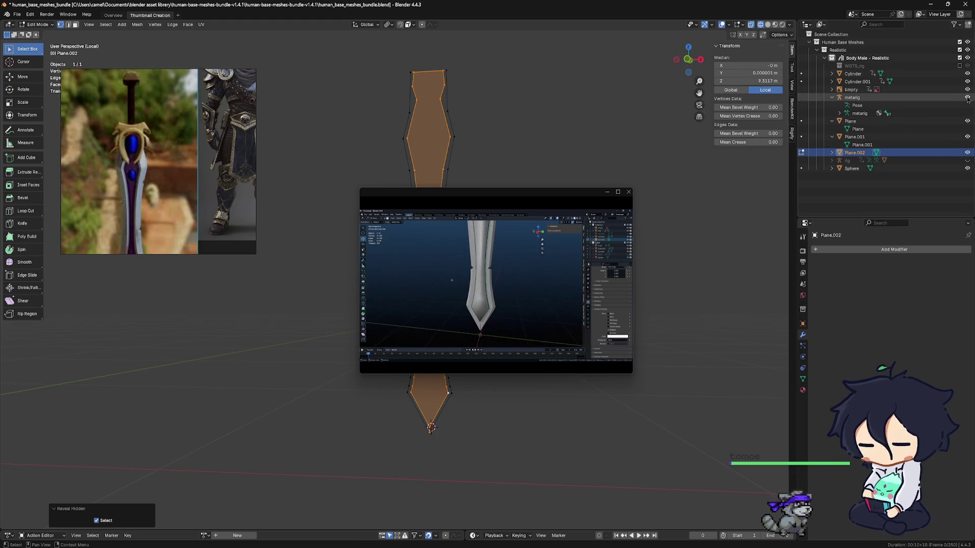
pyautogui.click(968, 98)
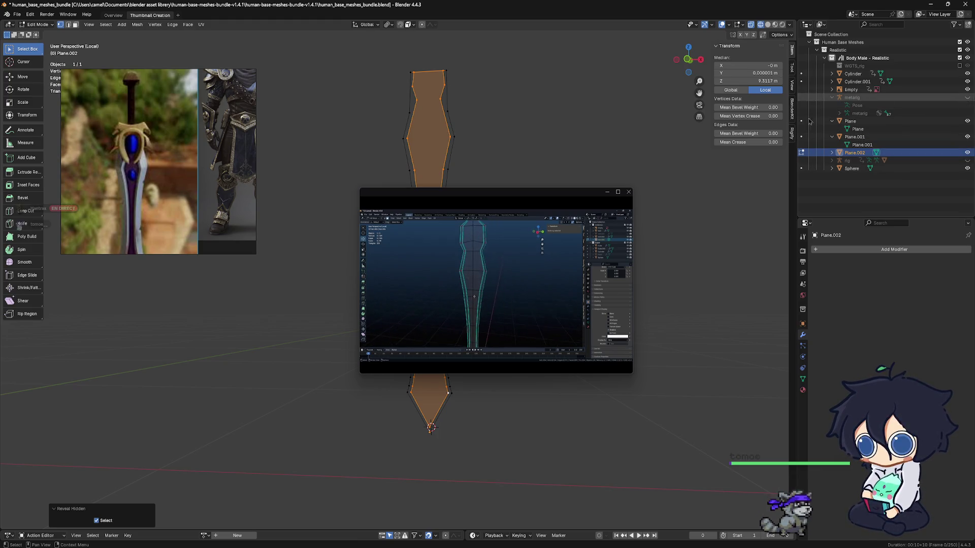
pyautogui.moveTo(536, 199)
pyautogui.mouseDown()
pyautogui.moveTo(603, 196)
pyautogui.moveTo(838, 95)
pyautogui.mouseUp()
pyautogui.moveTo(850, 181)
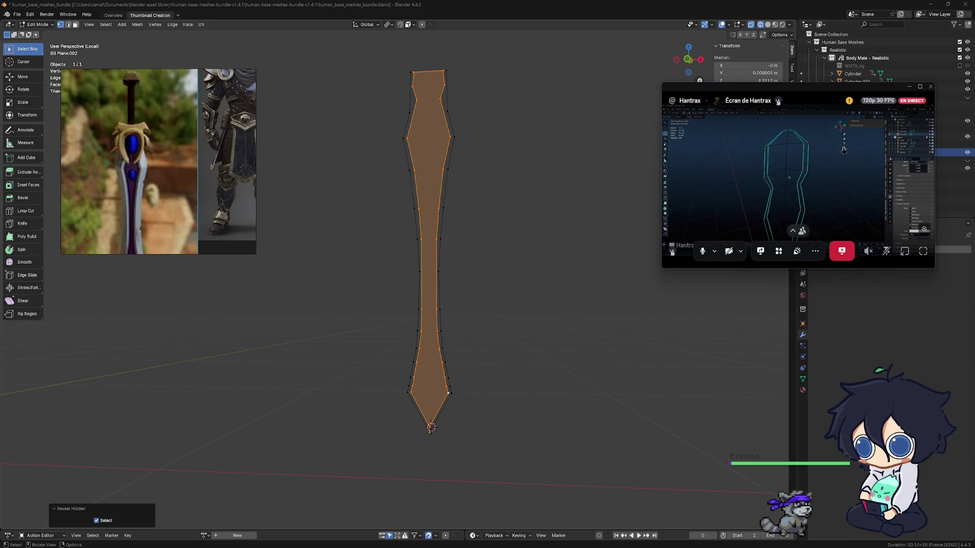
# Step: Leave Edit Mode so the filled inlay is back in Object Mode
pyautogui.moveTo(496, 246); pyautogui.dragTo(483, 248, button='middle')
pyautogui.press('Tab')
pyautogui.press('z')
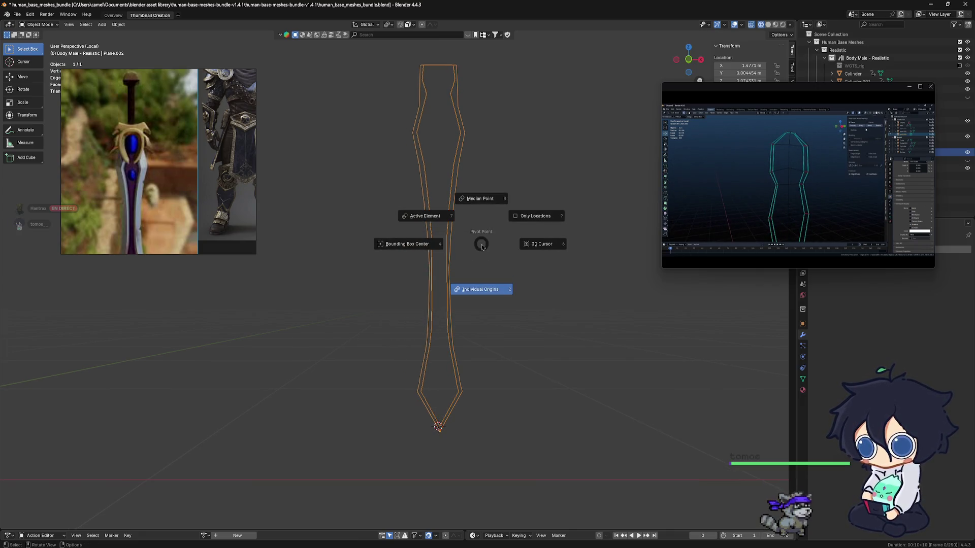
# Step: Exit Local View to show the whole sword, then select the inlay's centre face loop in Edit Mode
pyautogui.press('KP_Divide')
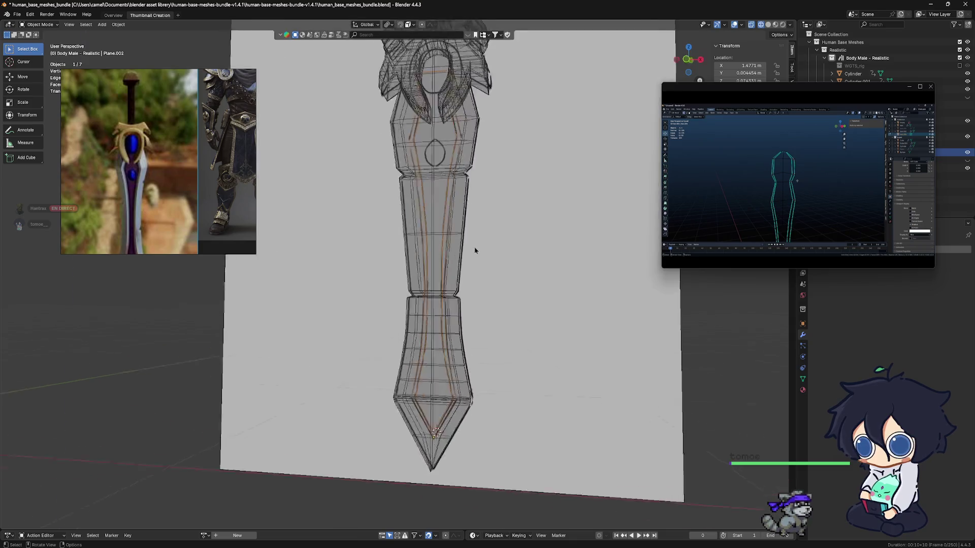
pyautogui.scroll(8, 461, 240)
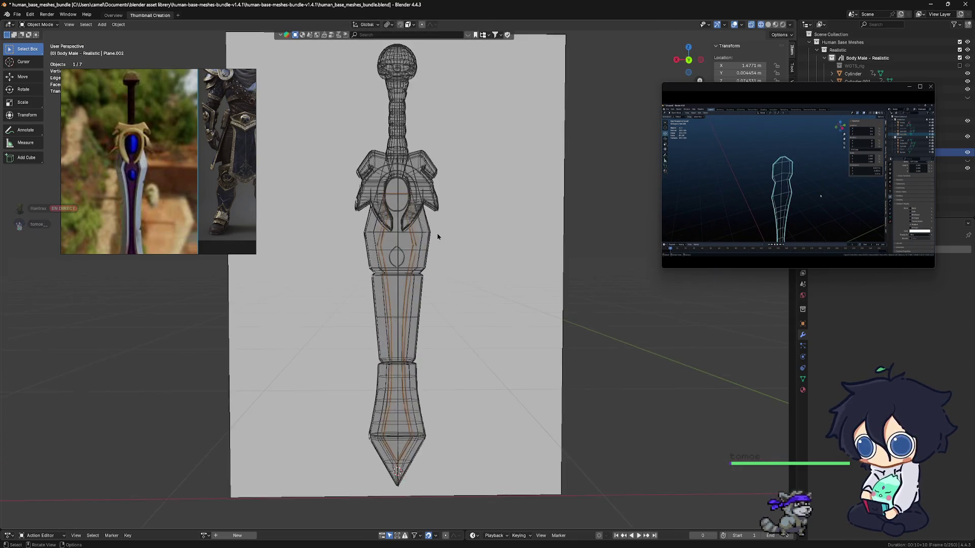
pyautogui.moveTo(439, 225); pyautogui.dragTo(436, 221, button='middle')
pyautogui.press('Tab')
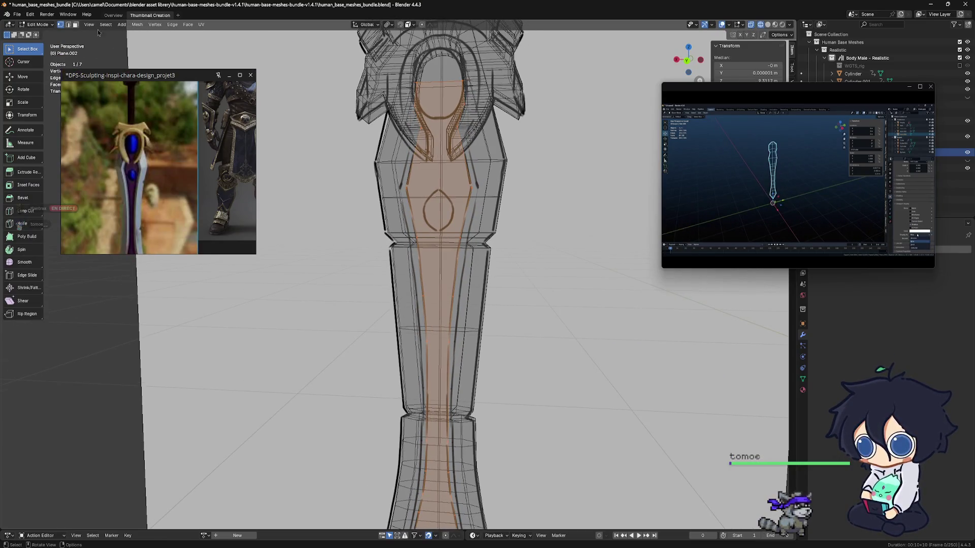
pyautogui.hotkey('alt', 'a')
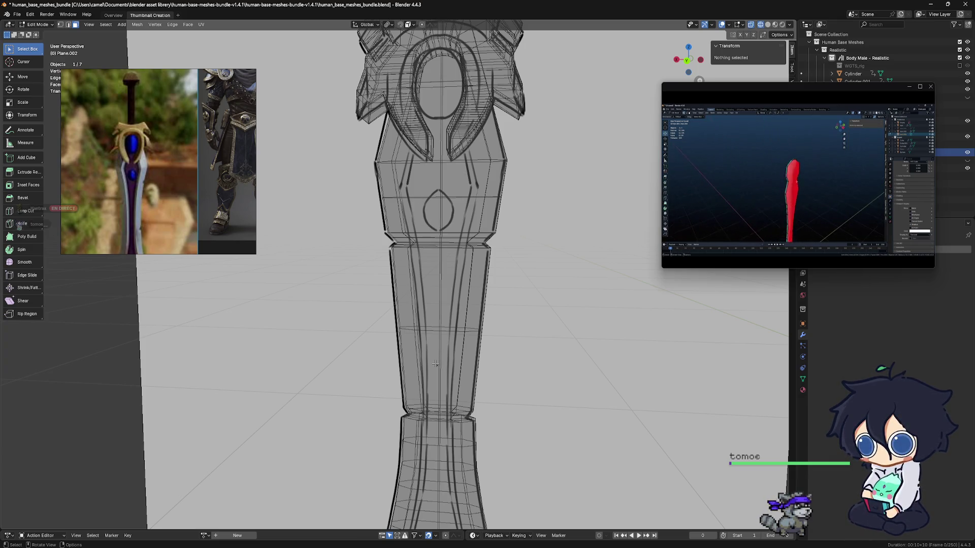
pyautogui.keyDown('alt'); pyautogui.click(419, 198); pyautogui.keyUp('alt')
pyautogui.moveTo(419, 198)
pyautogui.mouseDown(button='middle')
pyautogui.moveTo(463, 378)
pyautogui.moveTo(508, 320)
pyautogui.moveTo(467, 328)
pyautogui.moveTo(511, 345)
pyautogui.moveTo(525, 339)
pyautogui.moveTo(514, 336)
pyautogui.moveTo(546, 295)
pyautogui.moveTo(520, 302)
pyautogui.mouseUp(button='middle')
# Step: View the sword from the back with Ctrl+Numpad 1, return to Object Mode, and shrink the stream window
pyautogui.press('ctrl+KP_1')
pyautogui.scroll(5, 452, 322)
pyautogui.scroll(-5, 493, 294)
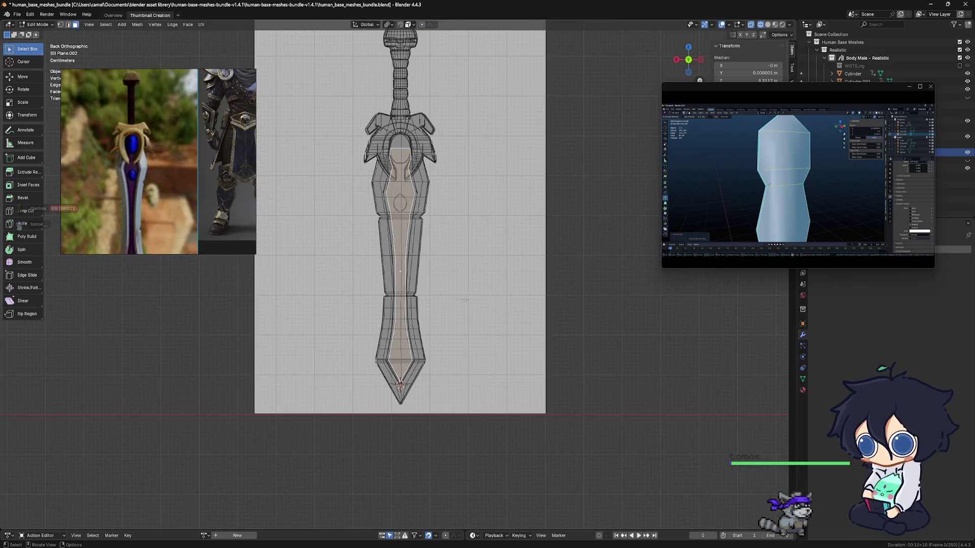
pyautogui.scroll(4, 494, 293)
pyautogui.hotkey('ctrl', 'Tab')
pyautogui.click(309, 273)
pyautogui.scroll(-2, 413, 274)
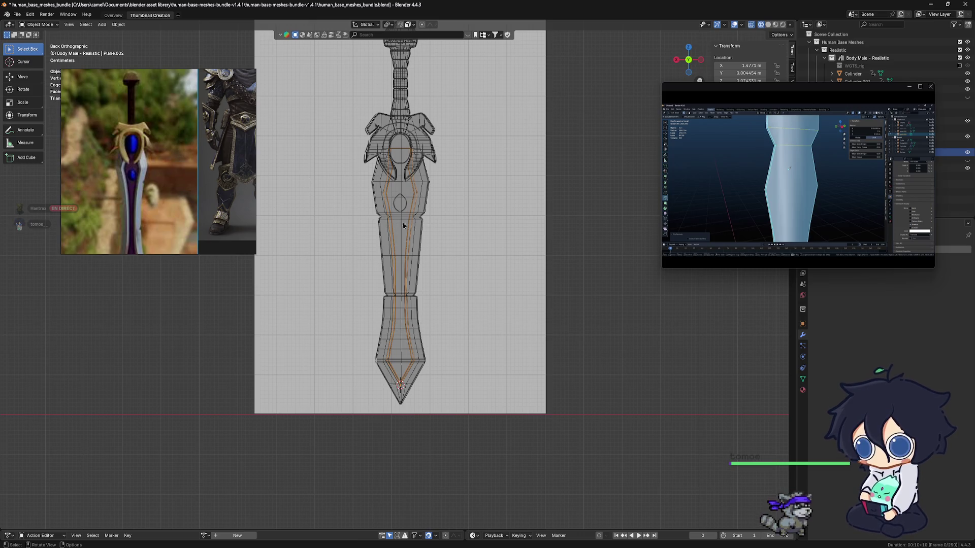
pyautogui.scroll(2, 406, 228)
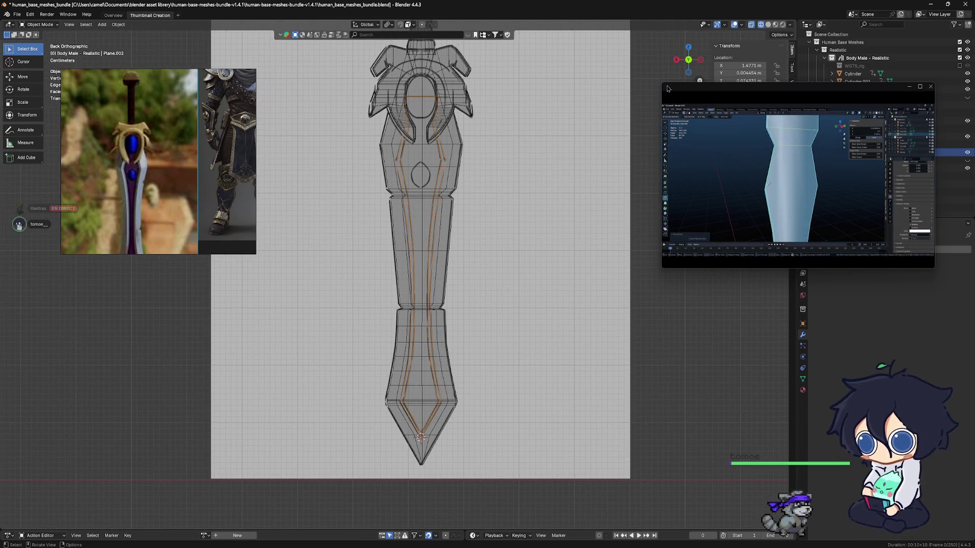
pyautogui.moveTo(665, 82); pyautogui.dragTo(728, 138)
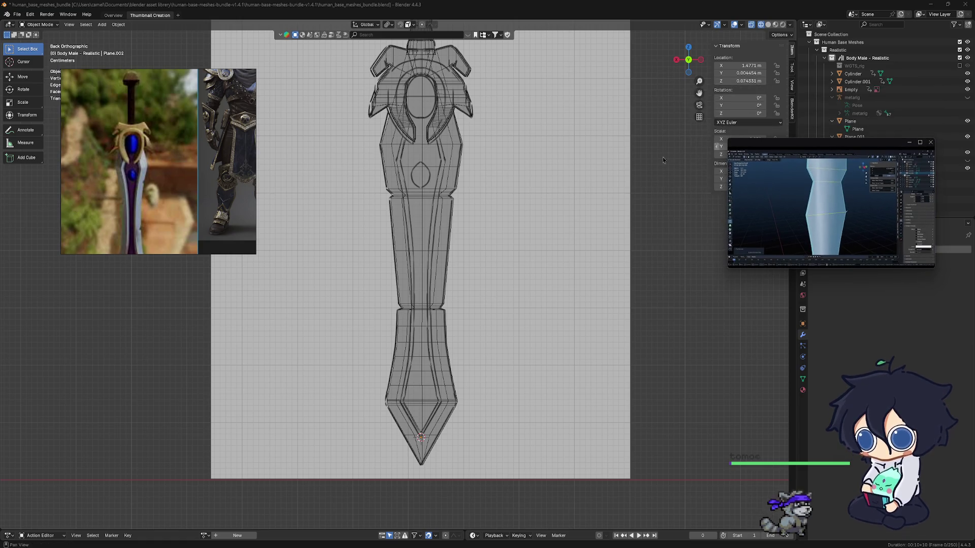
# Step: Turn off X-Ray so the sword meshes show opaque in Solid shading
pyautogui.click(429, 213)
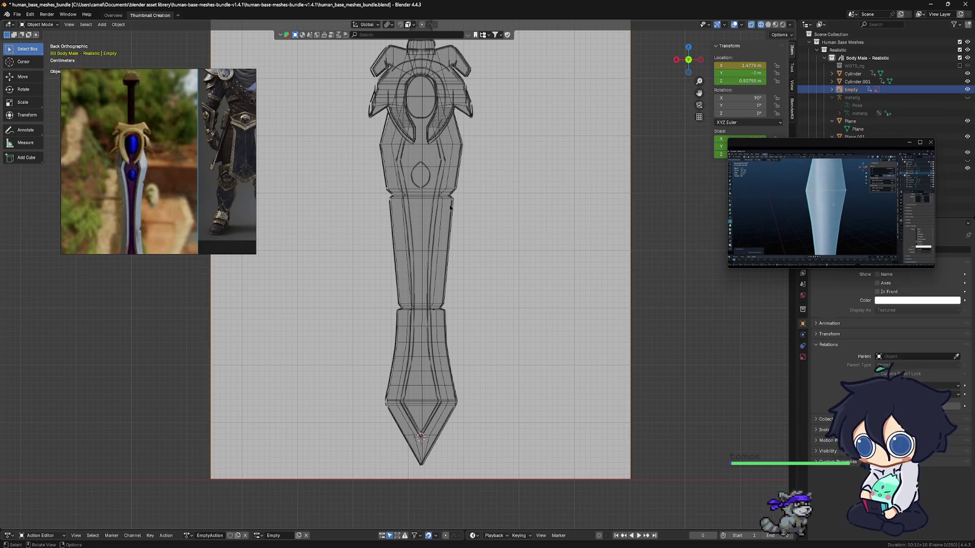
pyautogui.click(752, 26)
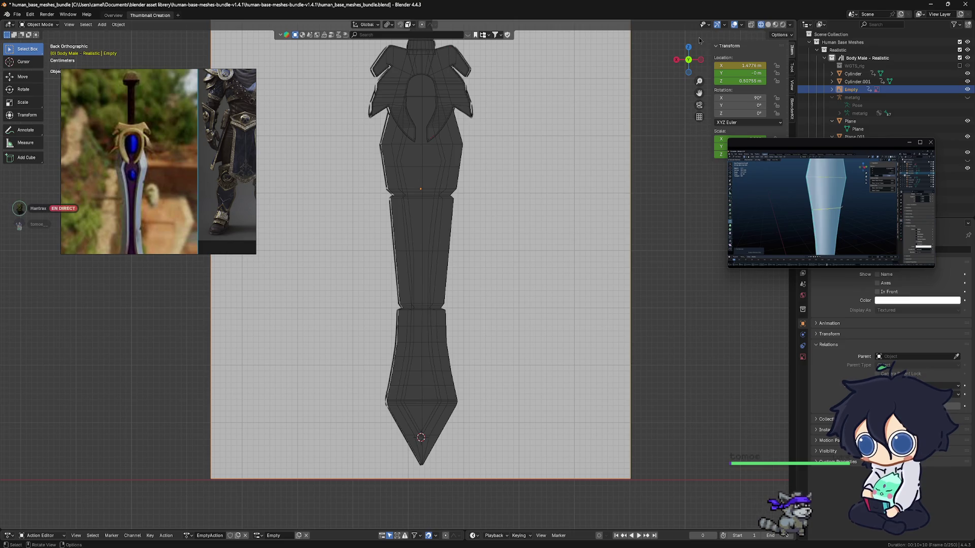
pyautogui.click(769, 24)
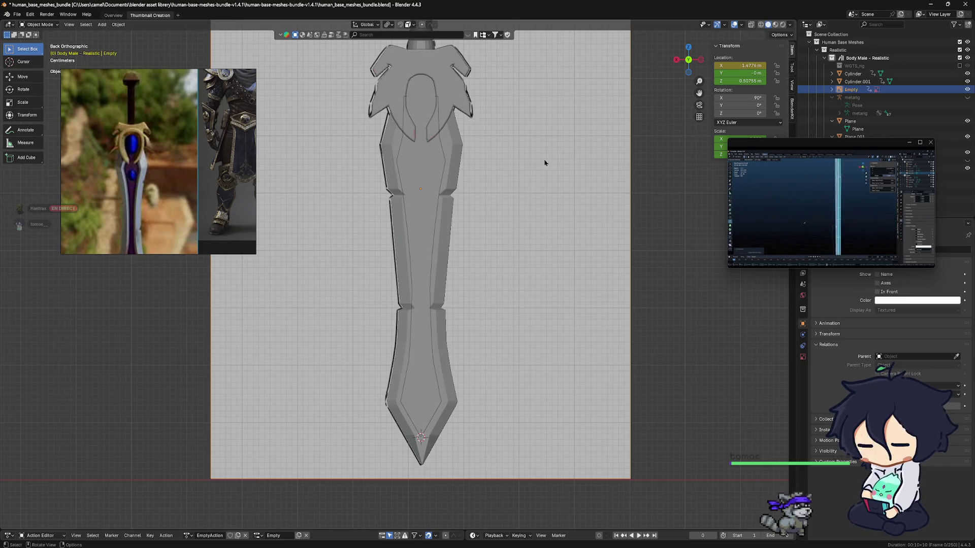
pyautogui.keyDown('shift'); pyautogui.scroll(1, 450, 194); pyautogui.keyUp('shift')
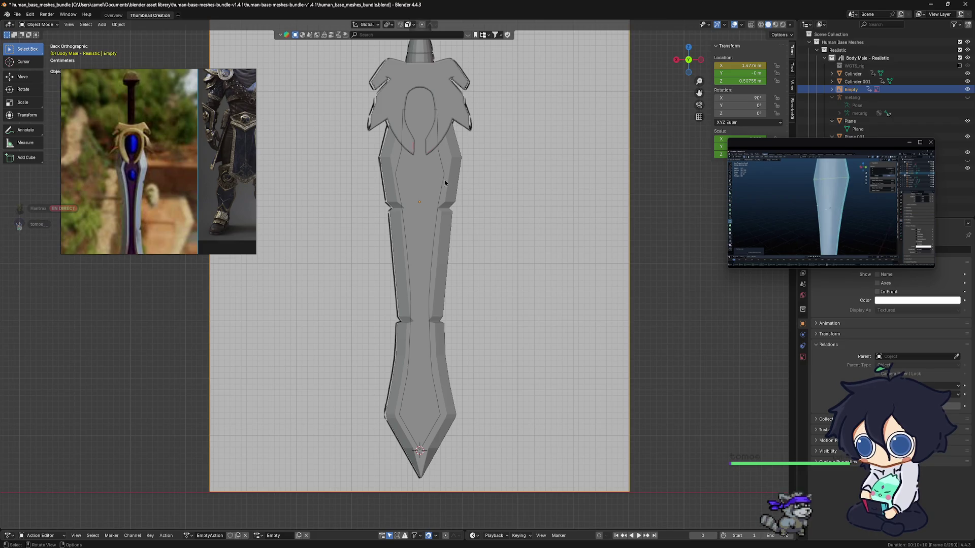
# Step: Select the sword body Plane, guard Plane.001 and inlay outline Plane.002 in the outliner
pyautogui.click(440, 184)
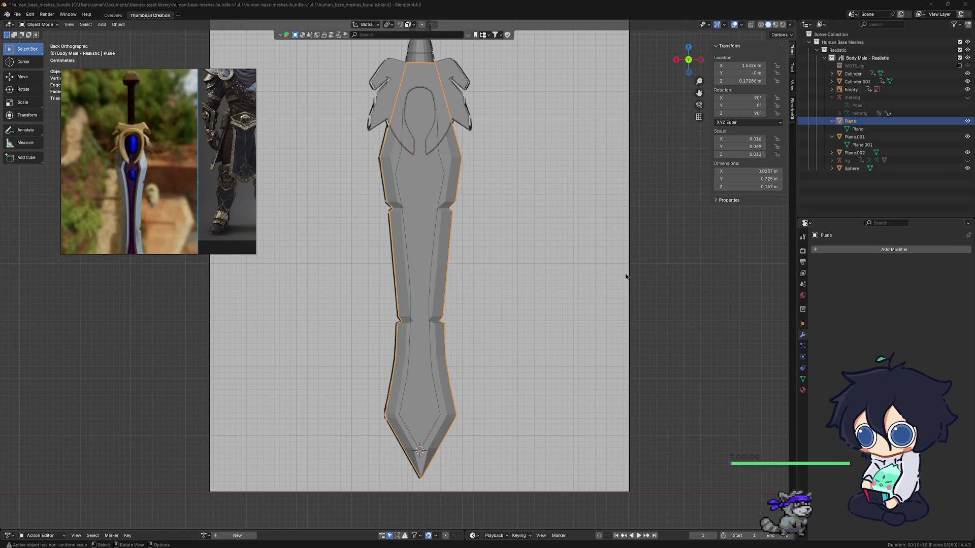
pyautogui.click(851, 137)
pyautogui.click(840, 137)
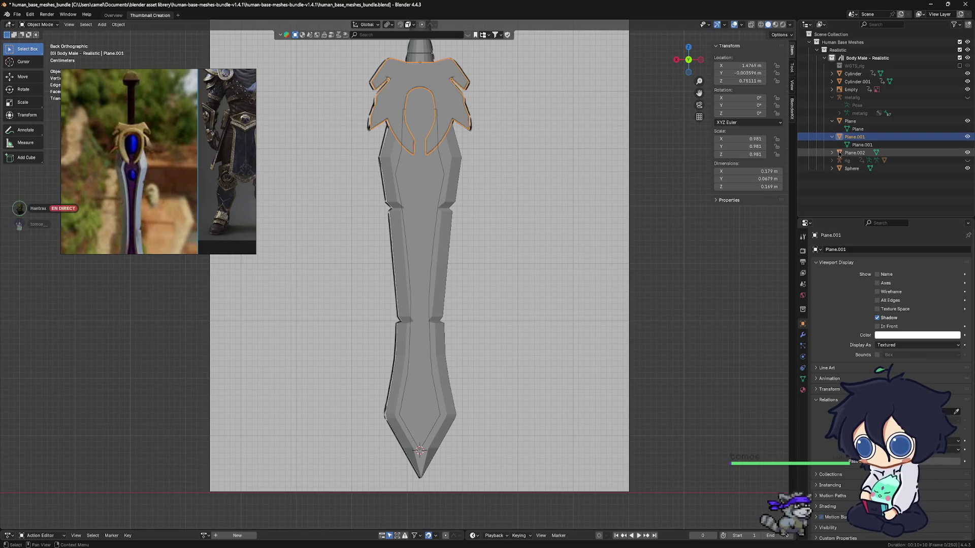
pyautogui.click(840, 153)
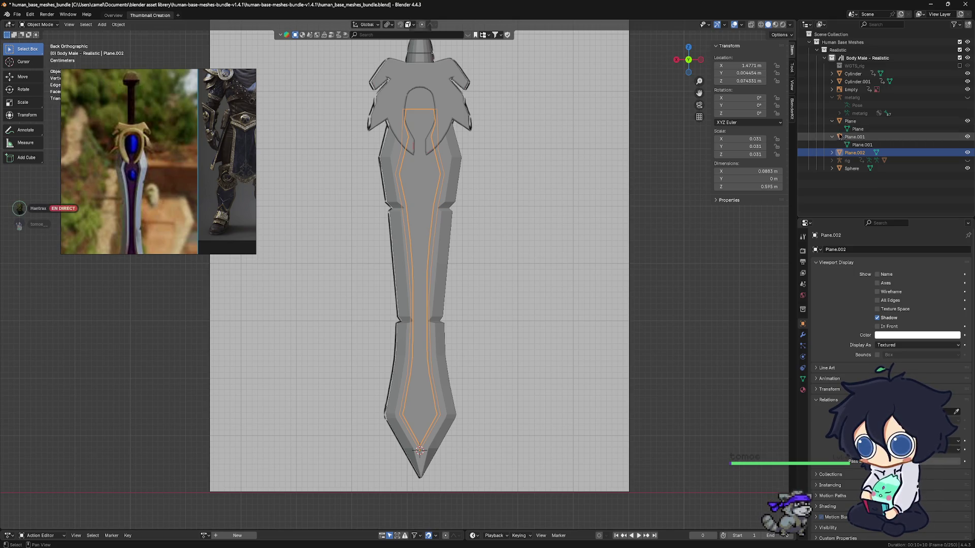
pyautogui.keyDown('shift'); pyautogui.click(451, 185); pyautogui.keyUp('shift')
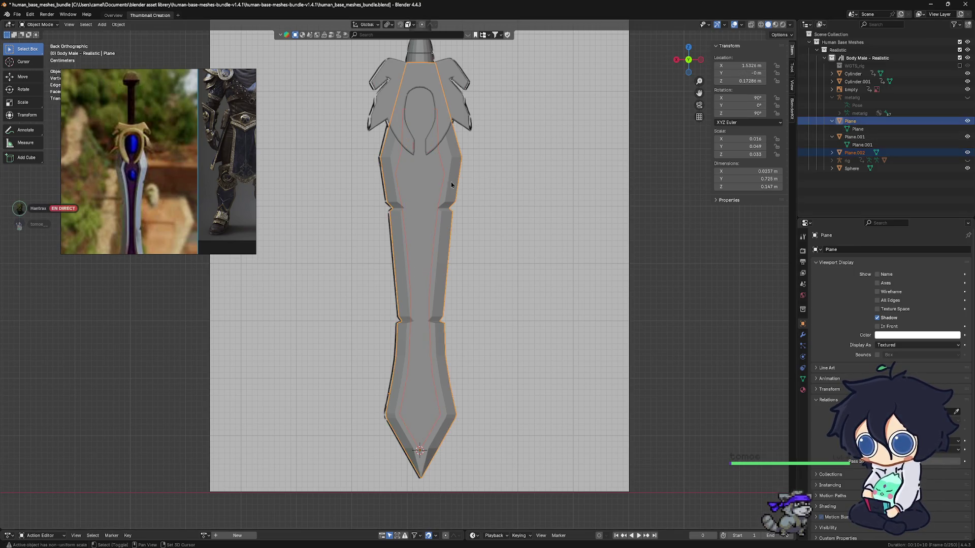
# Step: Select only Plane.002 and orbit around the sword to check the inlay on the blade
pyautogui.scroll(-3, 455, 188)
pyautogui.scroll(2, 462, 197)
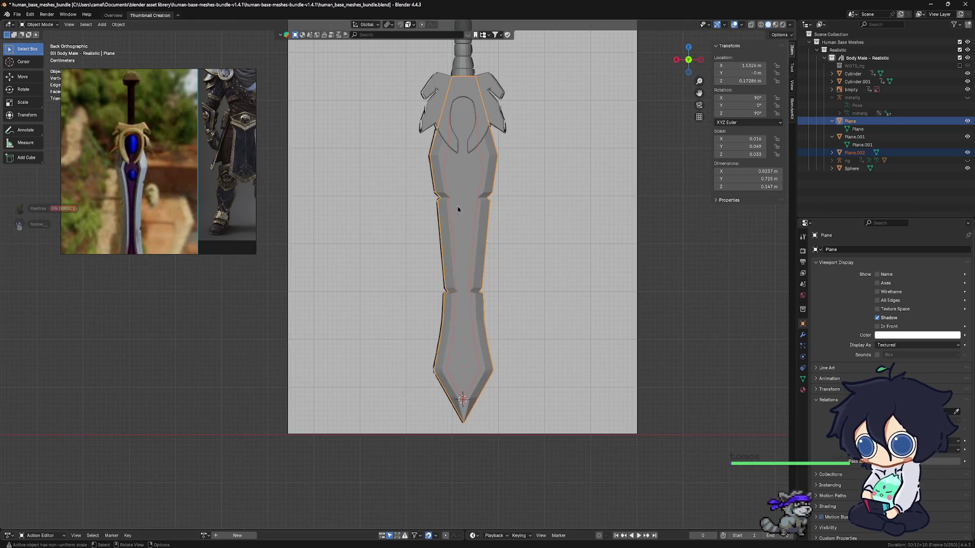
pyautogui.moveTo(457, 232); pyautogui.dragTo(403, 231, button='middle')
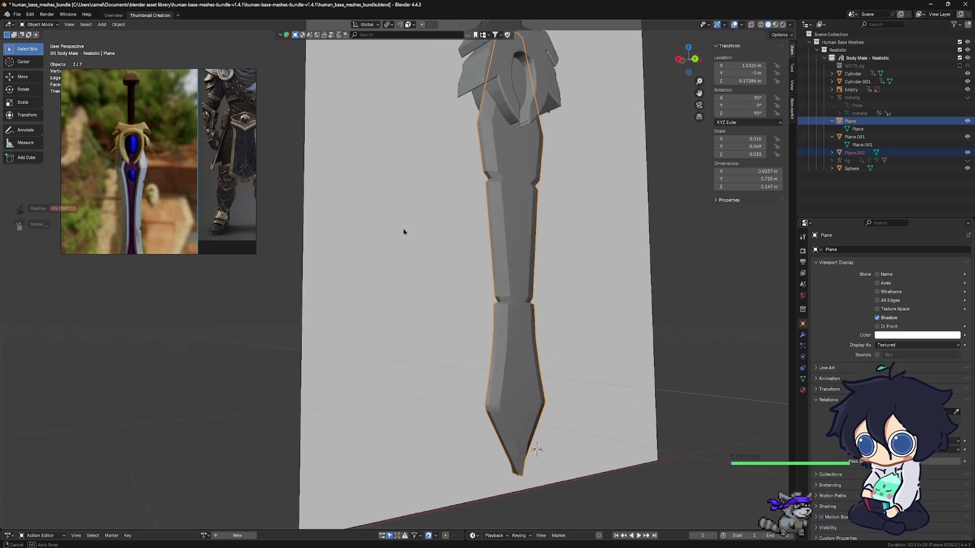
pyautogui.click(840, 153)
pyautogui.moveTo(610, 217); pyautogui.dragTo(542, 227, button='middle')
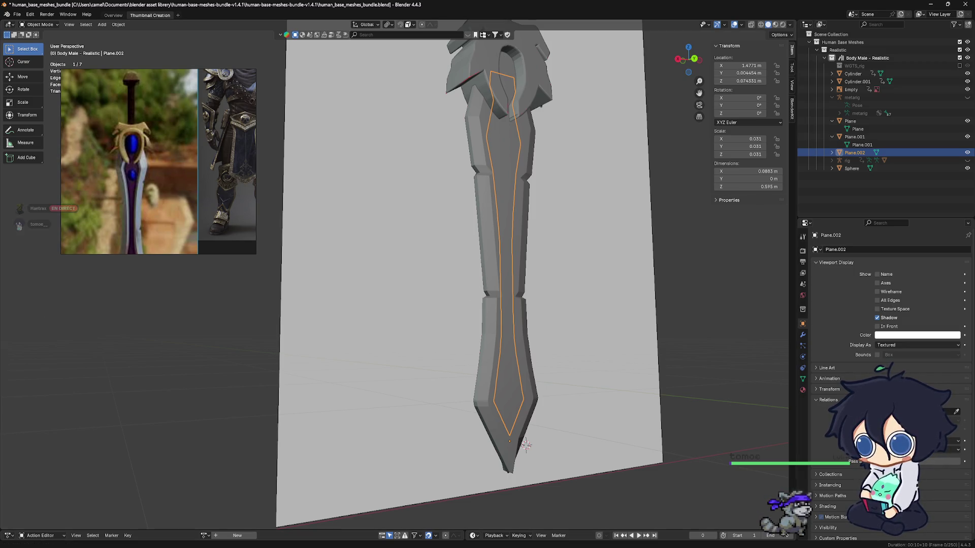
pyautogui.moveTo(580, 211)
pyautogui.mouseDown()
pyautogui.moveTo(849, 328)
pyautogui.moveTo(881, 325)
pyautogui.moveTo(872, 365)
pyautogui.mouseUp()
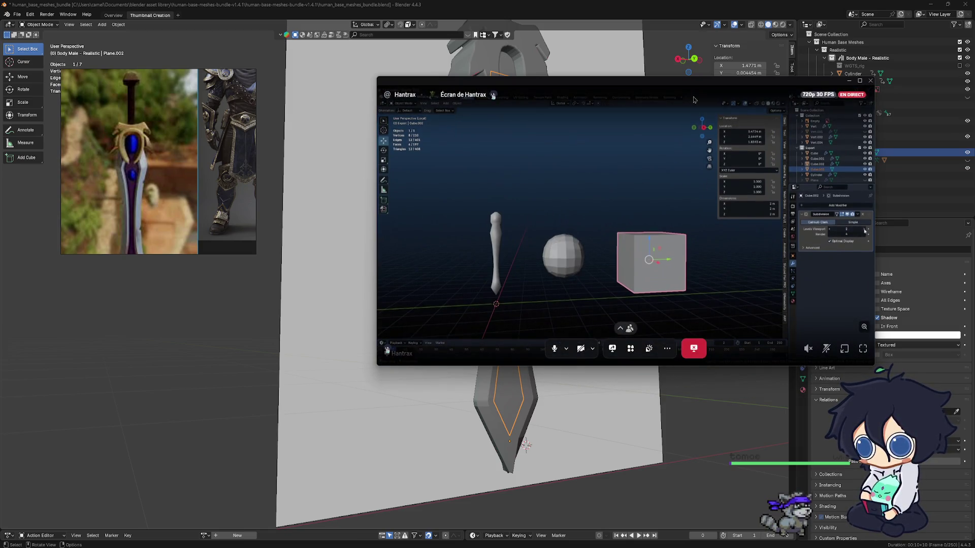
# Step: Move the floating stream window aside and centre the whole sword in the view
pyautogui.moveTo(672, 88); pyautogui.dragTo(761, 84)
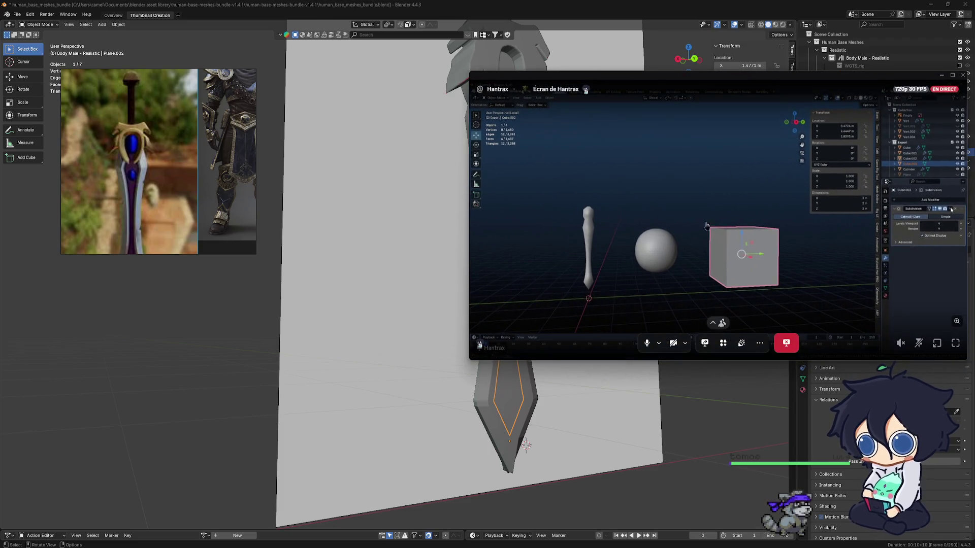
pyautogui.click(759, 349)
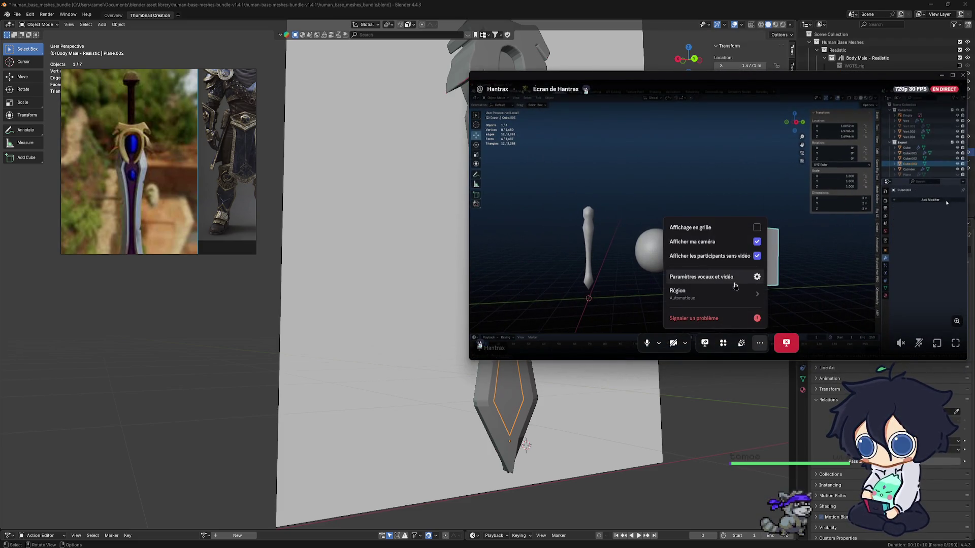
pyautogui.click(589, 268)
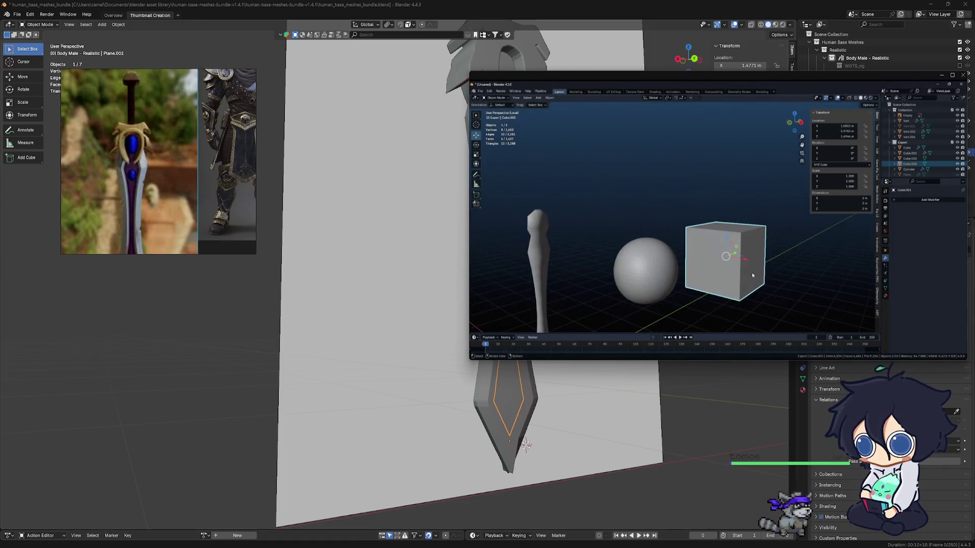
pyautogui.moveTo(691, 227)
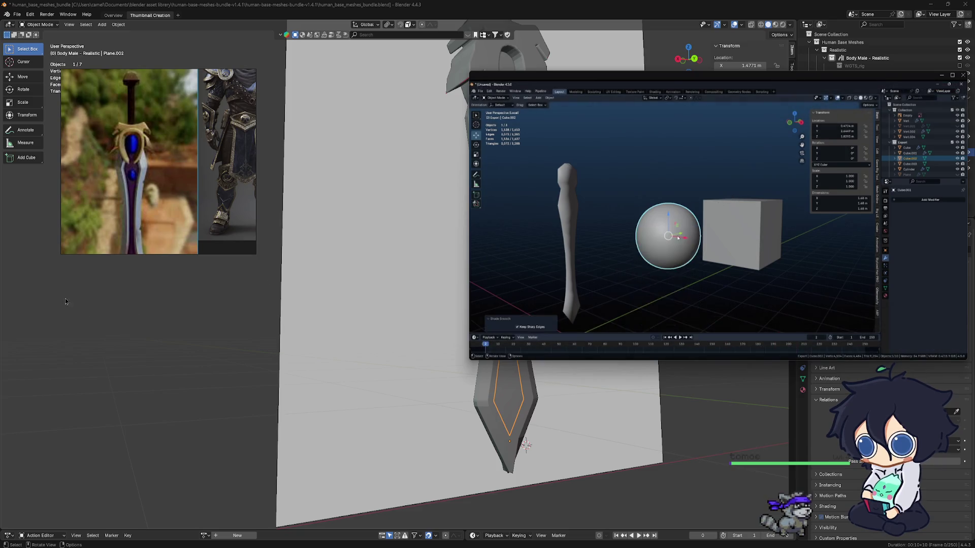
pyautogui.moveTo(411, 215)
pyautogui.keyDown('shift'); pyautogui.mouseDown(button='middle')
pyautogui.moveTo(396, 229)
pyautogui.moveTo(496, 246)
pyautogui.moveTo(815, 345)
pyautogui.mouseUp(button='middle'); pyautogui.keyUp('shift')
# Step: Add a Boolean modifier in Difference mode to the inlay outline Plane.002
pyautogui.click(803, 335)
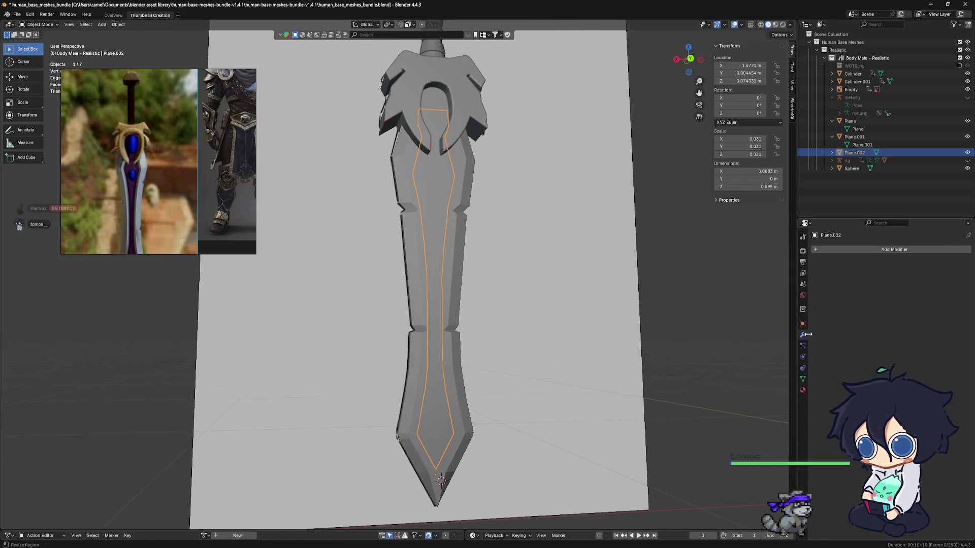
pyautogui.click(884, 249)
pyautogui.moveTo(883, 249)
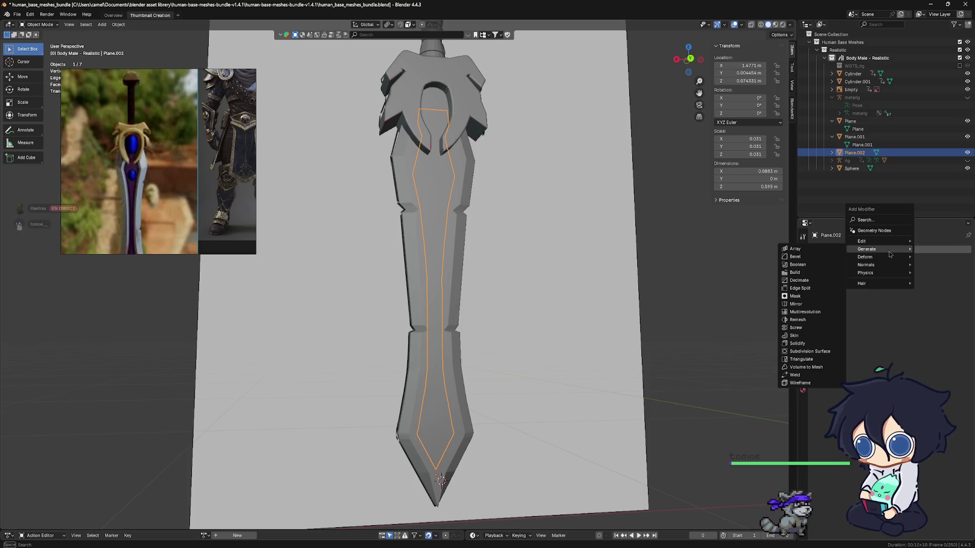
pyautogui.click(807, 265)
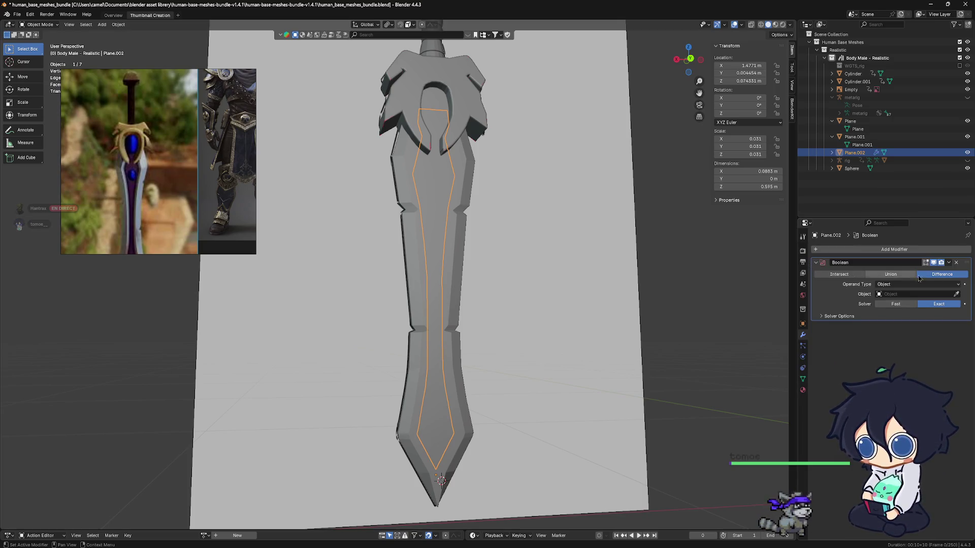
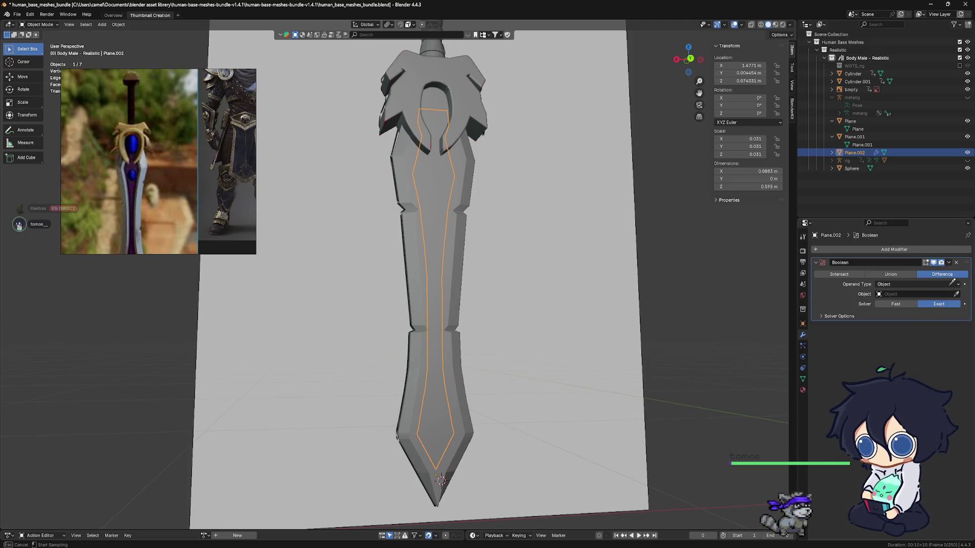
# Step: Abandon the failed cutter picks (Plane, Plane.002) and delete the Boolean modifier from Plane.002
pyautogui.click(404, 184)
pyautogui.moveTo(418, 193)
pyautogui.mouseDown(button='middle')
pyautogui.moveTo(402, 195)
pyautogui.moveTo(401, 220)
pyautogui.moveTo(445, 215)
pyautogui.moveTo(422, 208)
pyautogui.moveTo(639, 254)
pyautogui.mouseUp(button='middle')
pyautogui.hotkey('ctrl', 'z')
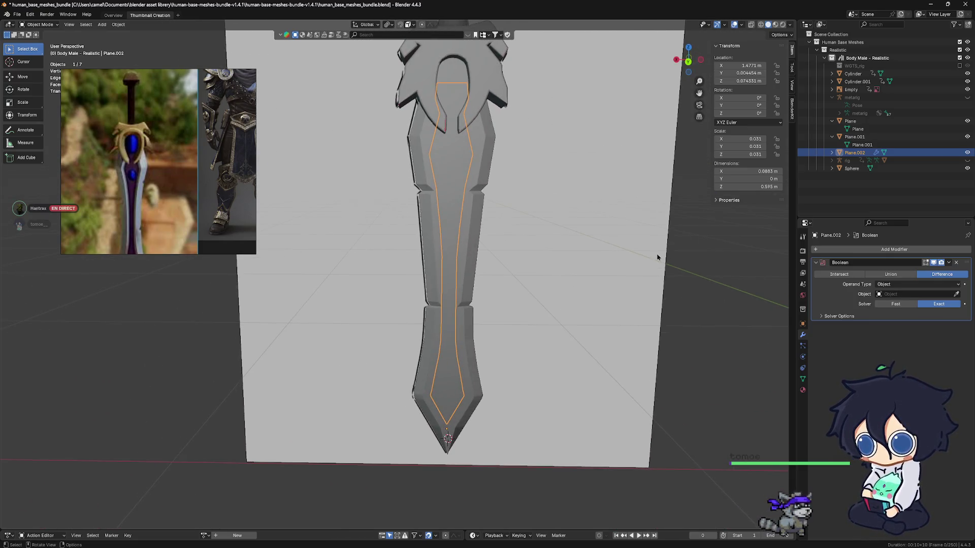
pyautogui.click(957, 294)
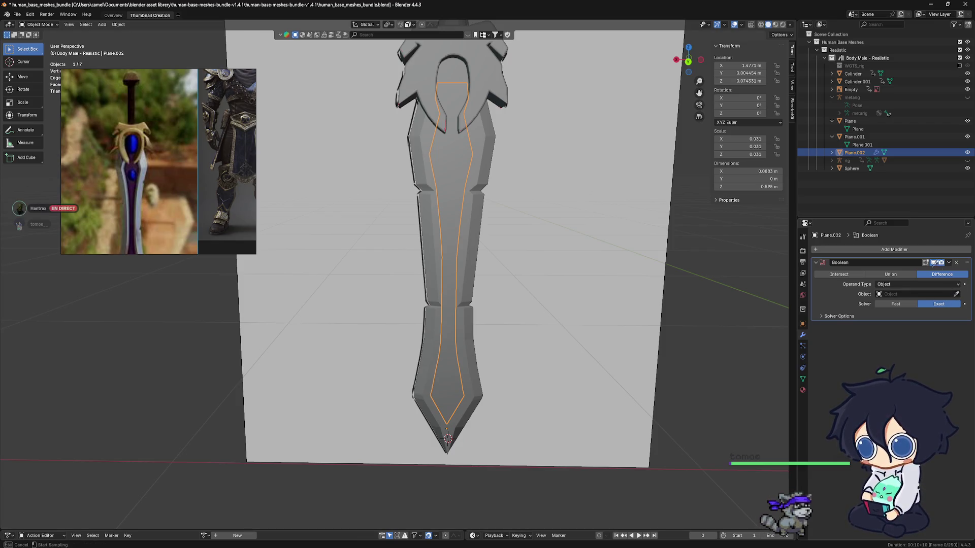
pyautogui.click(850, 150)
pyautogui.moveTo(528, 209)
pyautogui.mouseDown(button='middle')
pyautogui.moveTo(604, 203)
pyautogui.moveTo(500, 208)
pyautogui.mouseUp(button='middle')
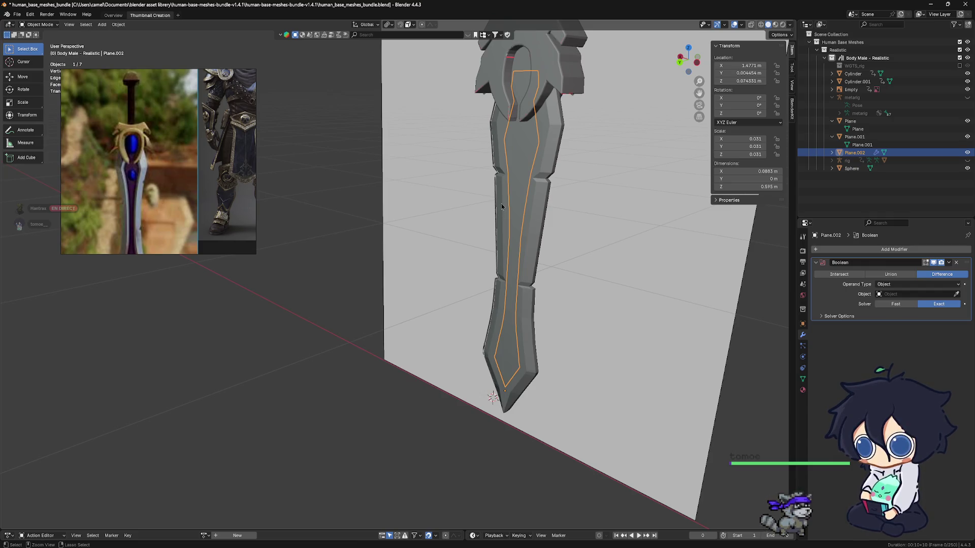
pyautogui.hotkey('ctrl', 'z')
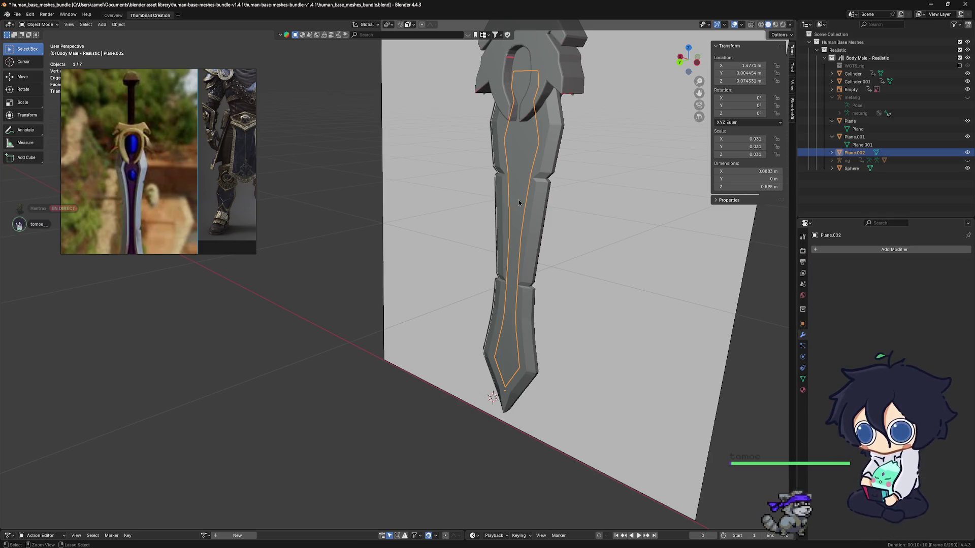
# Step: In a side view, move the Plane.002 blade slightly along the Y axis
pyautogui.moveTo(515, 205)
pyautogui.mouseDown(button='middle')
pyautogui.moveTo(513, 237)
pyautogui.moveTo(530, 242)
pyautogui.moveTo(446, 235)
pyautogui.moveTo(550, 213)
pyautogui.mouseUp(button='middle')
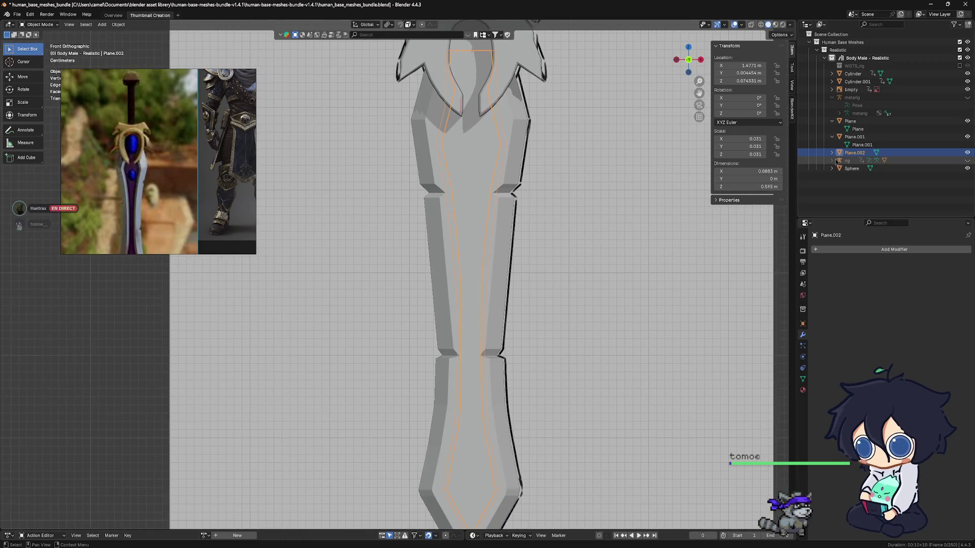
pyautogui.keyDown('alt'); pyautogui.moveTo(459, 241); pyautogui.dragTo(546, 245, button='middle'); pyautogui.keyUp('alt')
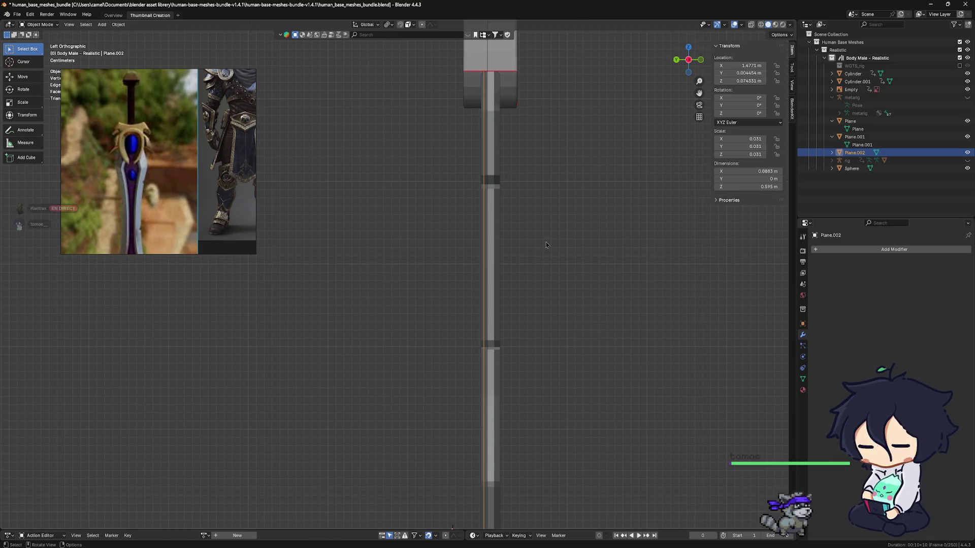
pyautogui.press('g')
pyautogui.press('y')
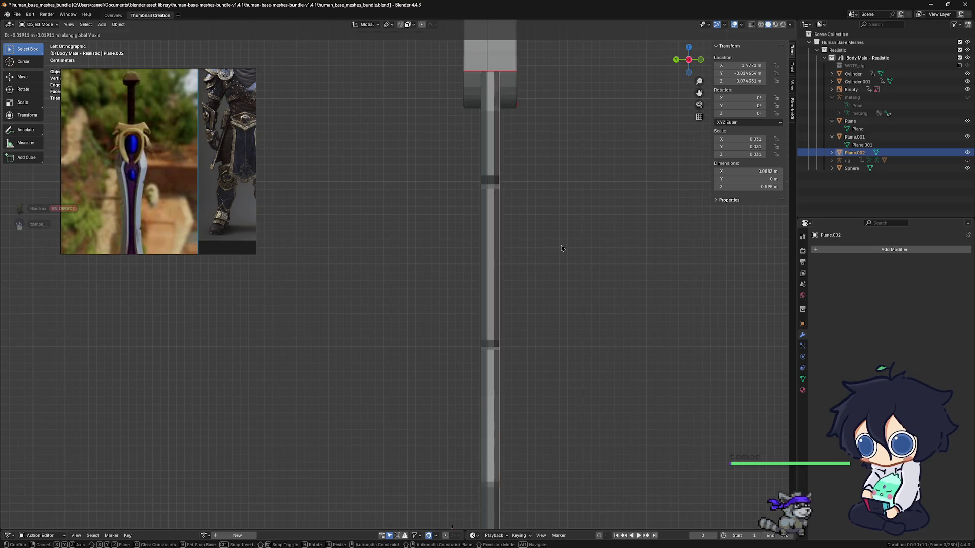
pyautogui.click(558, 244)
# Step: In front view, select Plane and then Plane.002 as active, and join them with Ctrl+J
pyautogui.press('KP_1')
pyautogui.scroll(1, 512, 261)
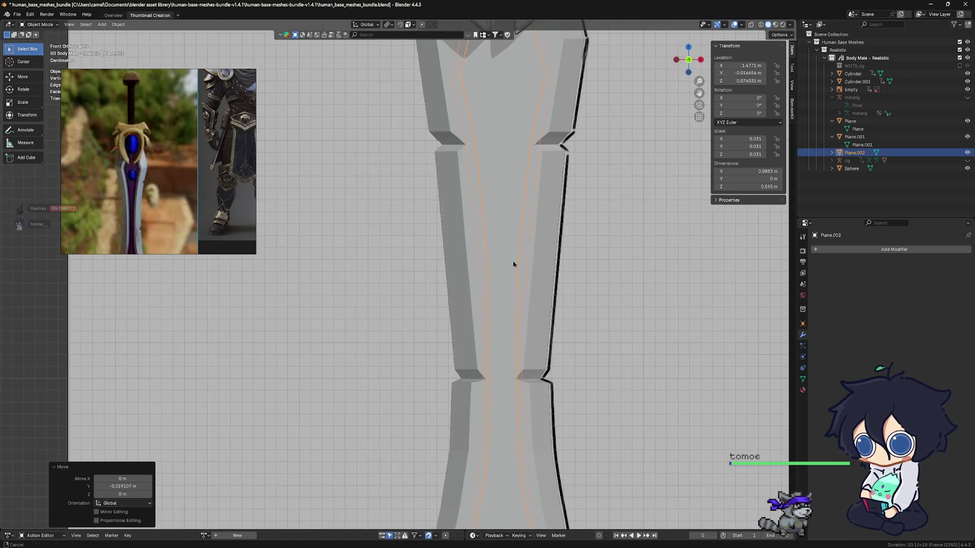
pyautogui.keyDown('shift'); pyautogui.moveTo(516, 265); pyautogui.dragTo(481, 239, button='middle'); pyautogui.keyUp('shift')
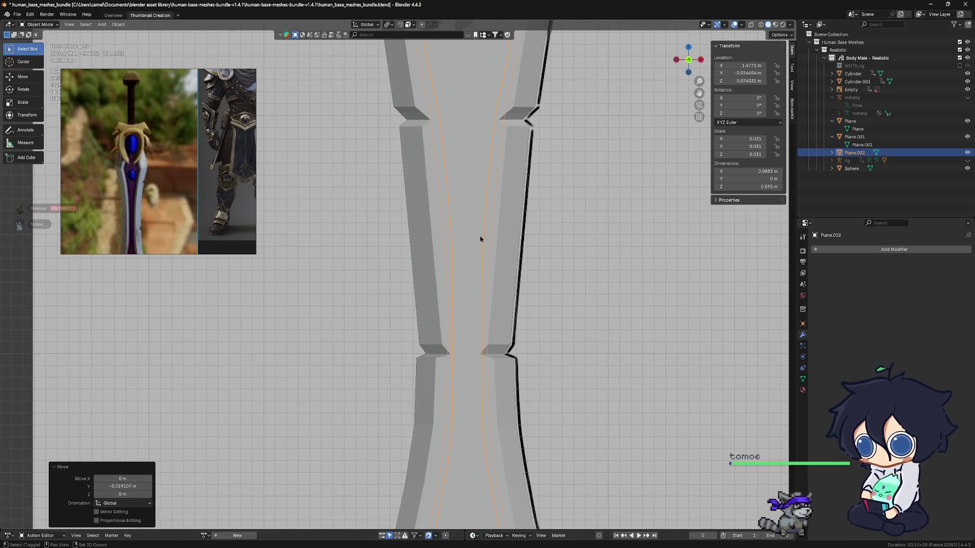
pyautogui.click(506, 223)
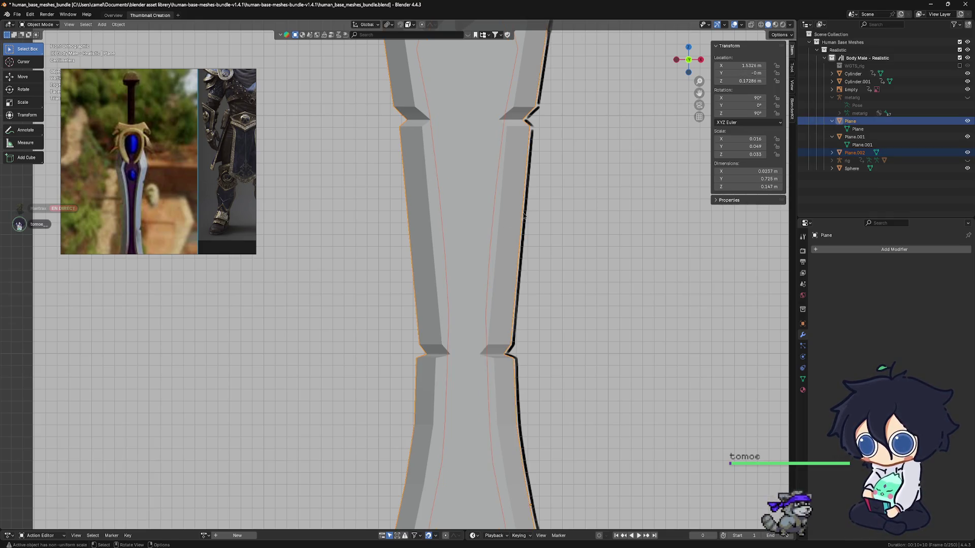
pyautogui.click(503, 201)
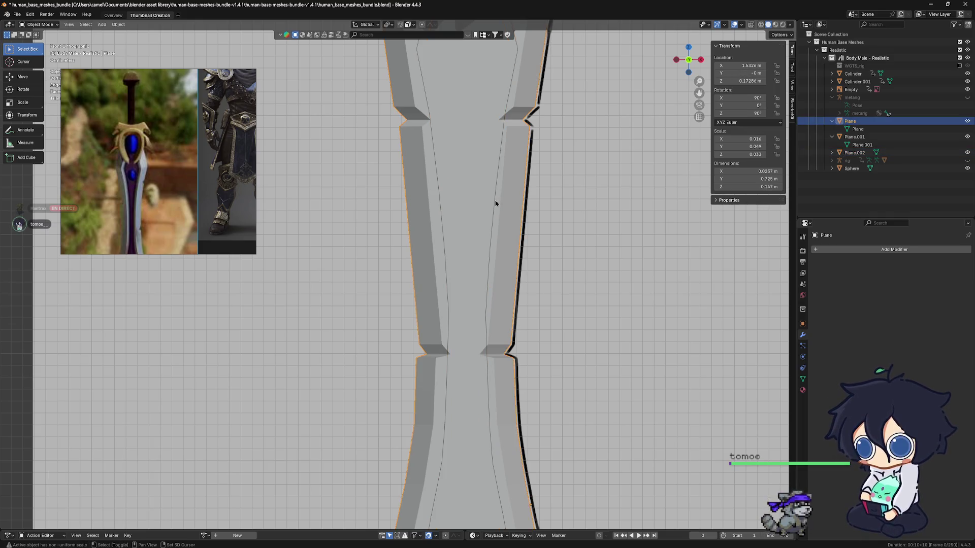
pyautogui.keyDown('shift'); pyautogui.click(495, 204); pyautogui.keyUp('shift')
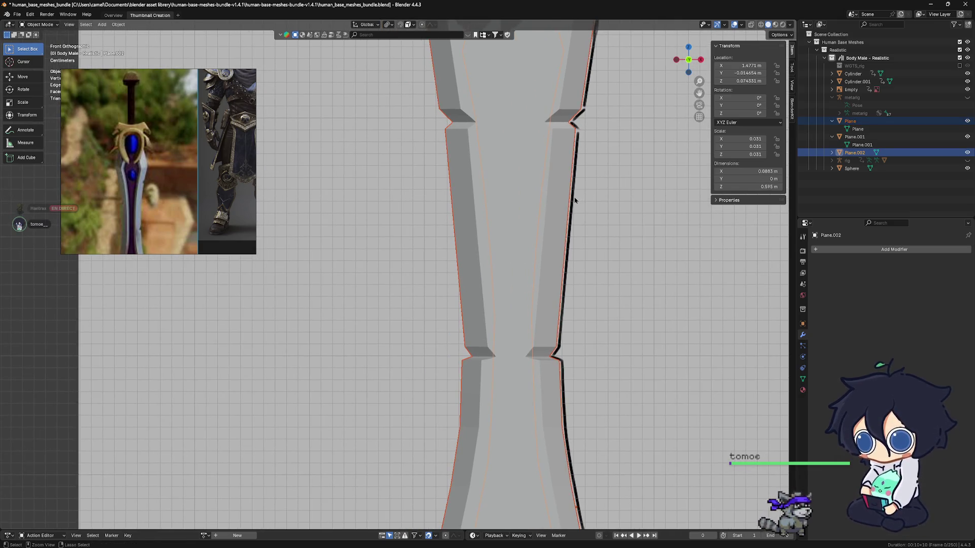
pyautogui.hotkey('ctrl', 'j')
# Step: Enter Edit Mode on the joined blade mesh and view it in perspective
pyautogui.scroll(1, 566, 206)
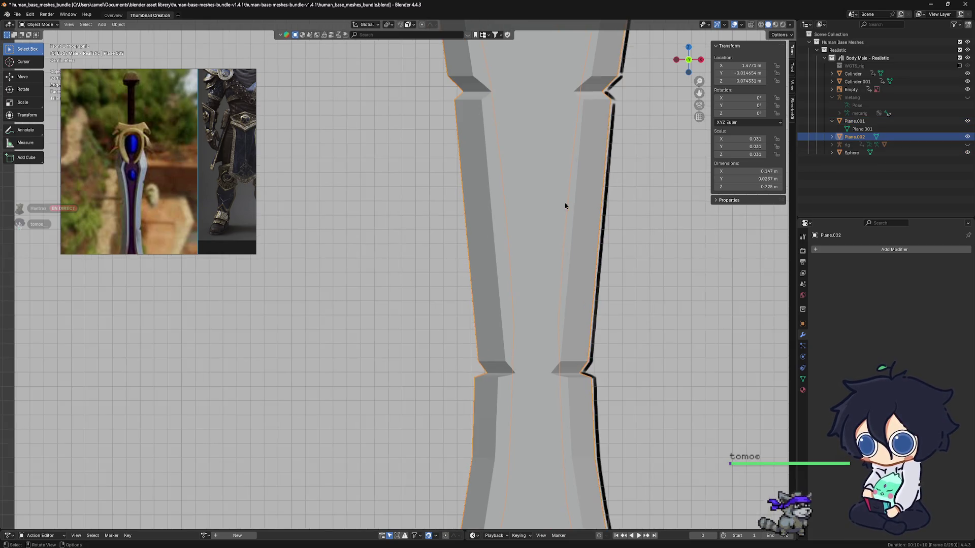
pyautogui.keyDown('shift'); pyautogui.moveTo(529, 239); pyautogui.dragTo(486, 256, button='middle'); pyautogui.keyUp('shift')
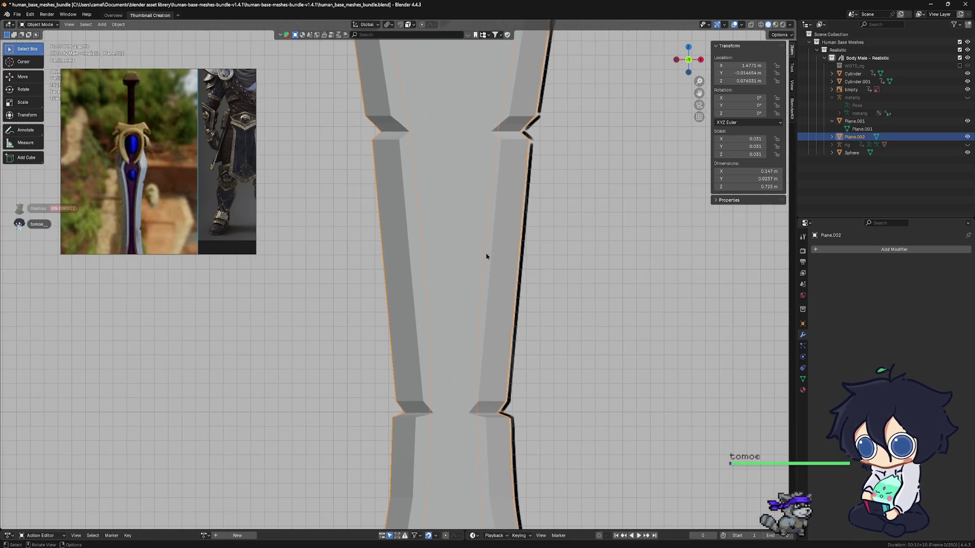
pyautogui.press('Tab')
pyautogui.moveTo(551, 269)
pyautogui.mouseDown(button='middle')
pyautogui.moveTo(470, 259)
pyautogui.moveTo(431, 220)
pyautogui.mouseUp(button='middle')
# Step: Select the first faces of the central strip on the upper blade section
pyautogui.scroll(-5, 471, 259)
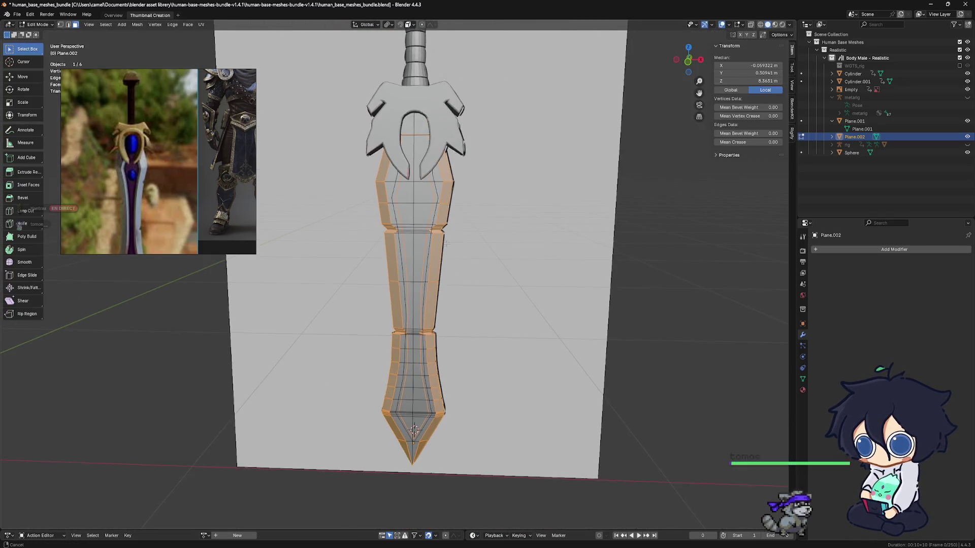
pyautogui.scroll(2, 431, 219)
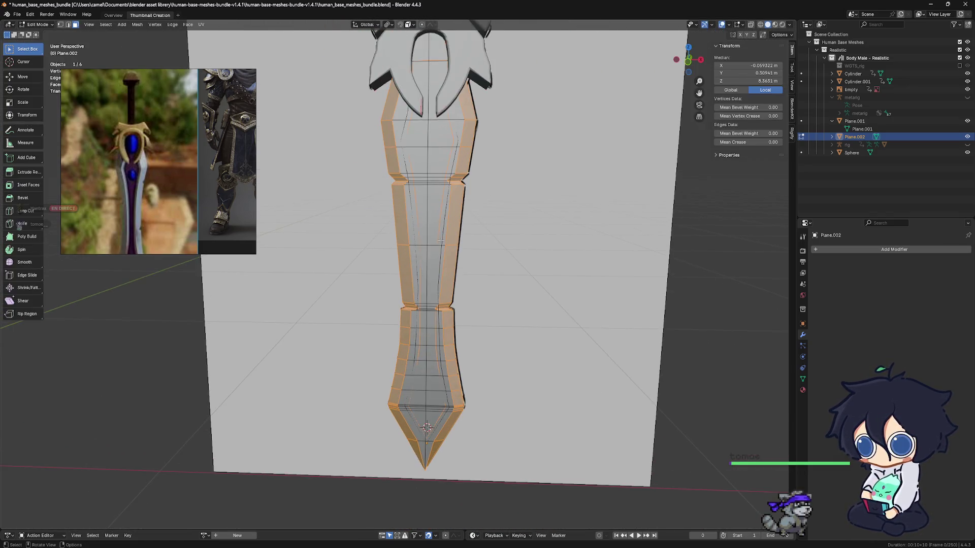
pyautogui.click(68, 25)
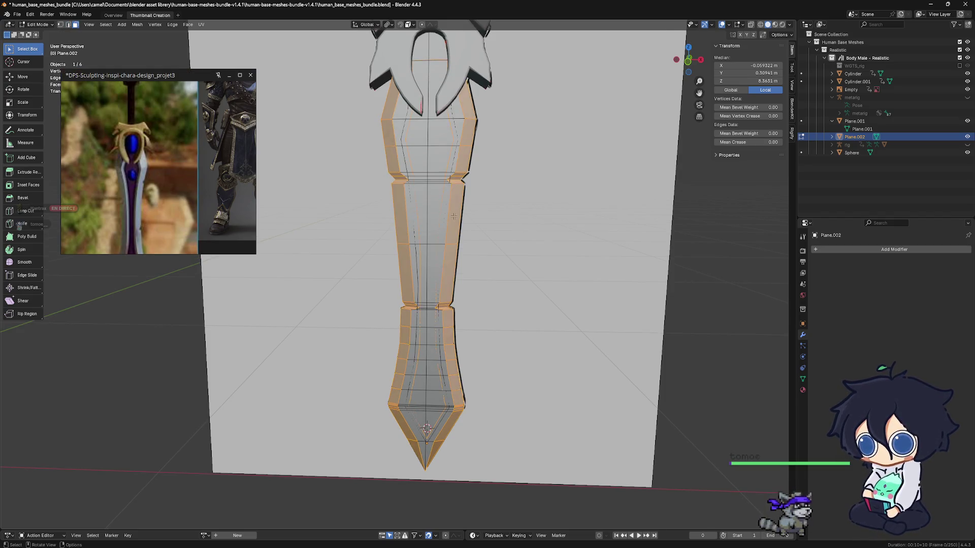
pyautogui.scroll(4, 425, 264)
pyautogui.click(414, 264)
pyautogui.keyDown('shift'); pyautogui.click(425, 263); pyautogui.keyUp('shift')
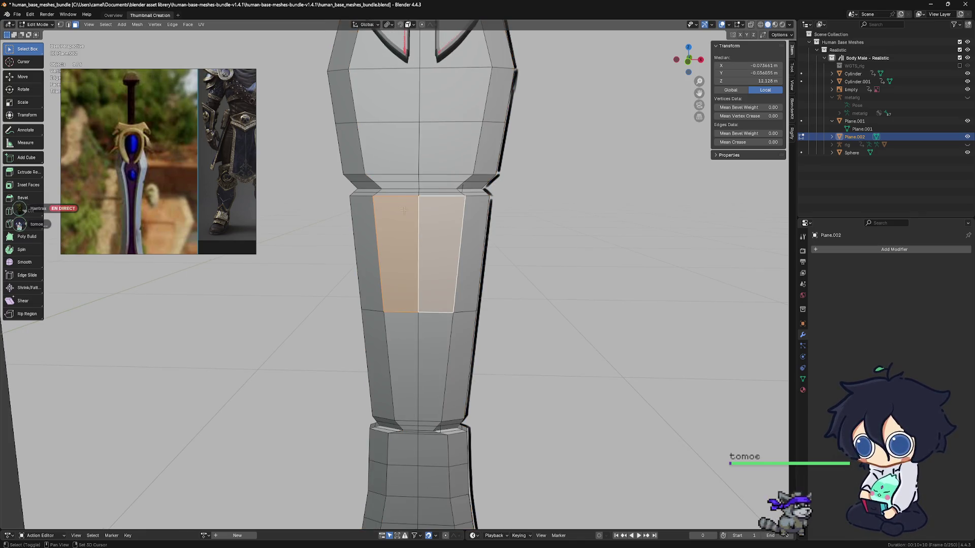
pyautogui.moveTo(399, 196)
pyautogui.keyDown('shift'); pyautogui.mouseDown()
pyautogui.moveTo(376, 178)
pyautogui.moveTo(427, 89)
pyautogui.moveTo(439, 202)
pyautogui.mouseUp(); pyautogui.keyUp('shift')
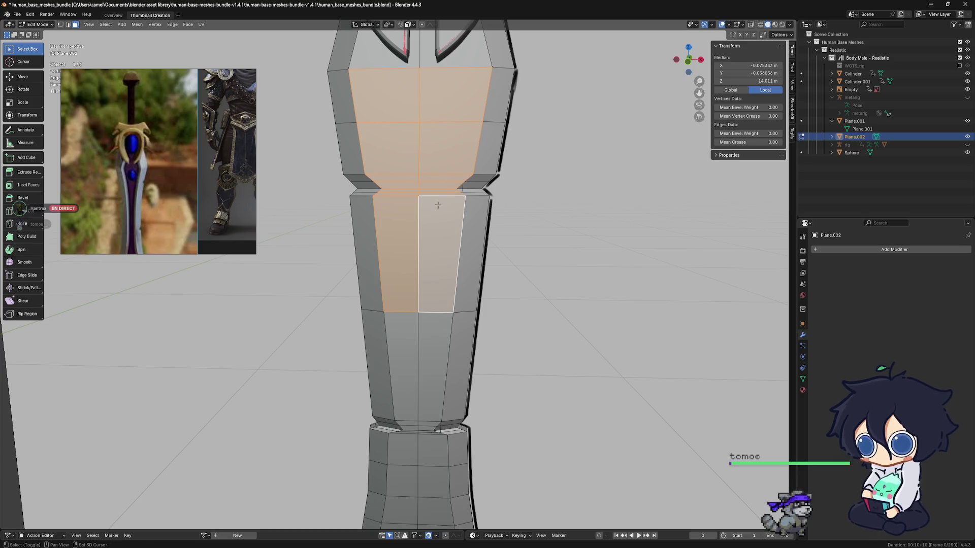
pyautogui.moveTo(437, 204); pyautogui.dragTo(478, 265, button='middle')
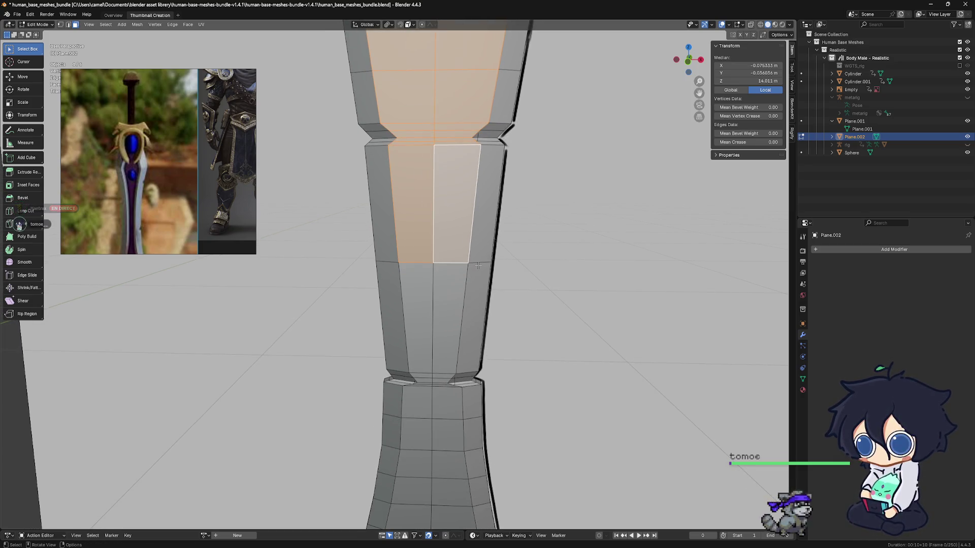
pyautogui.scroll(-3, 472, 265)
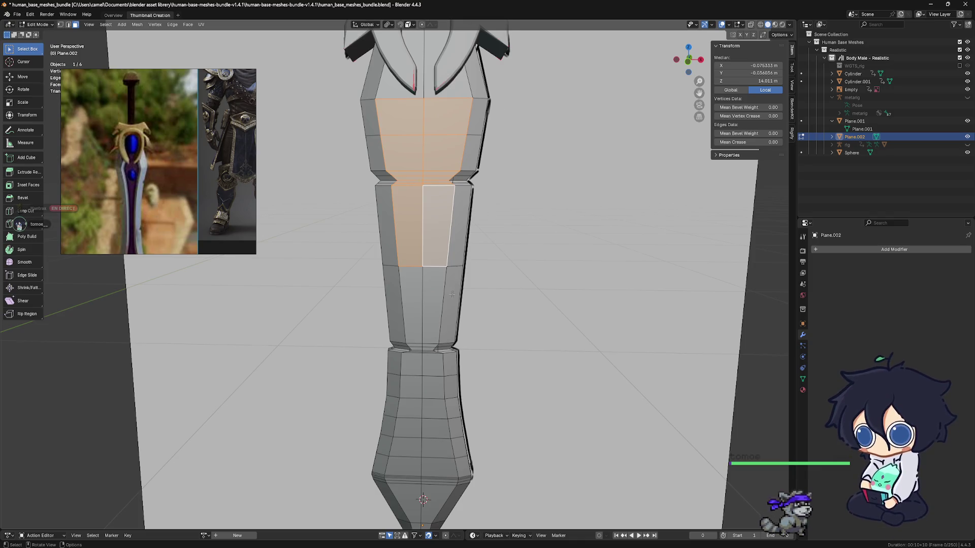
pyautogui.scroll(3, 485, 324)
pyautogui.keyDown('shift'); pyautogui.moveTo(485, 324); pyautogui.dragTo(432, 236, button='middle'); pyautogui.keyUp('shift')
# Step: Add the left- and right-column strip faces down the lower blade to the tip
pyautogui.keyDown('shift'); pyautogui.click(451, 233); pyautogui.keyUp('shift')
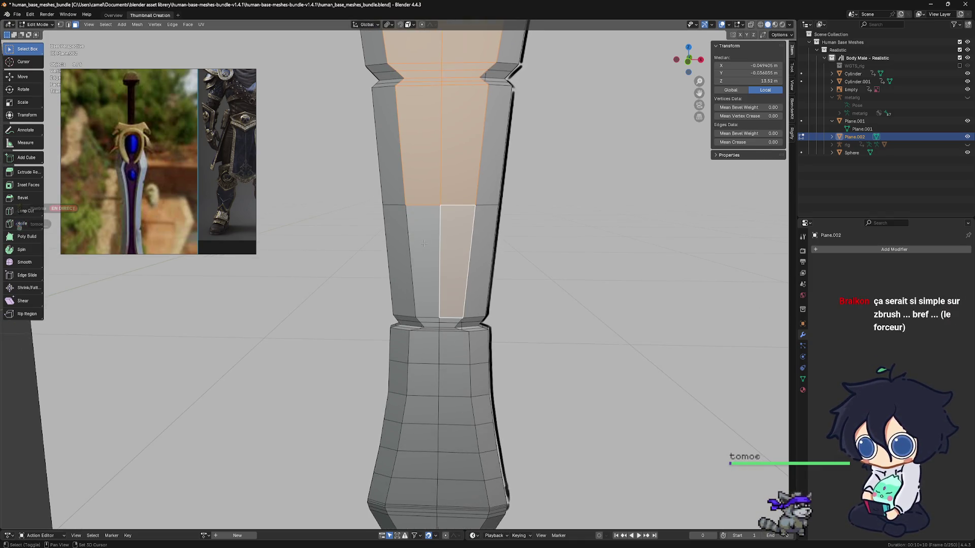
pyautogui.keyDown('shift'); pyautogui.click(436, 310); pyautogui.keyUp('shift')
pyautogui.keyDown('shift'); pyautogui.click(437, 327); pyautogui.keyUp('shift')
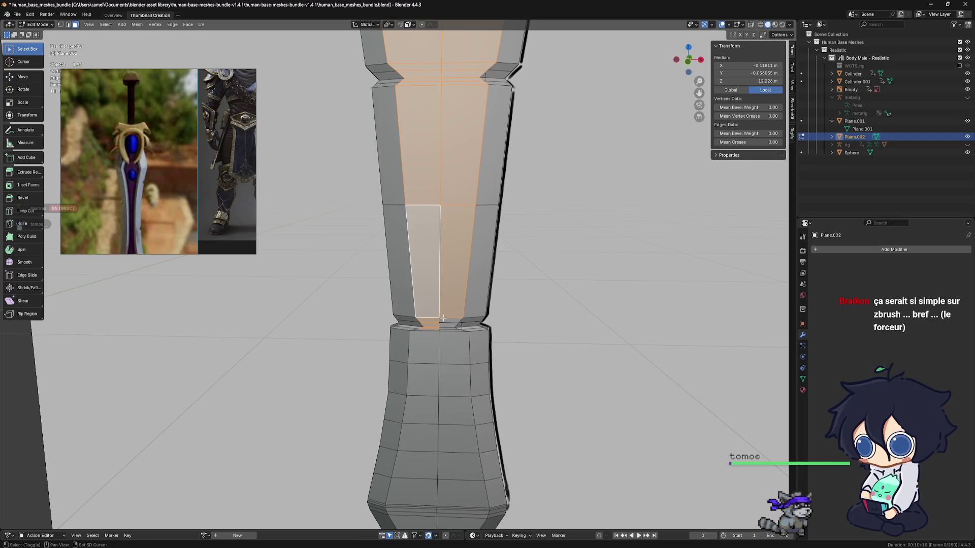
pyautogui.keyDown('shift'); pyautogui.click(444, 334); pyautogui.keyUp('shift')
pyautogui.keyDown('shift'); pyautogui.click(430, 339); pyautogui.keyUp('shift')
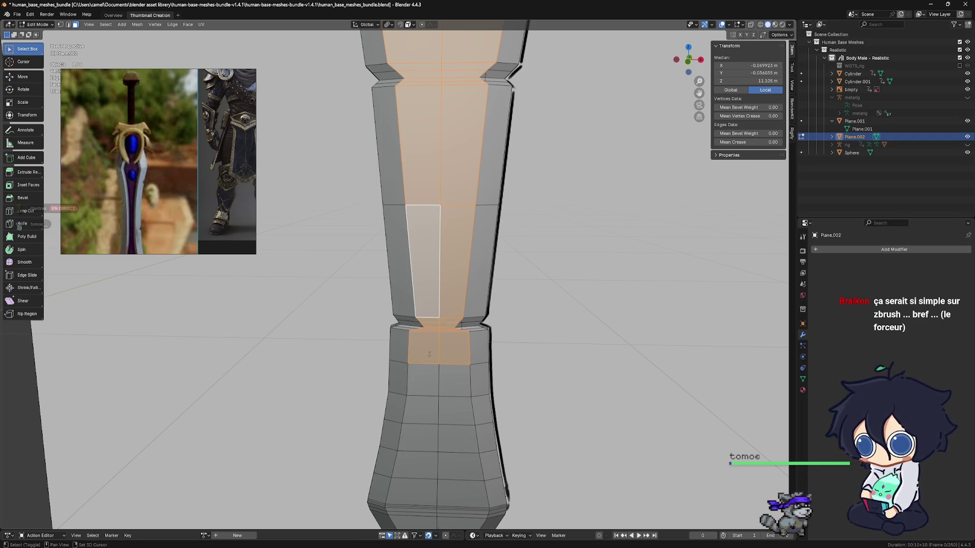
pyautogui.keyDown('ctrl'); pyautogui.click(422, 409); pyautogui.keyUp('ctrl')
pyautogui.keyDown('shift'); pyautogui.moveTo(462, 365); pyautogui.dragTo(466, 333, button='middle'); pyautogui.keyUp('shift')
pyautogui.keyDown('shift'); pyautogui.click(467, 313); pyautogui.keyUp('shift')
pyautogui.keyDown('ctrl'); pyautogui.click(456, 378); pyautogui.keyUp('ctrl')
pyautogui.keyDown('ctrl'); pyautogui.click(459, 394); pyautogui.keyUp('ctrl')
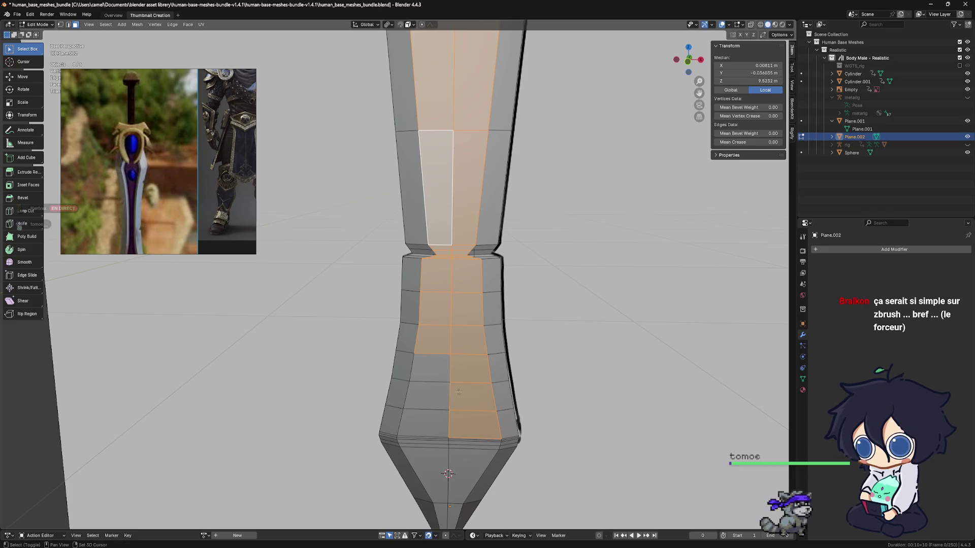
pyautogui.keyDown('ctrl'); pyautogui.click(442, 403); pyautogui.keyUp('ctrl')
pyautogui.keyDown('ctrl'); pyautogui.click(441, 478); pyautogui.keyUp('ctrl')
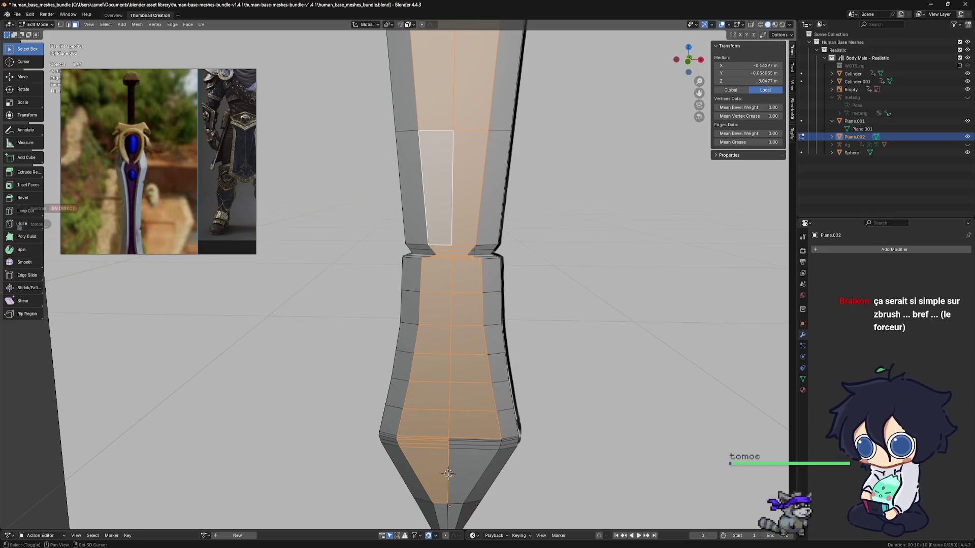
pyautogui.keyDown('ctrl'); pyautogui.click(474, 446); pyautogui.keyUp('ctrl')
# Step: Undo an extra tip face and zoom out to view the whole blade
pyautogui.keyDown('shift'); pyautogui.moveTo(474, 441); pyautogui.dragTo(466, 364, button='middle'); pyautogui.keyUp('shift')
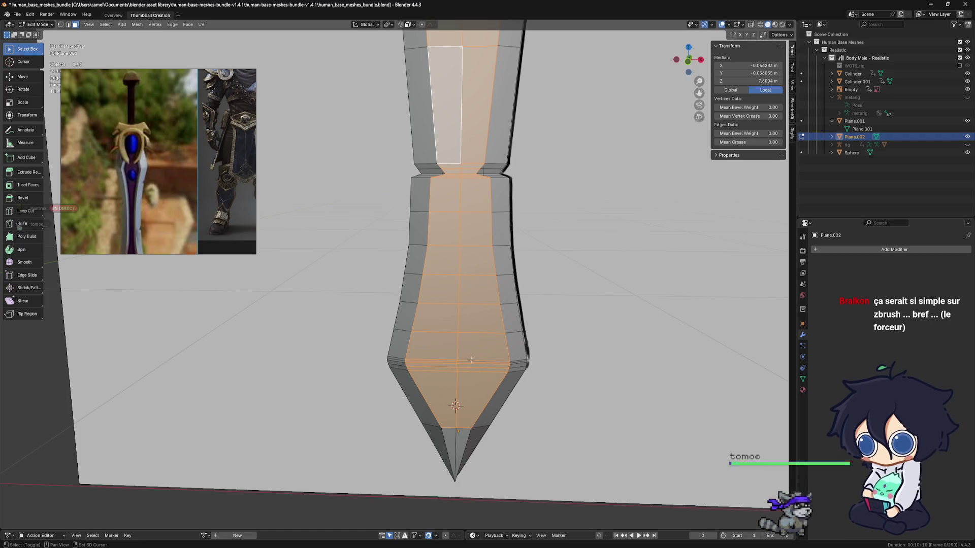
pyautogui.keyDown('ctrl'); pyautogui.click(460, 440); pyautogui.keyUp('ctrl')
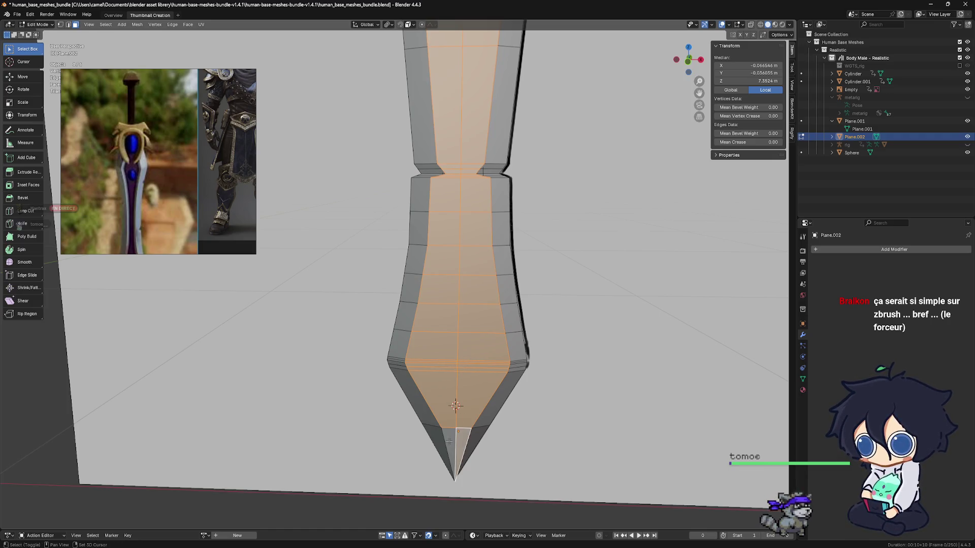
pyautogui.hotkey('ctrl', 'z')
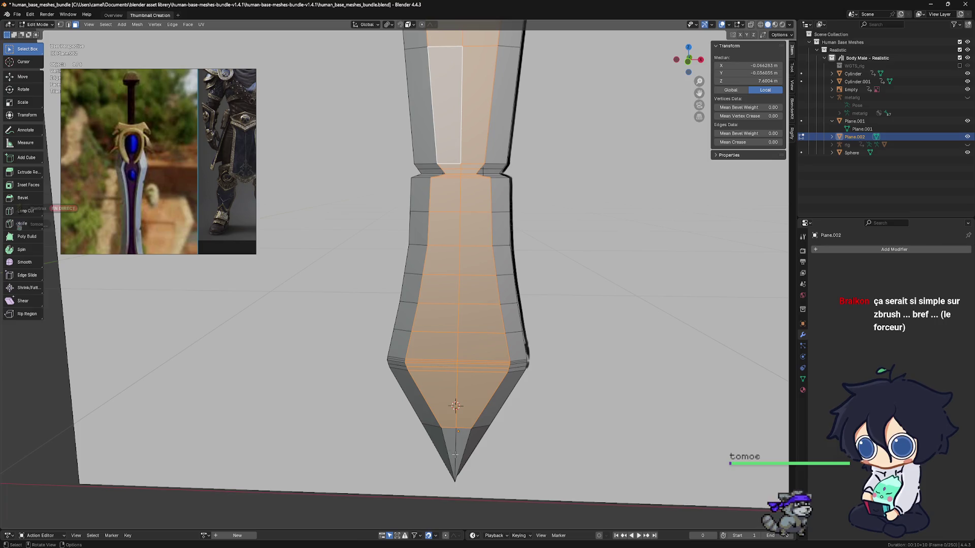
pyautogui.scroll(-4, 457, 455)
pyautogui.scroll(2, 432, 363)
pyautogui.moveTo(432, 363); pyautogui.dragTo(430, 389, button='middle')
pyautogui.scroll(-2, 431, 388)
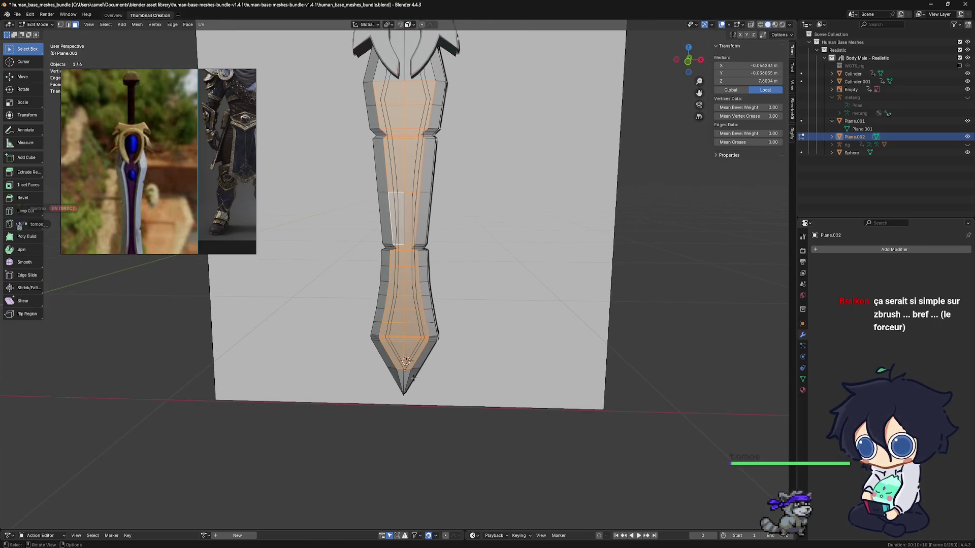
# Step: Box-deselect faces on the lower blade, then clear the face selection with Alt+A
pyautogui.keyDown('ctrl'); pyautogui.click(416, 361); pyautogui.keyUp('ctrl')
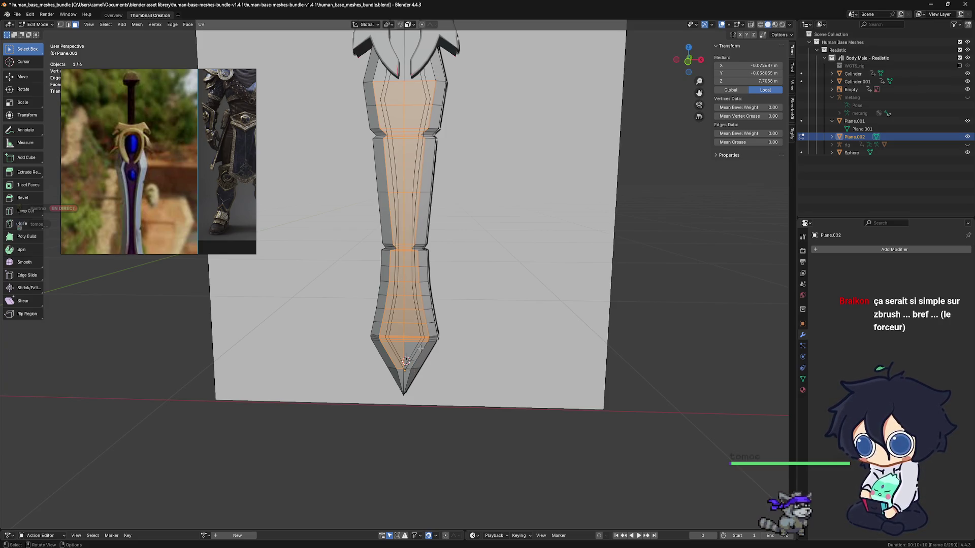
pyautogui.keyDown('shift'); pyautogui.click(424, 345); pyautogui.keyUp('shift')
pyautogui.keyDown('shift'); pyautogui.click(426, 346); pyautogui.keyUp('shift')
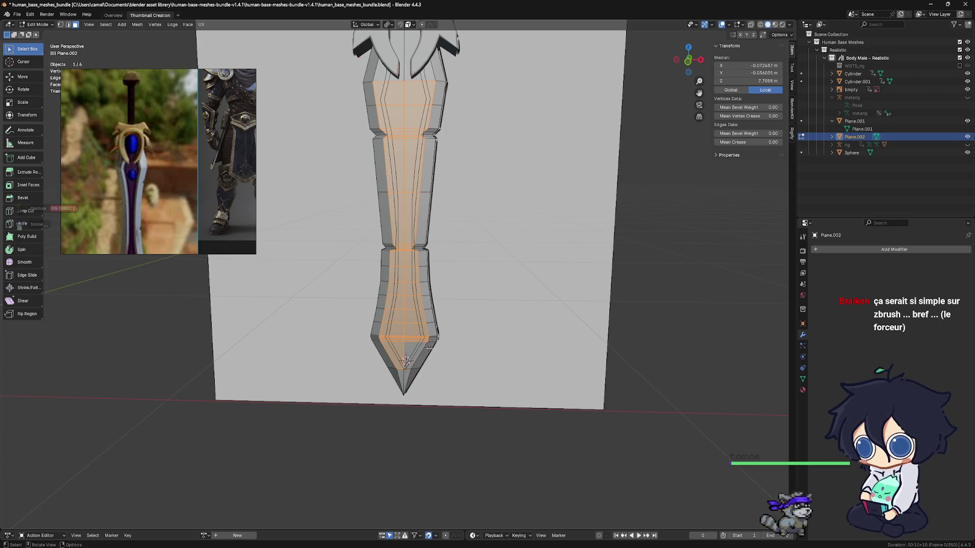
pyautogui.press('b')
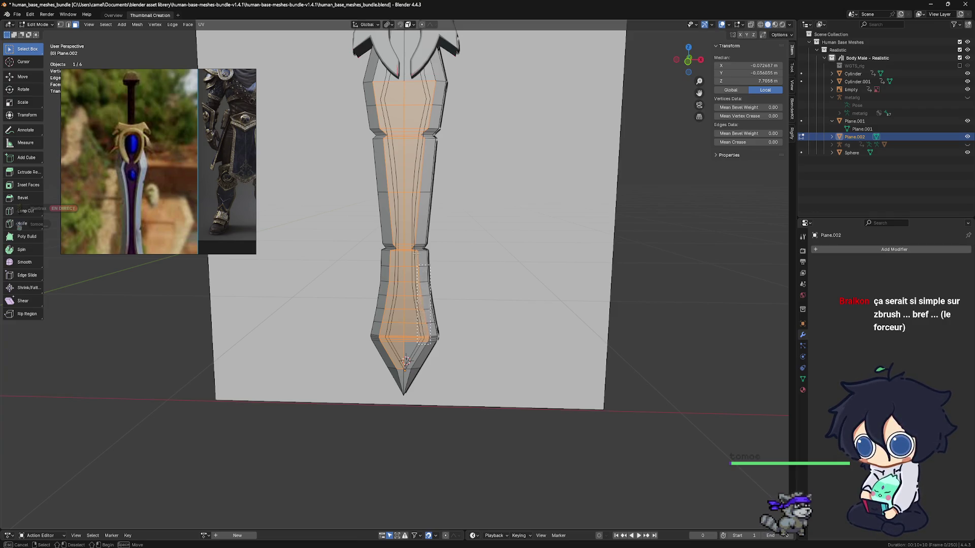
pyautogui.keyDown('shift'); pyautogui.moveTo(416, 253); pyautogui.dragTo(414, 267); pyautogui.keyUp('shift')
pyautogui.press('b')
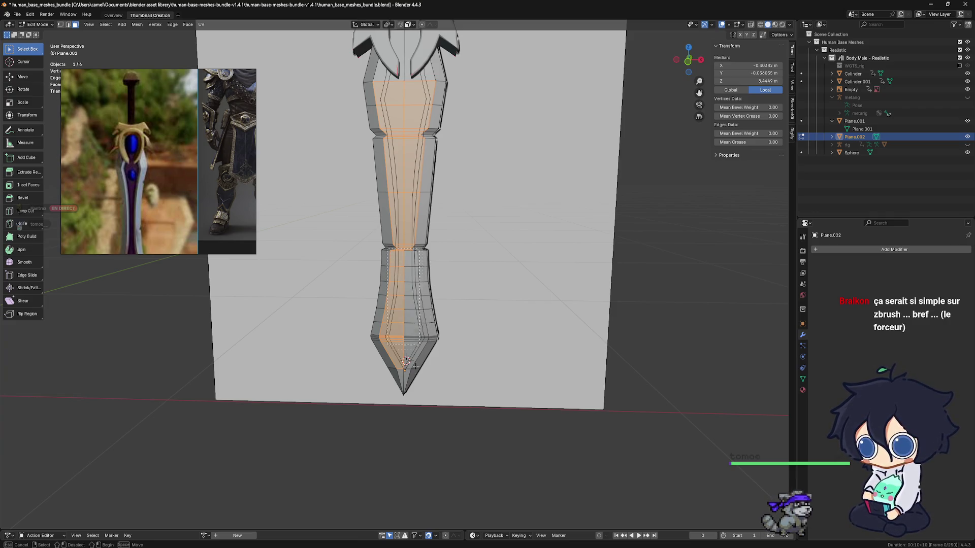
pyautogui.keyDown('shift'); pyautogui.moveTo(416, 362); pyautogui.dragTo(415, 297); pyautogui.keyUp('shift')
pyautogui.keyDown('alt'); pyautogui.keyDown('shift'); pyautogui.click(391, 186); pyautogui.keyUp('shift'); pyautogui.keyUp('alt')
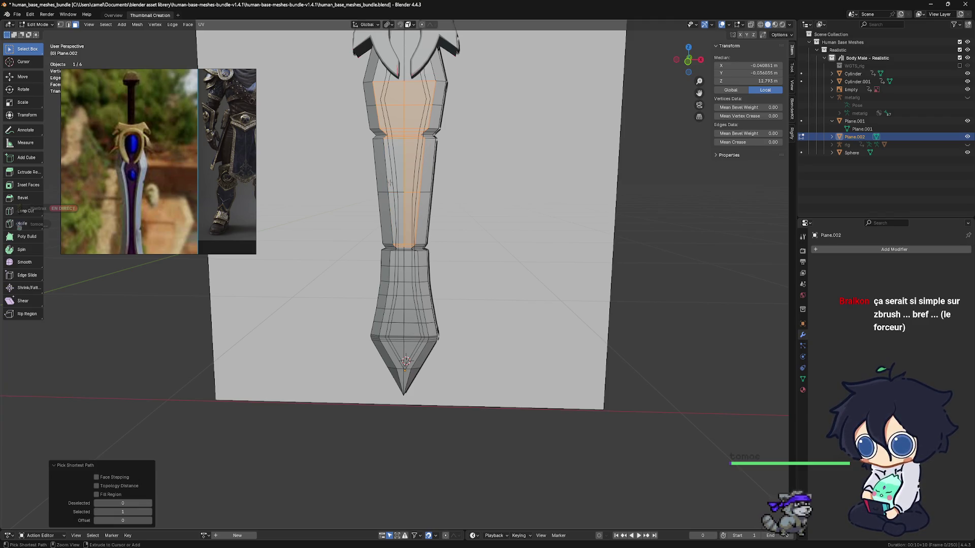
pyautogui.hotkey('ctrl', 'z')
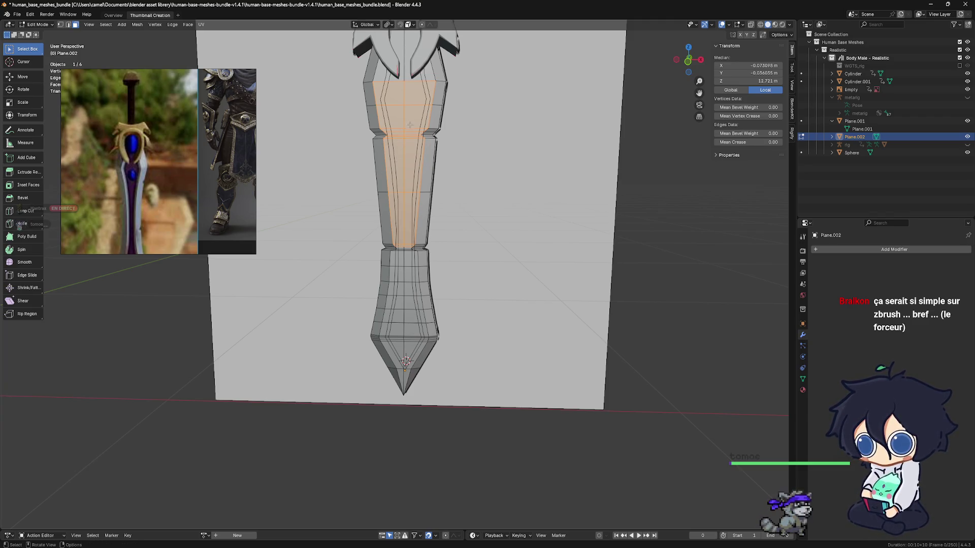
pyautogui.hotkey('alt', 'a')
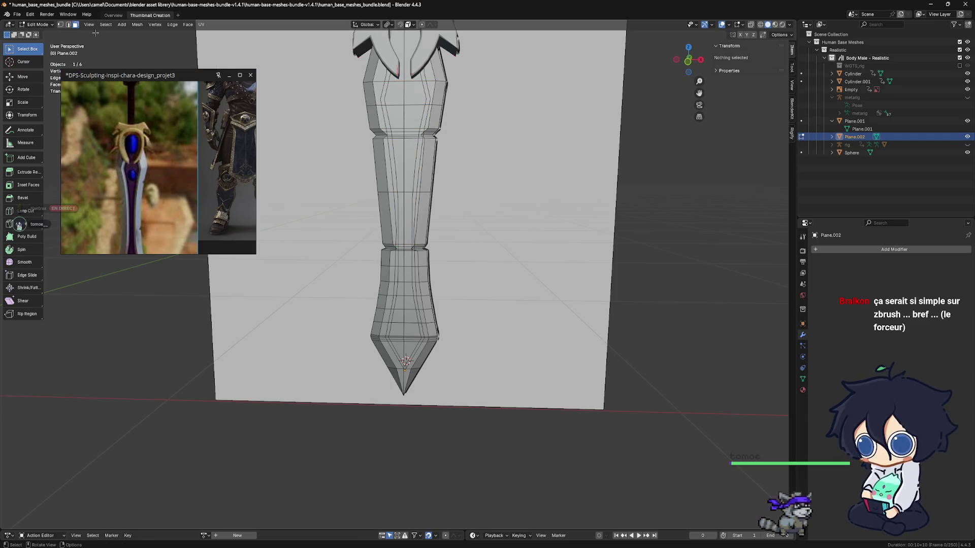
# Step: In Edge select mode, pick the vertical edge loop down the blade and show the Edge menu
pyautogui.click(69, 25)
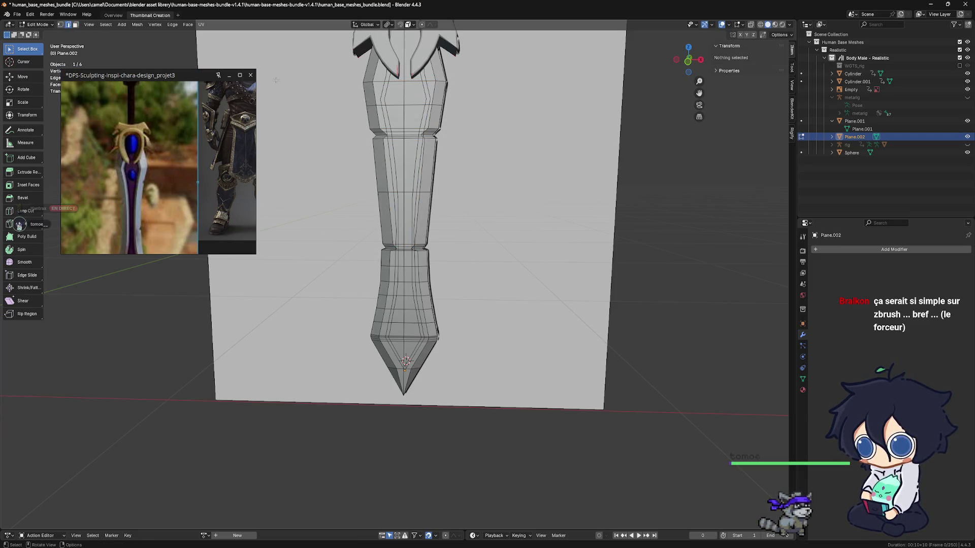
pyautogui.keyDown('alt'); pyautogui.keyDown('shift'); pyautogui.click(388, 117); pyautogui.keyUp('shift'); pyautogui.keyUp('alt')
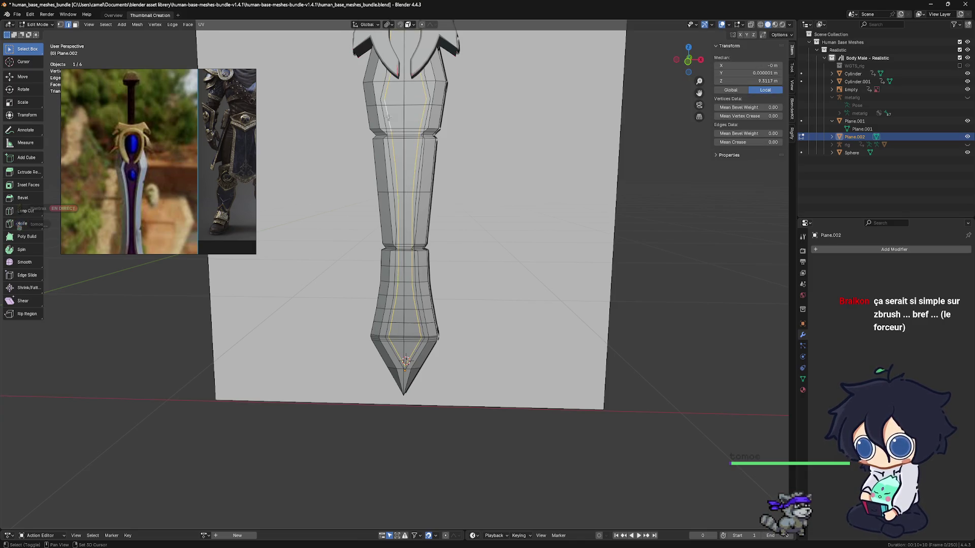
pyautogui.moveTo(421, 157)
pyautogui.keyDown('shift'); pyautogui.mouseDown(button='middle')
pyautogui.moveTo(420, 182)
pyautogui.moveTo(487, 183)
pyautogui.moveTo(452, 187)
pyautogui.mouseUp(button='middle'); pyautogui.keyUp('shift')
pyautogui.hotkey('ctrl', 'e')
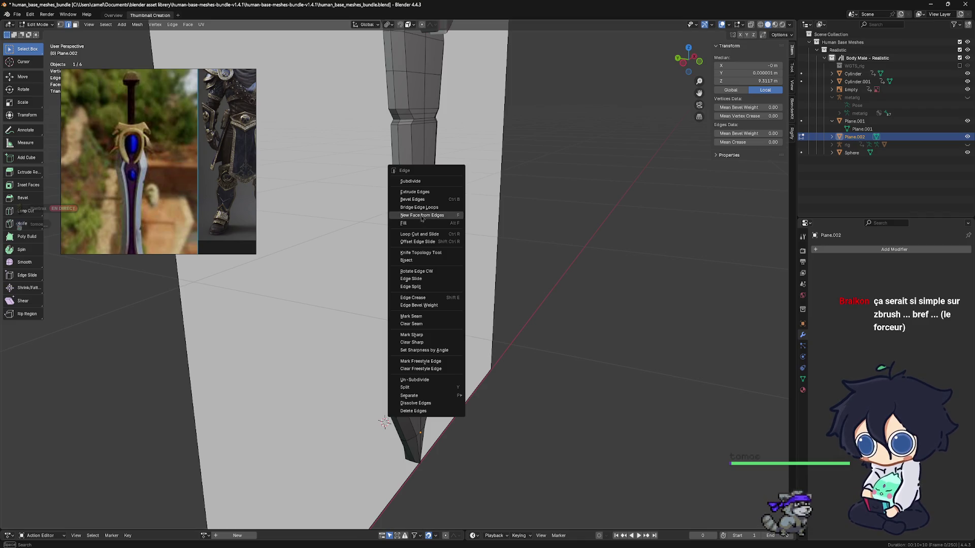
# Step: Reopen the Edge menu and dismiss it without applying any edge operation
pyautogui.moveTo(466, 203)
pyautogui.mouseDown(button='middle')
pyautogui.moveTo(523, 211)
pyautogui.moveTo(507, 226)
pyautogui.moveTo(439, 224)
pyautogui.moveTo(445, 210)
pyautogui.mouseUp(button='middle')
pyautogui.hotkey('ctrl', 'e')
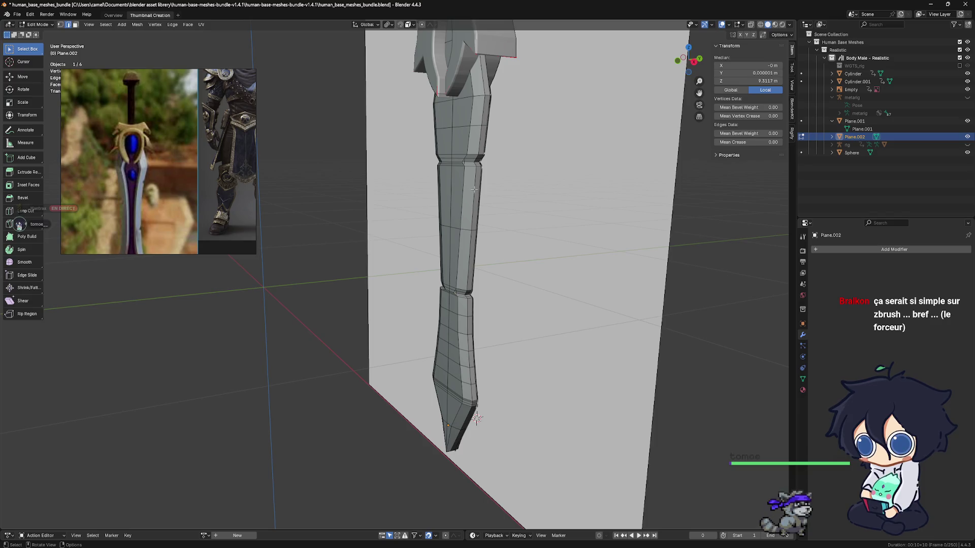
pyautogui.moveTo(473, 191); pyautogui.dragTo(153, 71, button='middle')
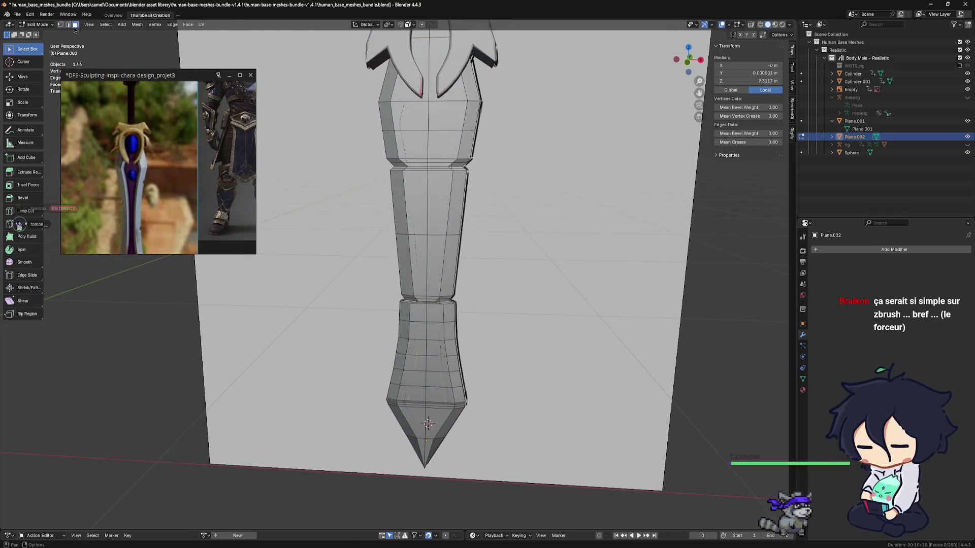
pyautogui.moveTo(487, 188)
pyautogui.mouseDown(button='middle')
pyautogui.moveTo(507, 178)
pyautogui.moveTo(462, 168)
pyautogui.mouseUp(button='middle')
# Step: Try Extrude Faces Along Normals on the selection, then undo the extrusion
pyautogui.rightClick(460, 168)
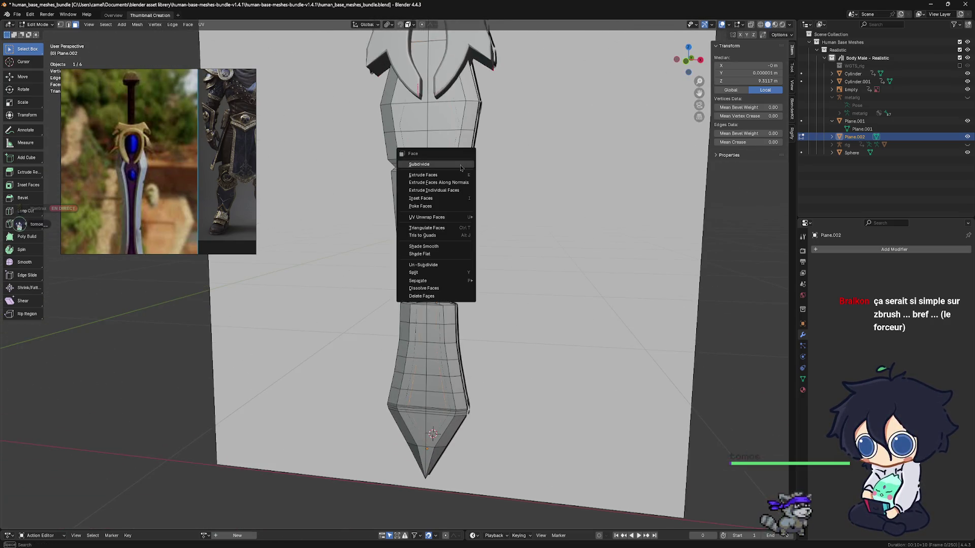
pyautogui.hotkey('alt', 's')
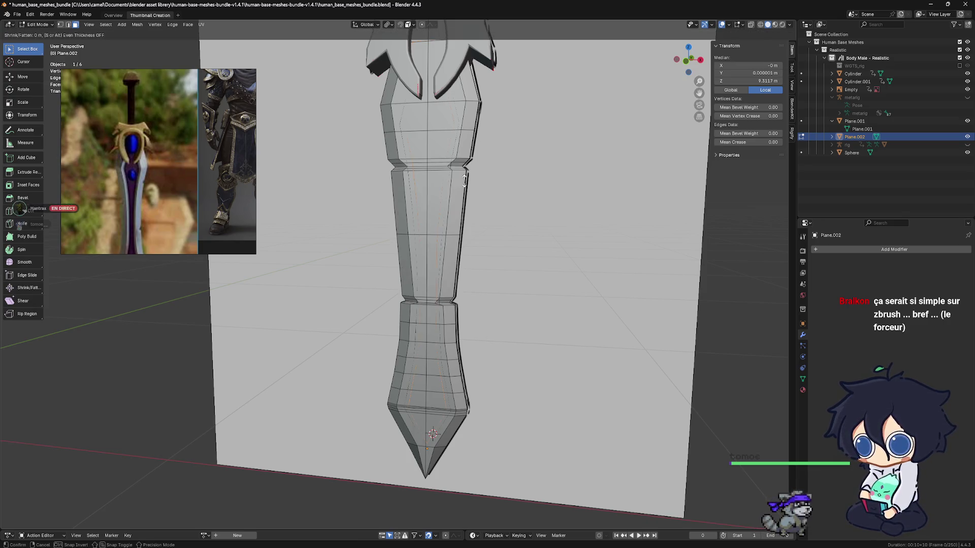
pyautogui.click(457, 187)
pyautogui.moveTo(457, 186)
pyautogui.mouseDown(button='middle')
pyautogui.moveTo(554, 190)
pyautogui.moveTo(544, 193)
pyautogui.mouseUp(button='middle')
pyautogui.hotkey('ctrl', 'z')
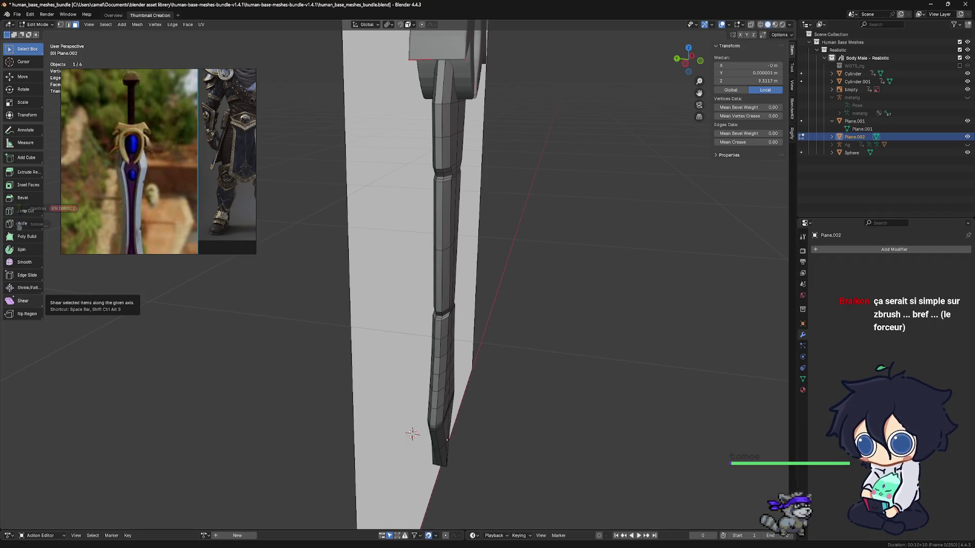
pyautogui.keyDown('shift'); pyautogui.moveTo(437, 230); pyautogui.dragTo(440, 222, button='middle'); pyautogui.keyUp('shift')
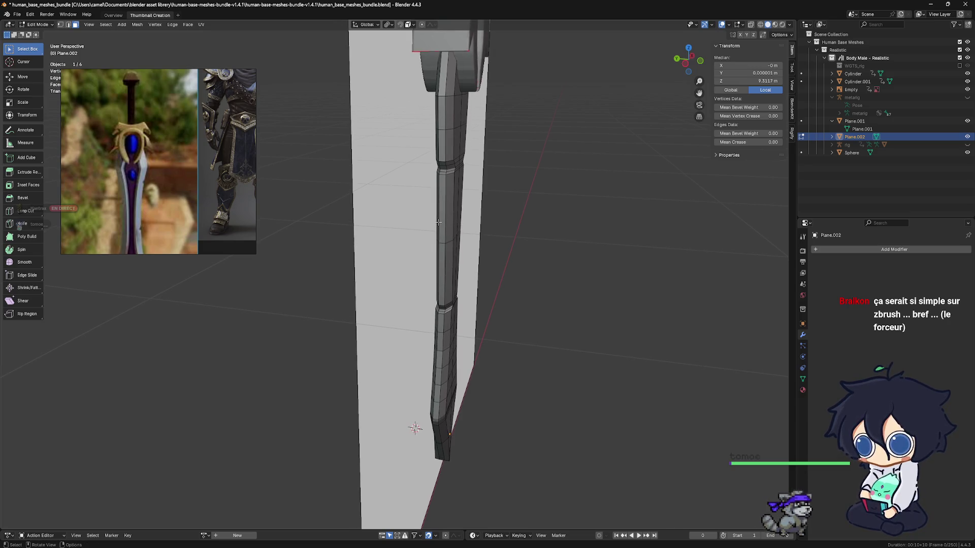
# Step: Grab the blade's edge loop and shift it a few millimetres
pyautogui.moveTo(439, 222)
pyautogui.mouseDown(button='middle')
pyautogui.moveTo(311, 241)
pyautogui.moveTo(578, 249)
pyautogui.moveTo(428, 259)
pyautogui.moveTo(458, 250)
pyautogui.mouseUp(button='middle')
pyautogui.scroll(-5, 578, 249)
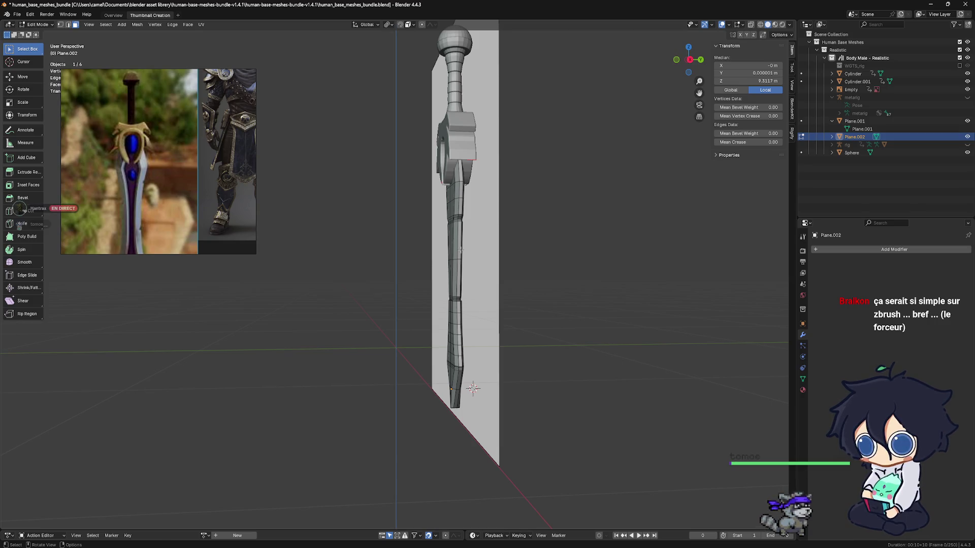
pyautogui.press('g')
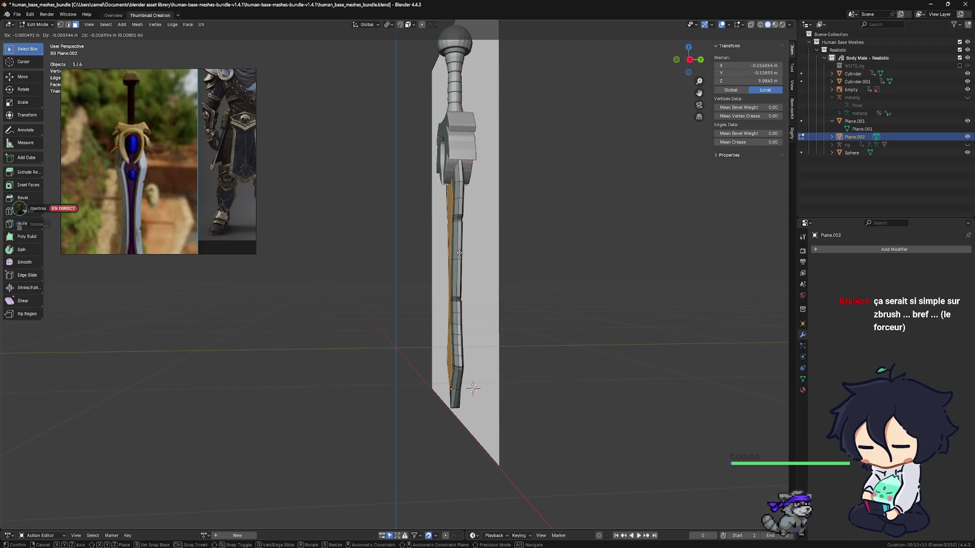
pyautogui.click(459, 252)
pyautogui.moveTo(459, 253)
pyautogui.mouseDown(button='middle')
pyautogui.moveTo(491, 243)
pyautogui.moveTo(581, 258)
pyautogui.moveTo(485, 281)
pyautogui.moveTo(476, 270)
pyautogui.mouseUp(button='middle')
pyautogui.scroll(4, 542, 272)
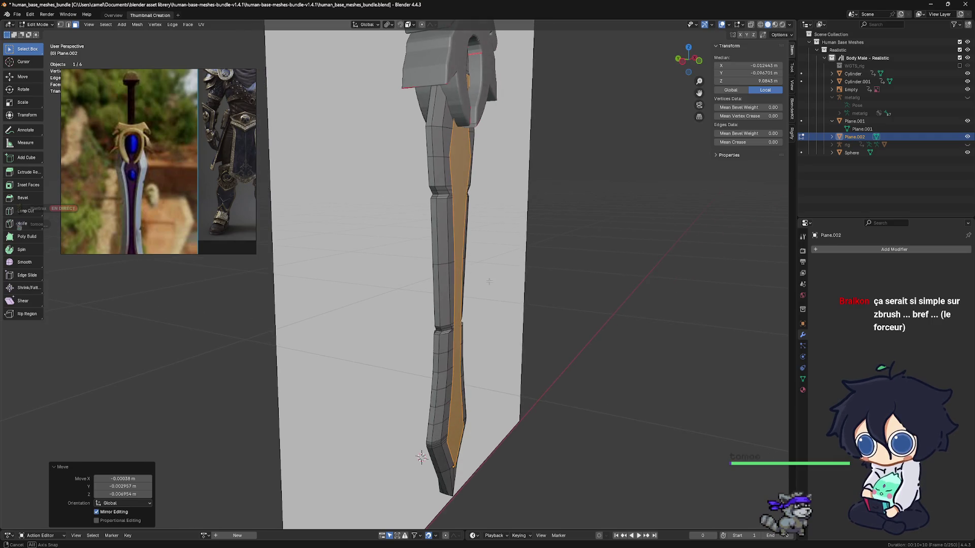
# Step: Bring up the Face menu, then begin insetting the selected blade faces
pyautogui.hotkey('ctrl', 'f')
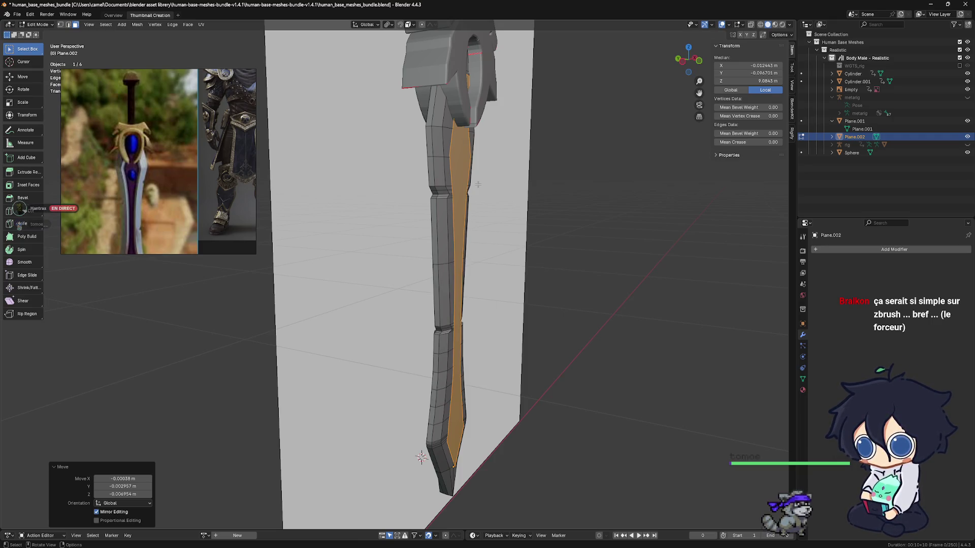
pyautogui.moveTo(484, 222); pyautogui.dragTo(425, 225, button='middle')
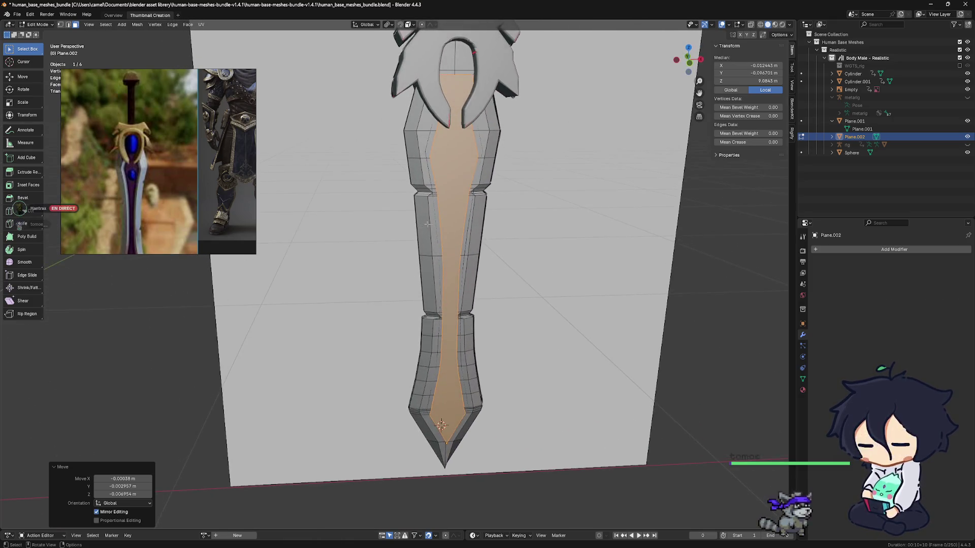
pyautogui.press('i')
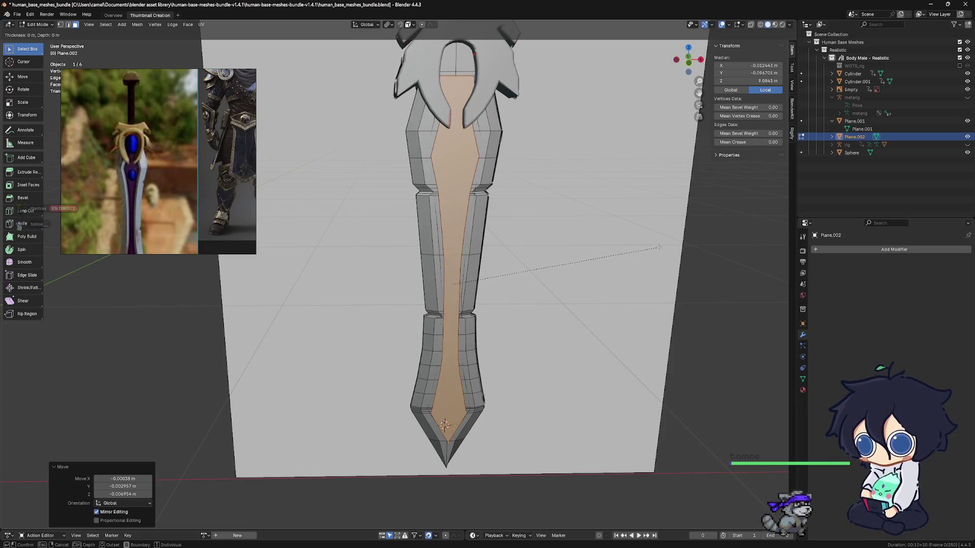
# Step: Confirm the inset, add a second 0.2177 m inset to the inner blade faces, and inspect it
pyautogui.click(639, 252)
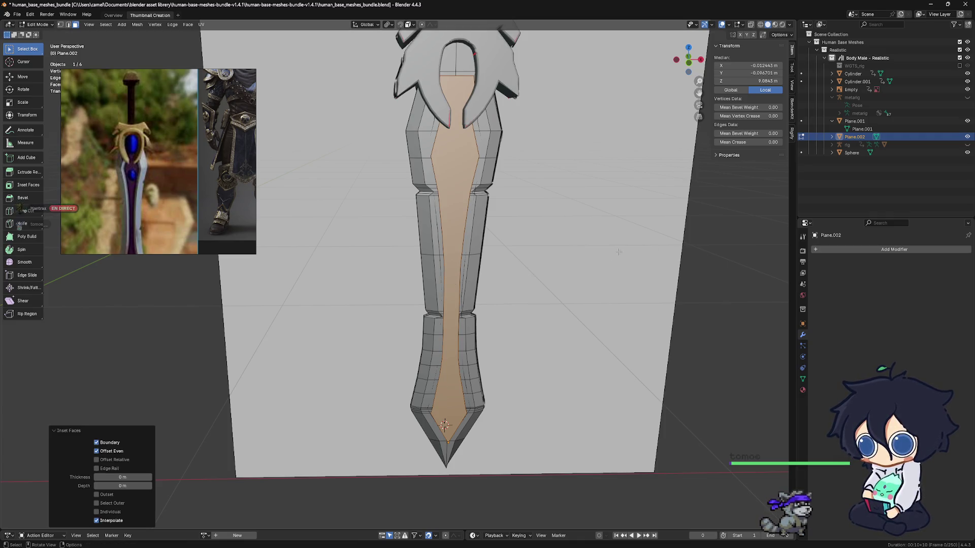
pyautogui.moveTo(542, 256)
pyautogui.mouseDown(button='middle')
pyautogui.moveTo(581, 246)
pyautogui.moveTo(542, 247)
pyautogui.mouseUp(button='middle')
pyautogui.press('i')
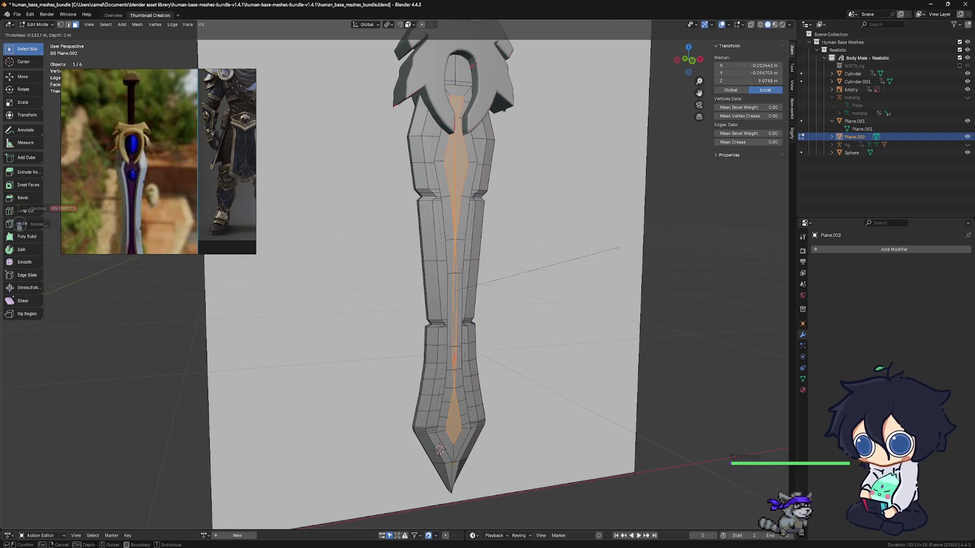
pyautogui.click(585, 258)
pyautogui.moveTo(586, 258)
pyautogui.mouseDown(button='middle')
pyautogui.moveTo(480, 244)
pyautogui.moveTo(664, 246)
pyautogui.moveTo(559, 243)
pyautogui.mouseUp(button='middle')
pyautogui.scroll(5, 464, 238)
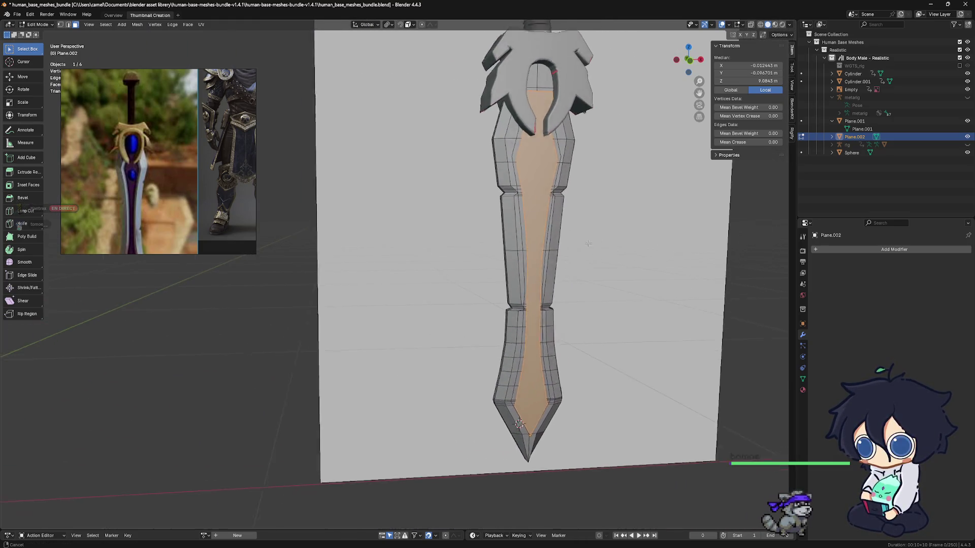
pyautogui.moveTo(463, 238); pyautogui.dragTo(485, 244, button='middle')
pyautogui.scroll(-5, 491, 285)
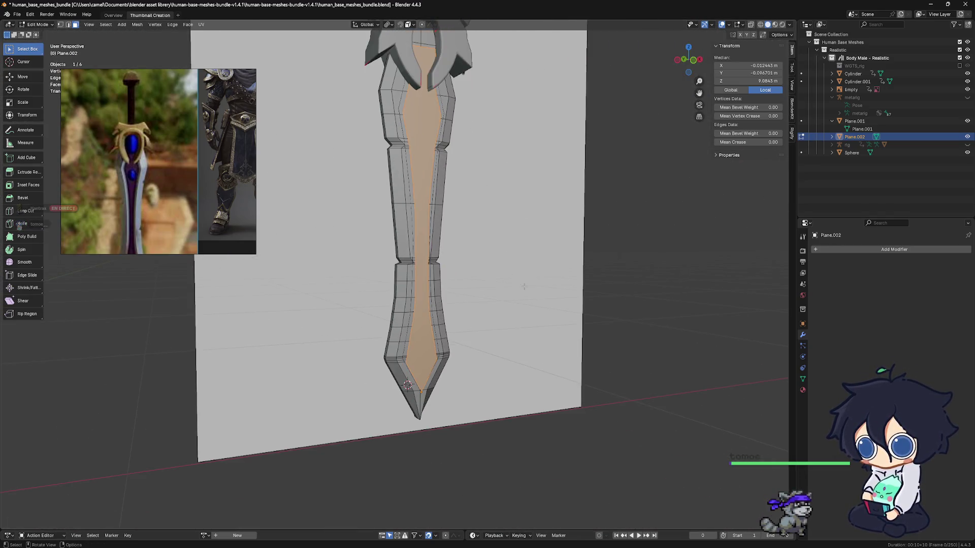
pyautogui.scroll(3, 491, 285)
pyautogui.moveTo(491, 285)
pyautogui.mouseDown(button='middle')
pyautogui.moveTo(519, 282)
pyautogui.moveTo(507, 273)
pyautogui.mouseUp(button='middle')
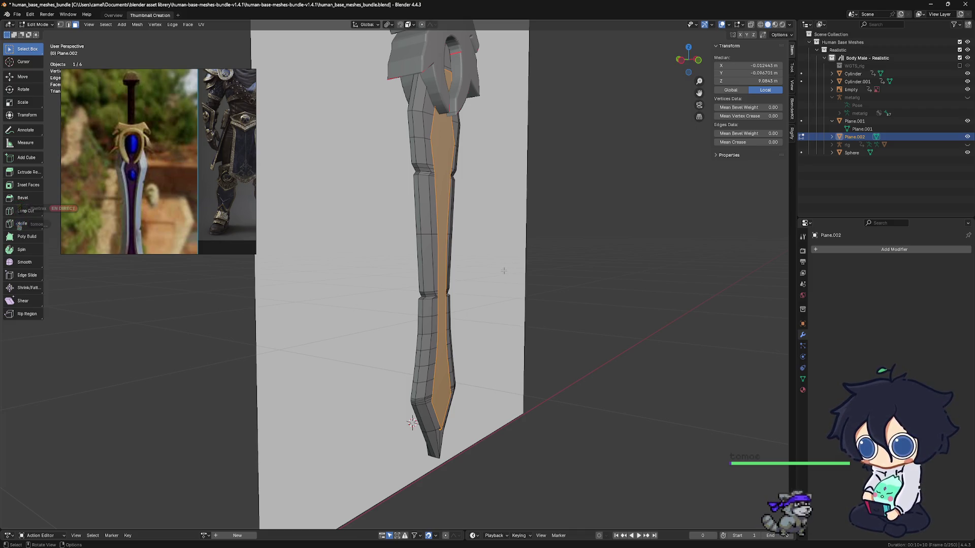
pyautogui.keyDown('shift'); pyautogui.moveTo(503, 271); pyautogui.dragTo(526, 277, button='middle'); pyautogui.keyUp('shift')
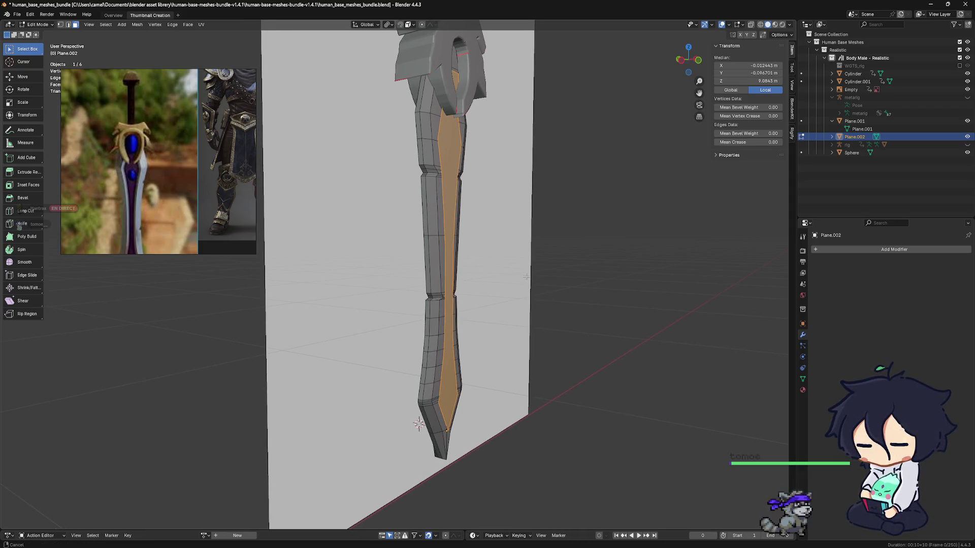
# Step: Extrude the inner faces along their normals, then undo that extrusion
pyautogui.rightClick(526, 279)
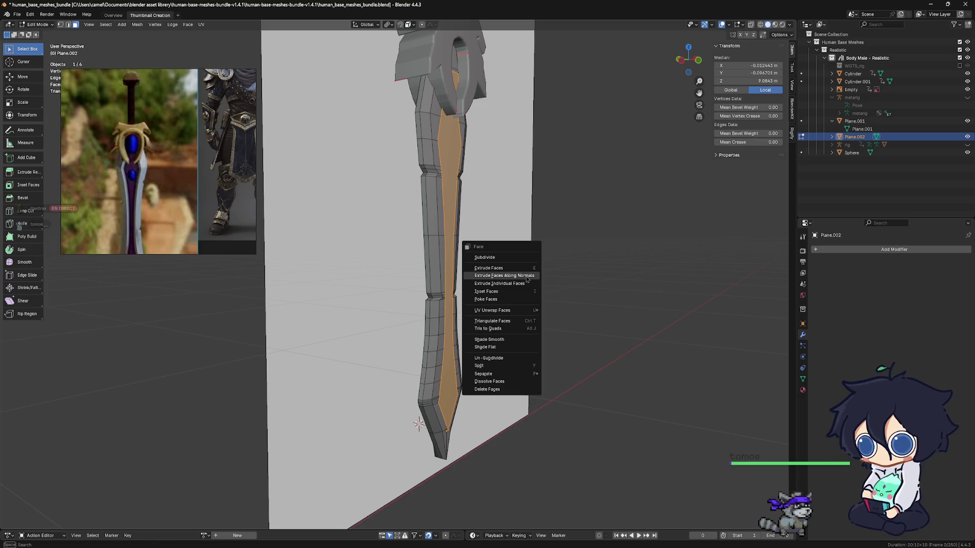
pyautogui.click(527, 279)
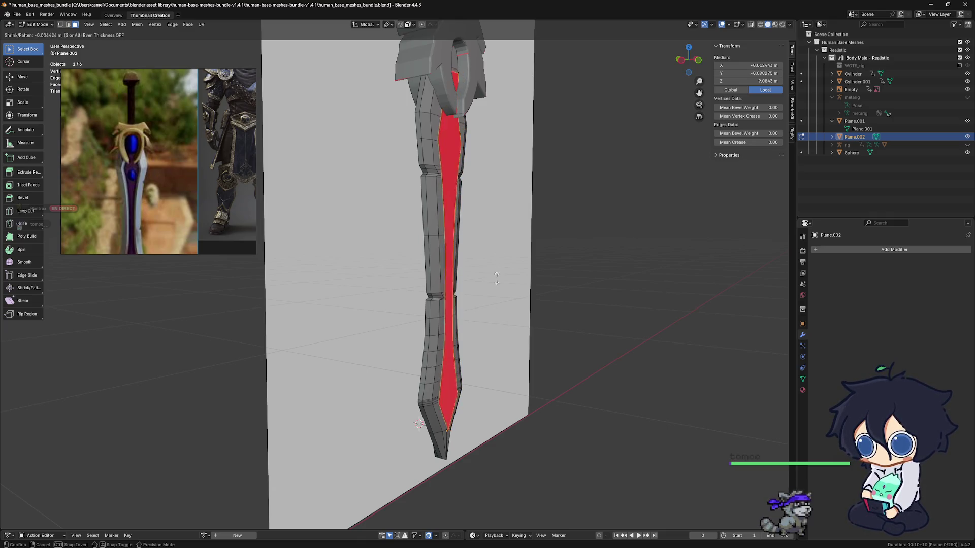
pyautogui.click(452, 480)
pyautogui.moveTo(457, 370)
pyautogui.mouseDown(button='middle')
pyautogui.moveTo(332, 369)
pyautogui.moveTo(349, 371)
pyautogui.mouseUp(button='middle')
pyautogui.hotkey('ctrl', 'z')
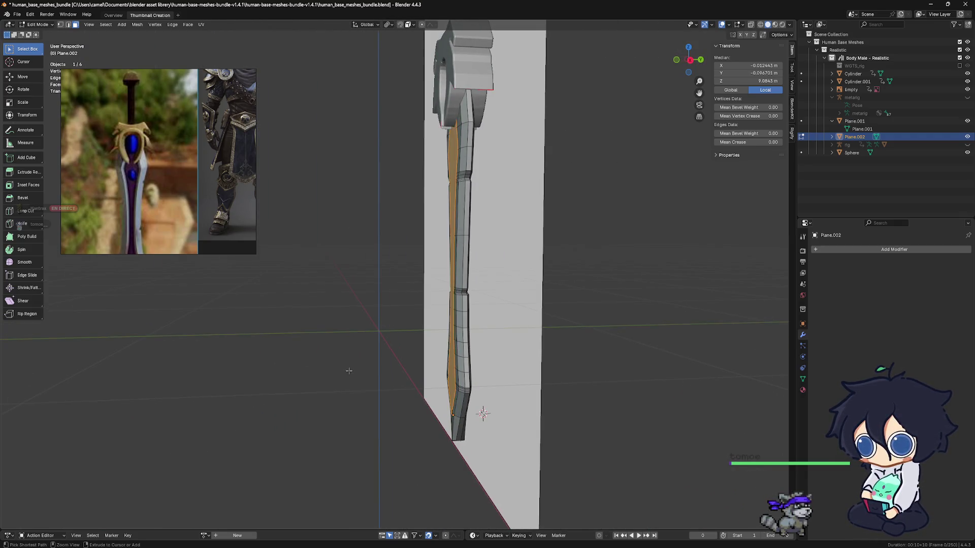
pyautogui.moveTo(449, 382)
pyautogui.mouseDown(button='middle')
pyautogui.moveTo(365, 348)
pyautogui.moveTo(344, 323)
pyautogui.mouseUp(button='middle')
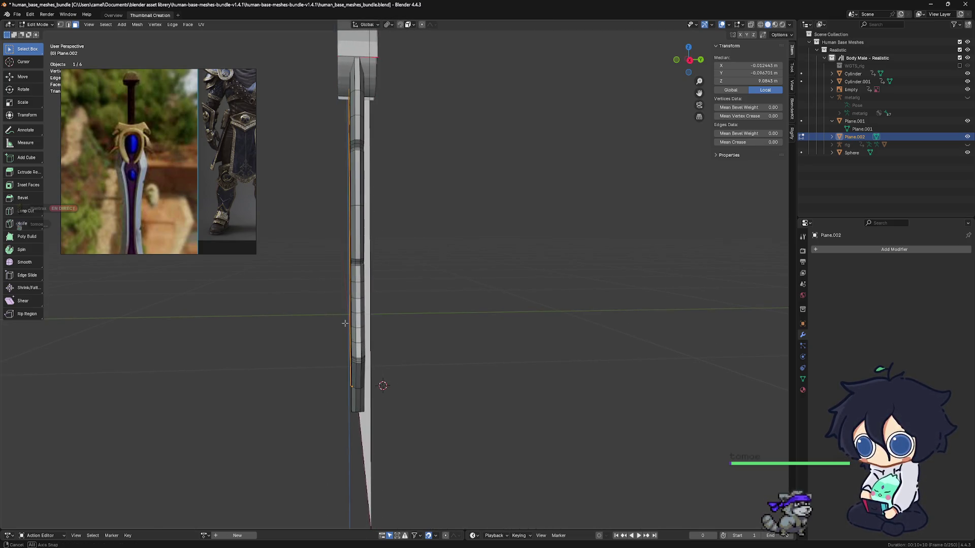
# Step: Move the selected faces slightly into place and briefly toggle Plane.002's visibility
pyautogui.press('g')
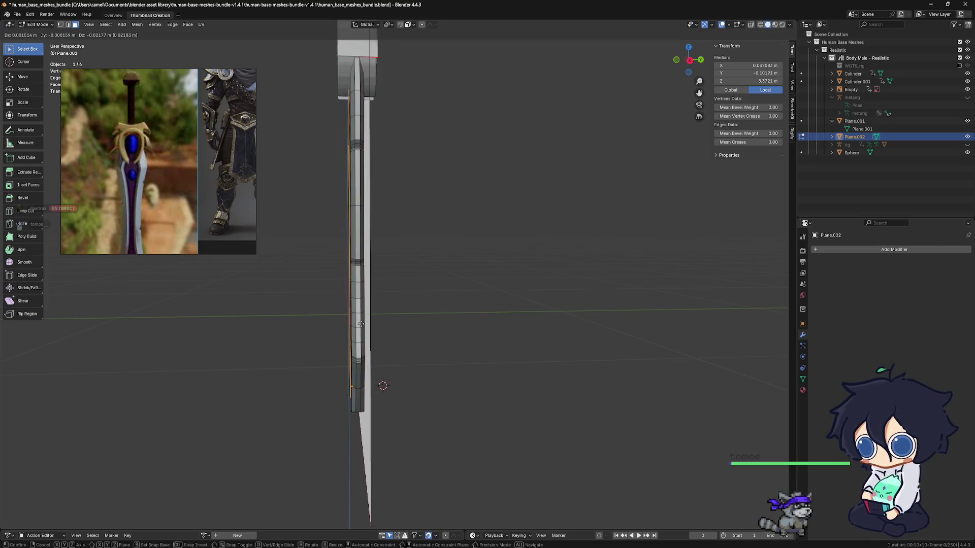
pyautogui.click(357, 324)
pyautogui.moveTo(357, 324)
pyautogui.mouseDown(button='middle')
pyautogui.moveTo(371, 328)
pyautogui.moveTo(358, 329)
pyautogui.mouseUp(button='middle')
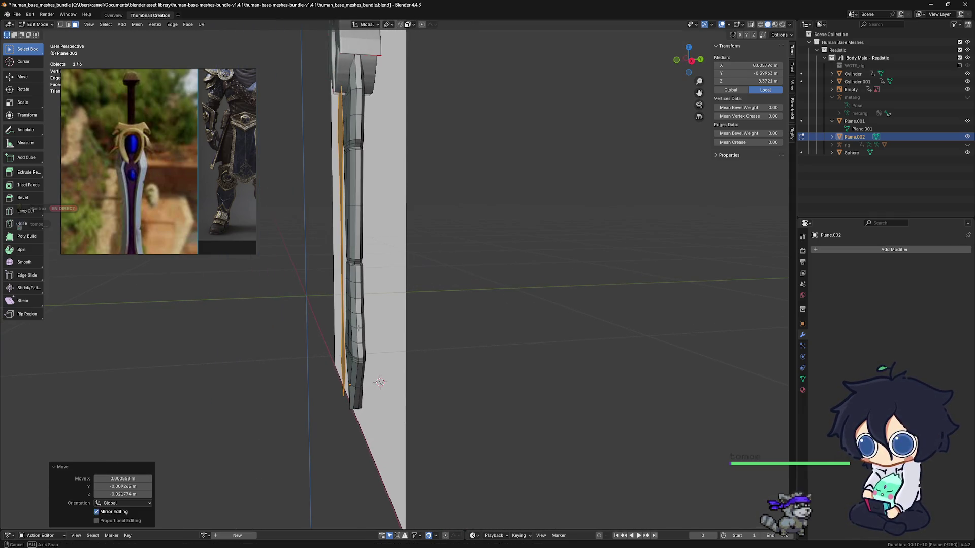
pyautogui.click(968, 137)
pyautogui.click(968, 137)
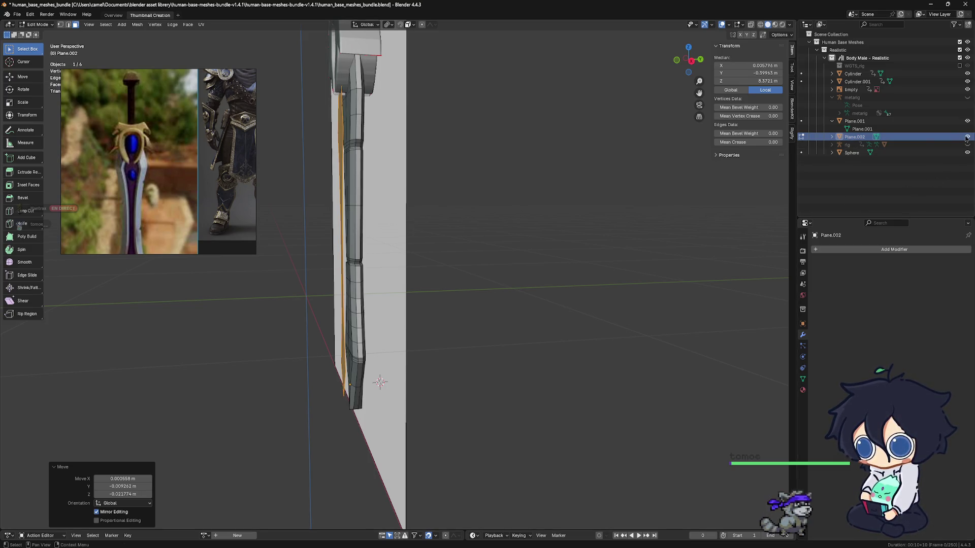
pyautogui.moveTo(399, 284); pyautogui.dragTo(396, 292, button='middle')
# Step: Select the face strip along the whole blade edge and return to Object Mode
pyautogui.hotkey('ctrl', 'z')
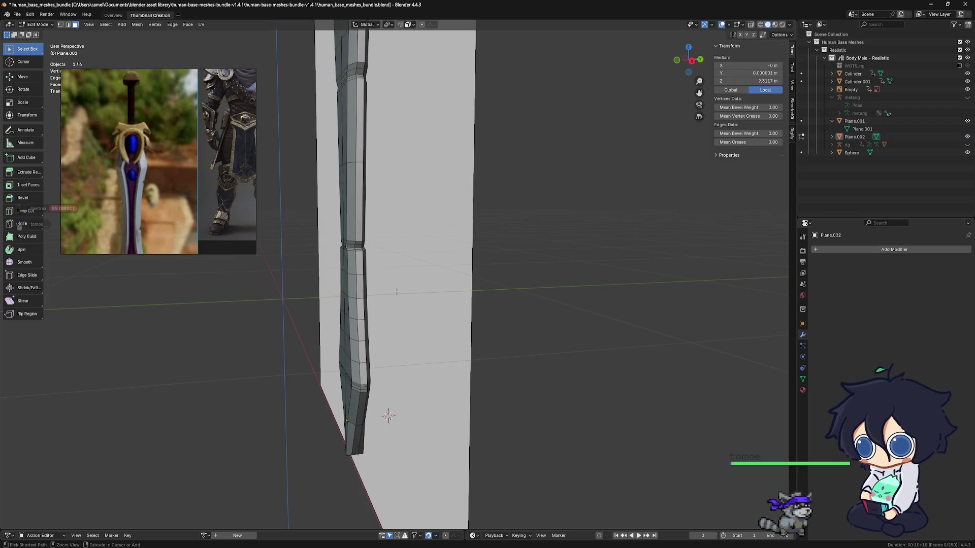
pyautogui.hotkey('ctrl', 'z')
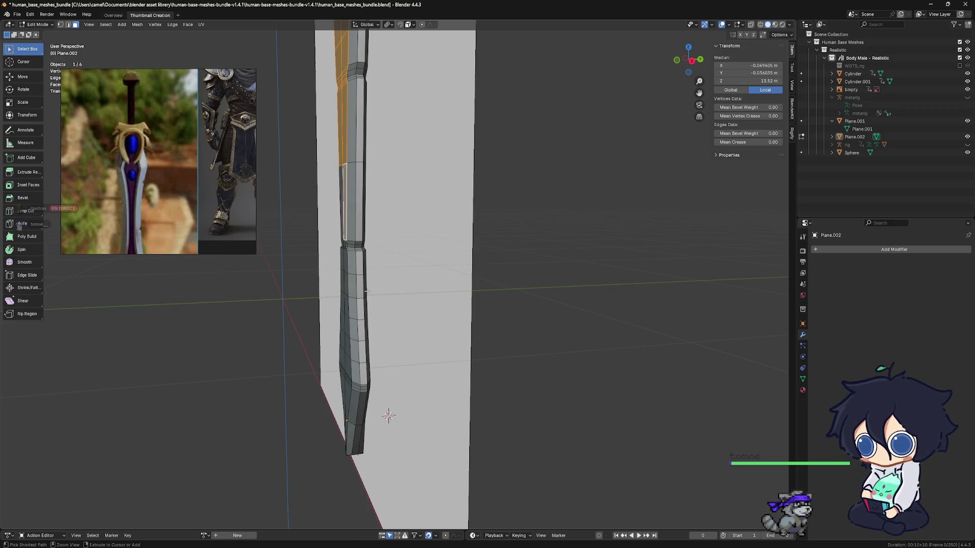
pyautogui.keyDown('ctrl'); pyautogui.click(365, 292); pyautogui.keyUp('ctrl')
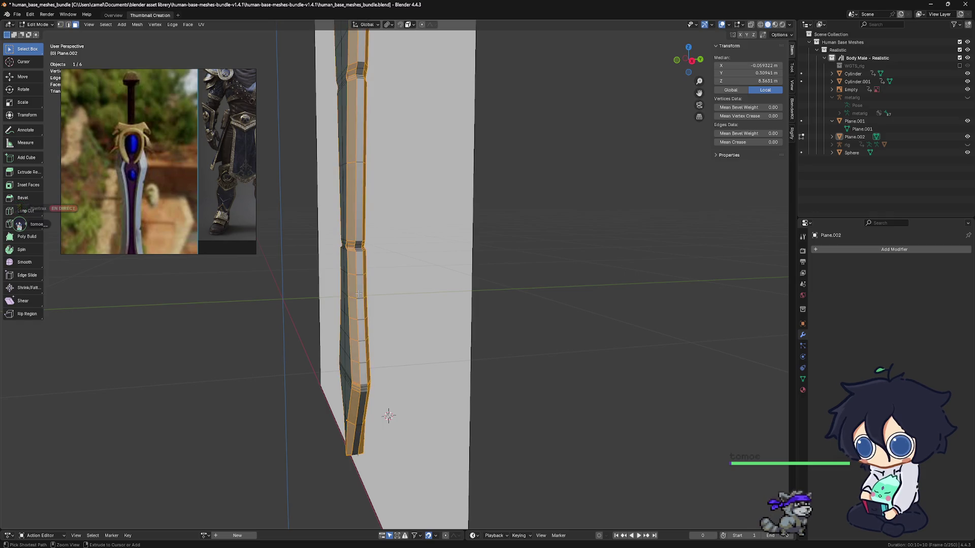
pyautogui.moveTo(341, 300); pyautogui.dragTo(392, 305, button='middle')
pyautogui.press('Tab')
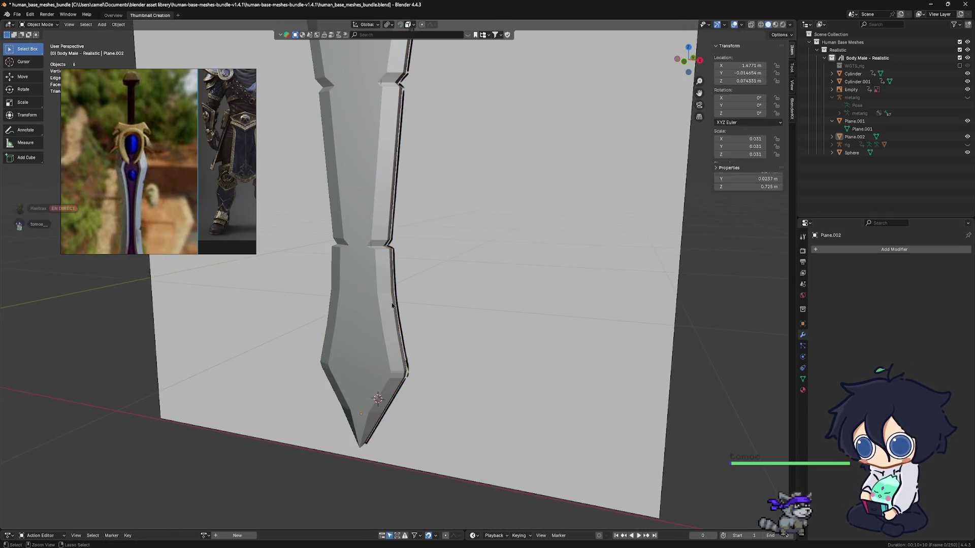
# Step: Select only Plane.002 in the Outliner and move it -0.018947 m along Y
pyautogui.keyDown('shift'); pyautogui.click(384, 307); pyautogui.keyUp('shift')
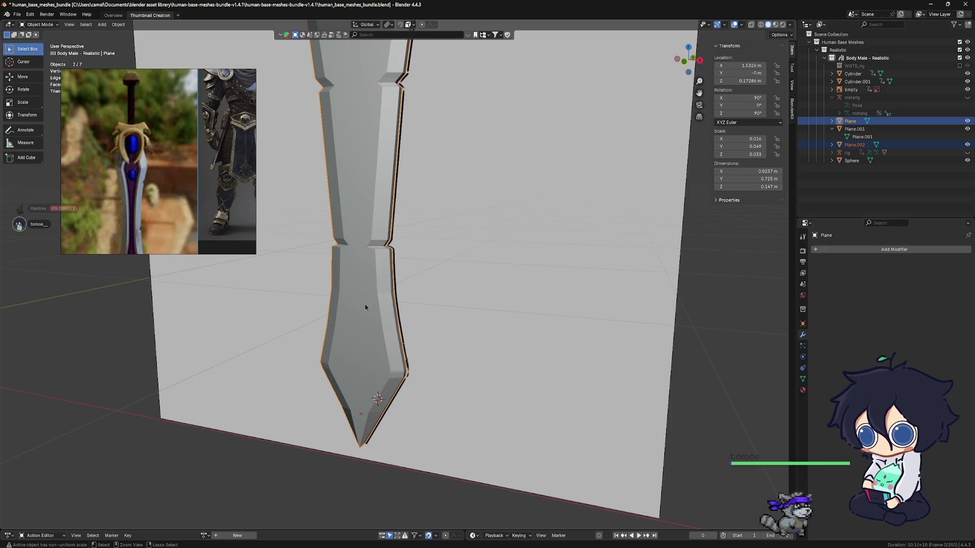
pyautogui.moveTo(365, 307)
pyautogui.mouseDown(button='middle')
pyautogui.moveTo(355, 304)
pyautogui.moveTo(365, 272)
pyautogui.mouseUp(button='middle')
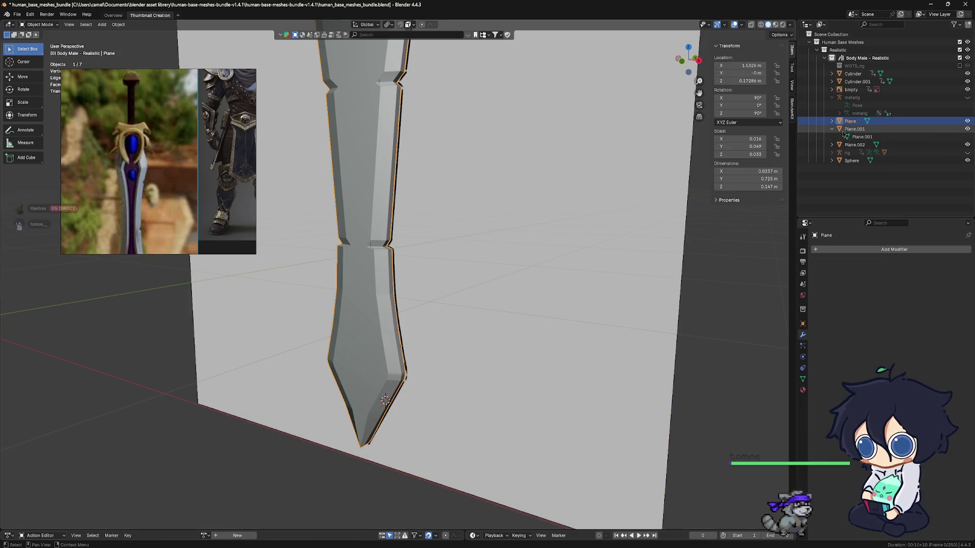
pyautogui.click(839, 146)
pyautogui.moveTo(559, 249)
pyautogui.mouseDown(button='middle')
pyautogui.moveTo(520, 270)
pyautogui.moveTo(470, 269)
pyautogui.moveTo(501, 283)
pyautogui.moveTo(518, 337)
pyautogui.moveTo(486, 335)
pyautogui.moveTo(521, 336)
pyautogui.moveTo(480, 318)
pyautogui.moveTo(486, 290)
pyautogui.mouseUp(button='middle')
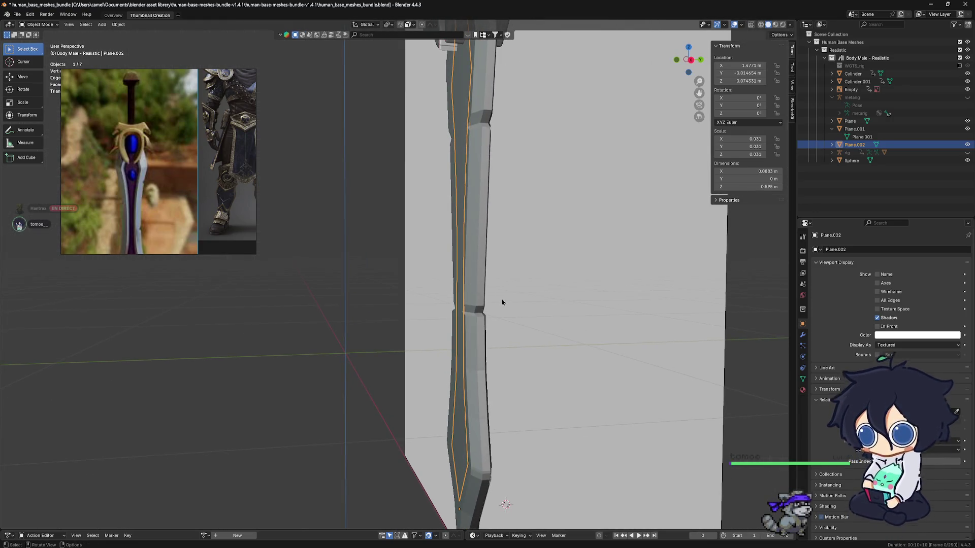
pyautogui.press('g')
pyautogui.press('y')
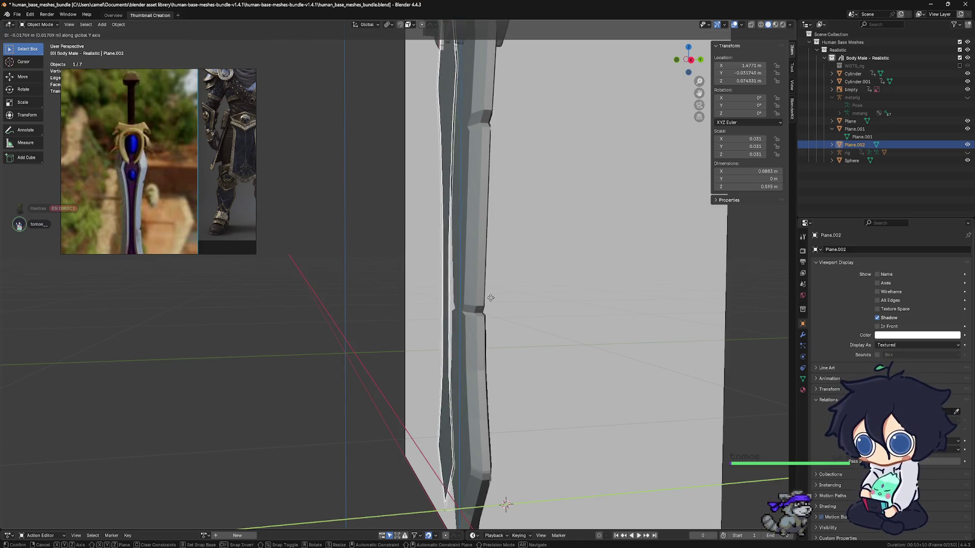
pyautogui.click(490, 300)
# Step: Switch Plane.002 into Edit Mode via the mode pie menu
pyautogui.moveTo(489, 304)
pyautogui.mouseDown(button='middle')
pyautogui.moveTo(510, 323)
pyautogui.moveTo(498, 314)
pyautogui.mouseUp(button='middle')
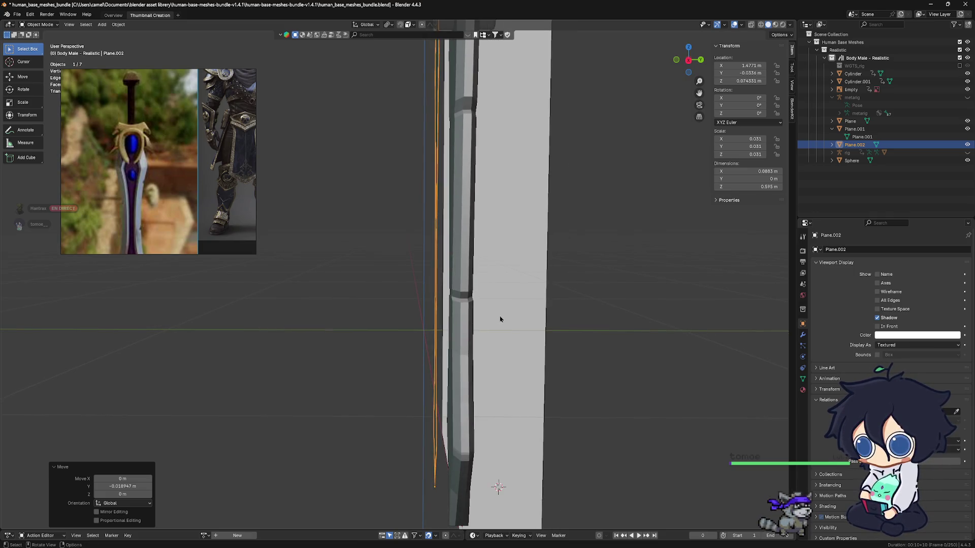
pyautogui.hotkey('ctrl', 'Tab')
pyautogui.click(494, 316)
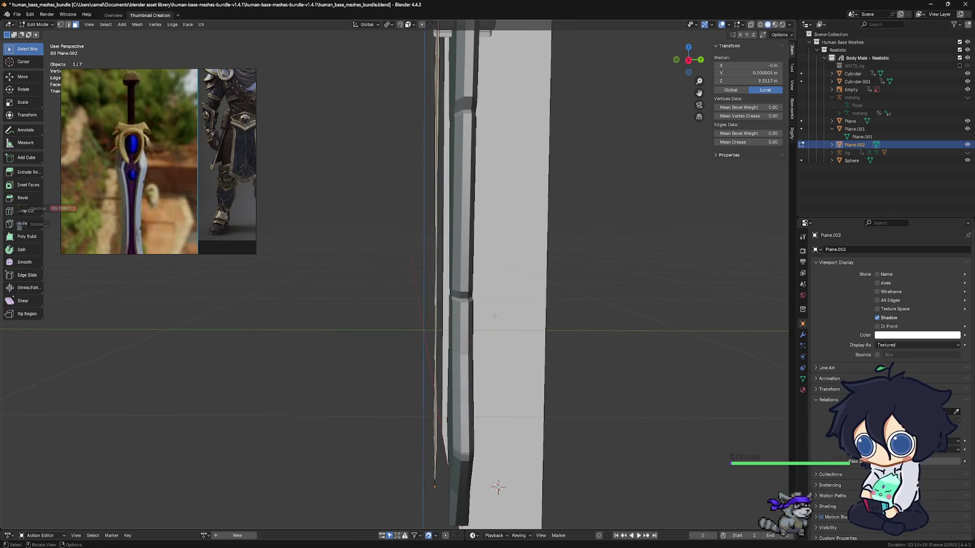
# Step: Extrude the whole inner blade mesh along its normal into a thin slab
pyautogui.press('a')
pyautogui.press('g')
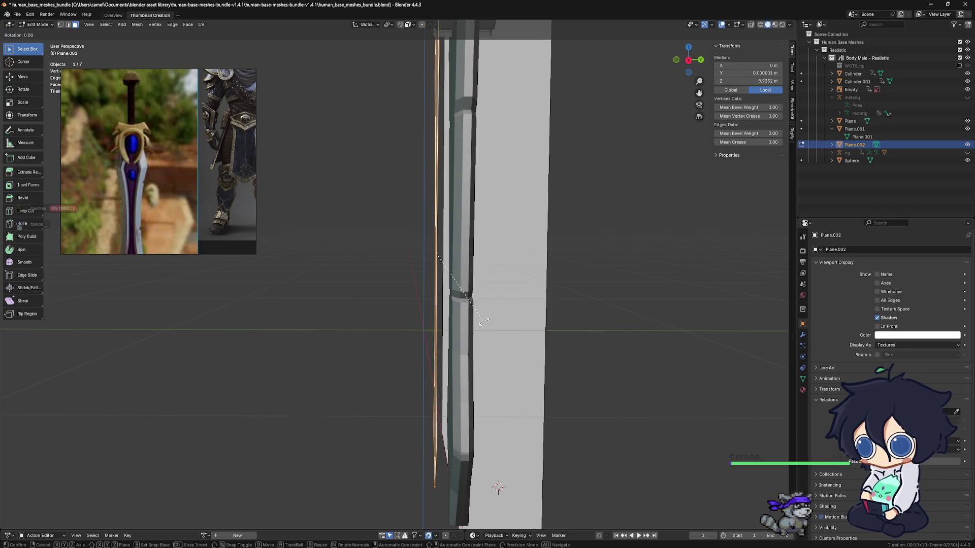
pyautogui.click(486, 321)
pyautogui.hotkey('ctrl', 'z')
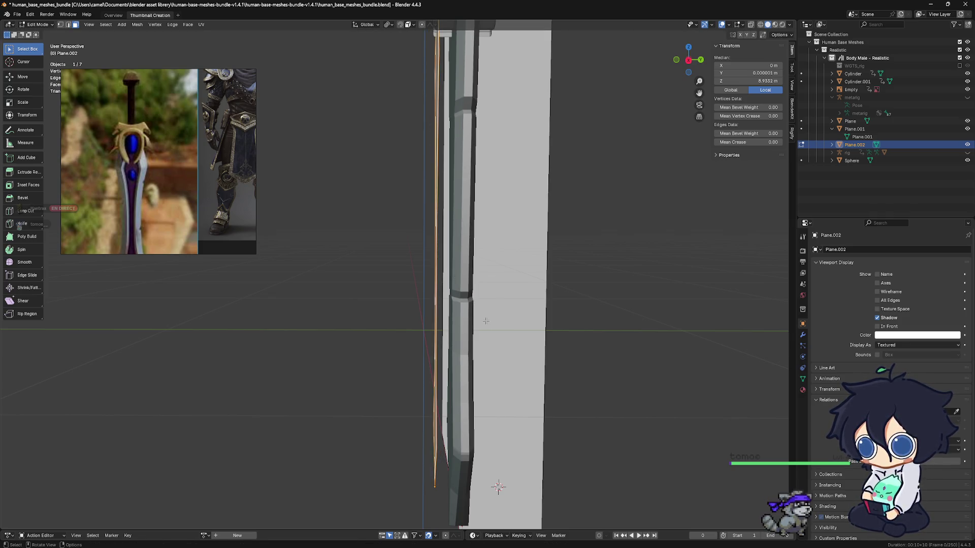
pyautogui.press('g')
pyautogui.press('z')
pyautogui.press('z')
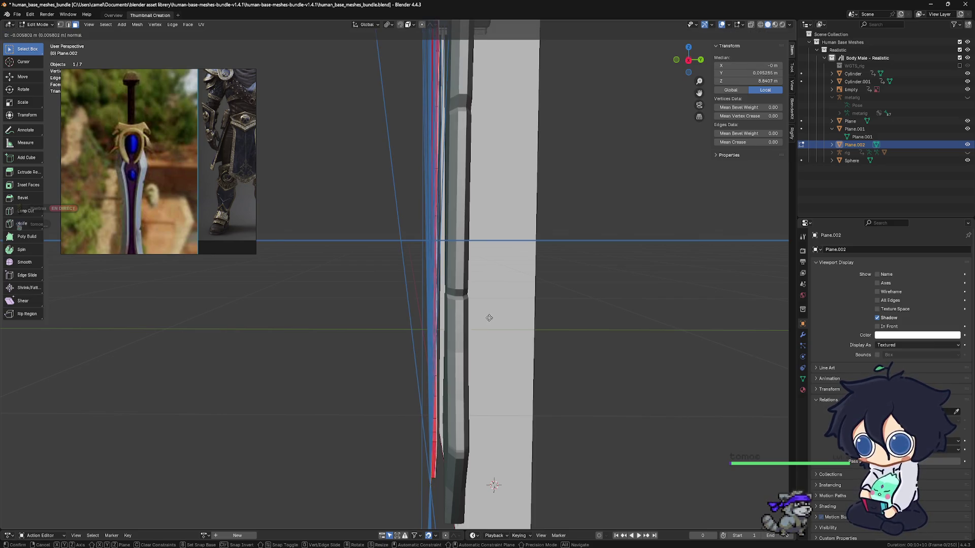
pyautogui.click(493, 319)
pyautogui.moveTo(496, 322)
pyautogui.mouseDown(button='middle')
pyautogui.moveTo(584, 326)
pyautogui.moveTo(502, 322)
pyautogui.moveTo(504, 348)
pyautogui.moveTo(409, 342)
pyautogui.mouseUp(button='middle')
# Step: Try moving the inner blade in Object Mode, then undo back into Edit Mode
pyautogui.press('Tab')
pyautogui.press('g')
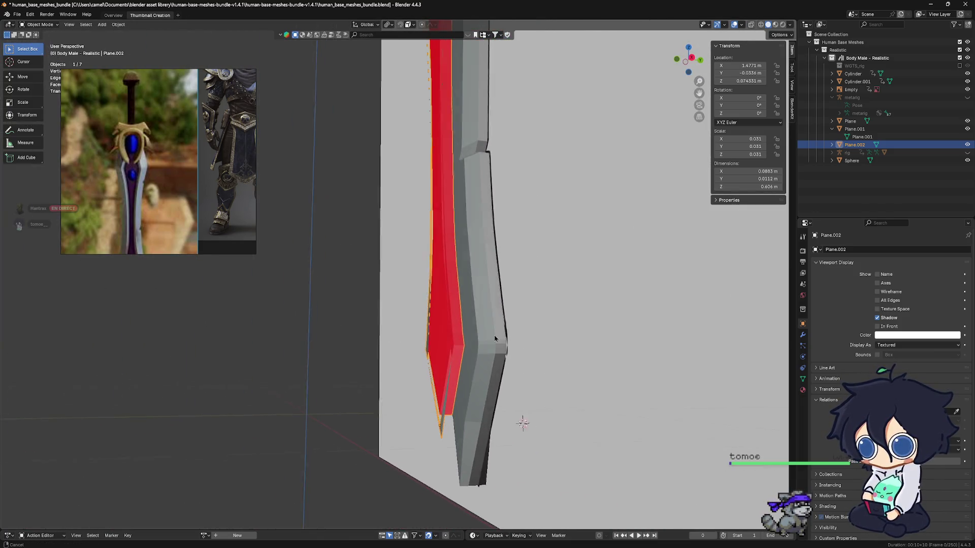
pyautogui.click(309, 364)
pyautogui.moveTo(309, 364)
pyautogui.mouseDown(button='middle')
pyautogui.moveTo(419, 394)
pyautogui.moveTo(282, 381)
pyautogui.moveTo(318, 375)
pyautogui.moveTo(383, 387)
pyautogui.moveTo(358, 390)
pyautogui.moveTo(391, 373)
pyautogui.mouseUp(button='middle')
pyautogui.hotkey('ctrl', 'z')
pyautogui.press('Tab')
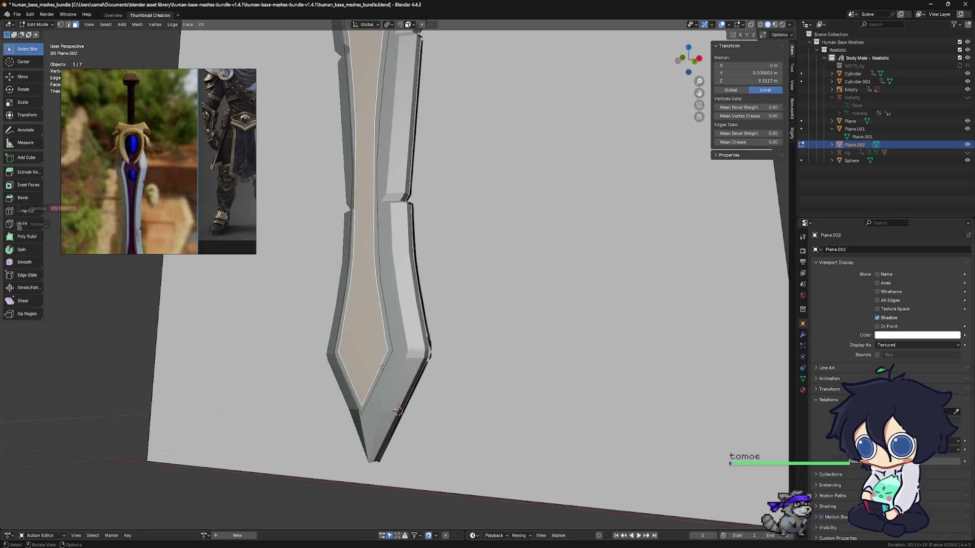
pyautogui.hotkey('alt', 'a')
pyautogui.moveTo(380, 367); pyautogui.dragTo(391, 367, button='middle')
# Step: In vertex mode, select all vertices and move them -0.045 m along Y
pyautogui.press('a')
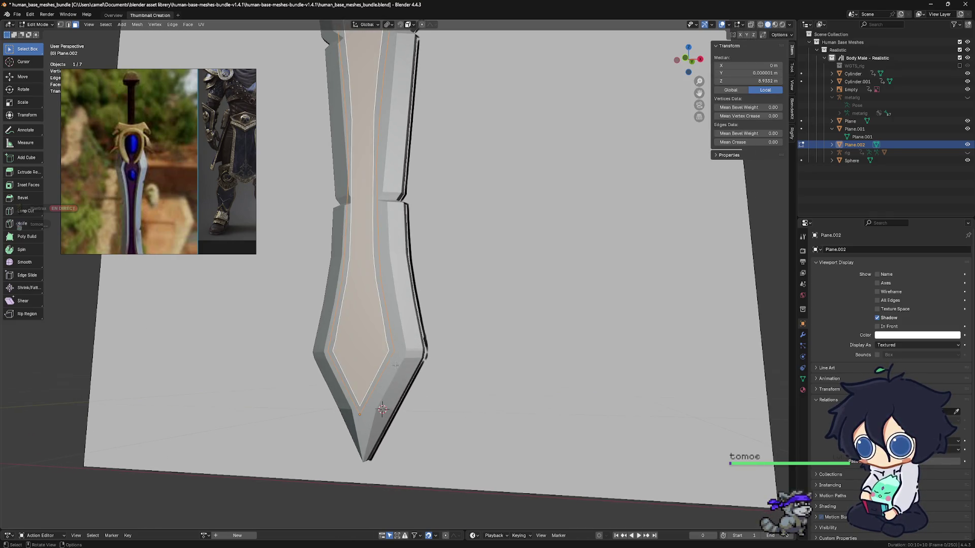
pyautogui.hotkey('alt', 'a')
pyautogui.click(60, 24)
pyautogui.press('a')
pyautogui.moveTo(476, 279)
pyautogui.mouseDown(button='middle')
pyautogui.moveTo(472, 296)
pyautogui.moveTo(503, 301)
pyautogui.mouseUp(button='middle')
pyautogui.press('g')
pyautogui.press('x')
pyautogui.press('y')
pyautogui.click(472, 296)
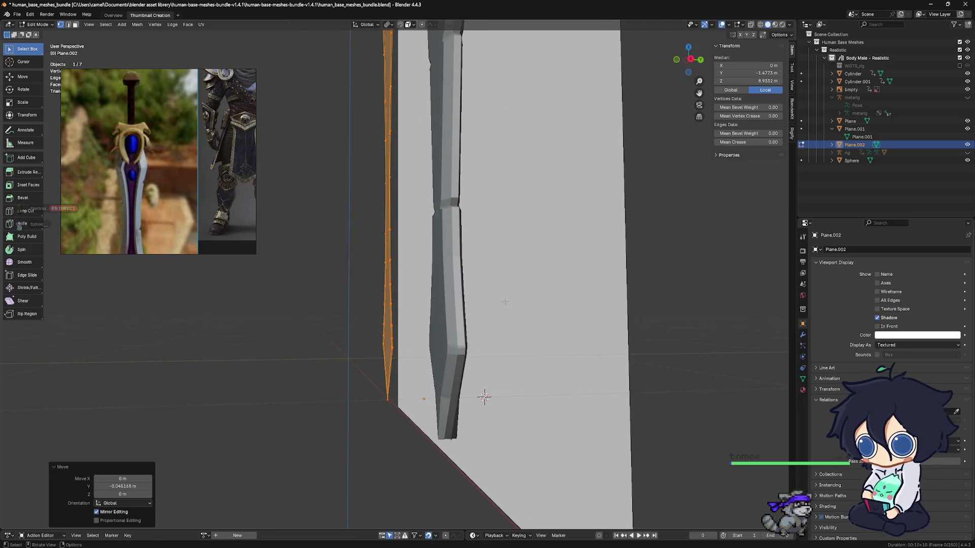
pyautogui.press('e')
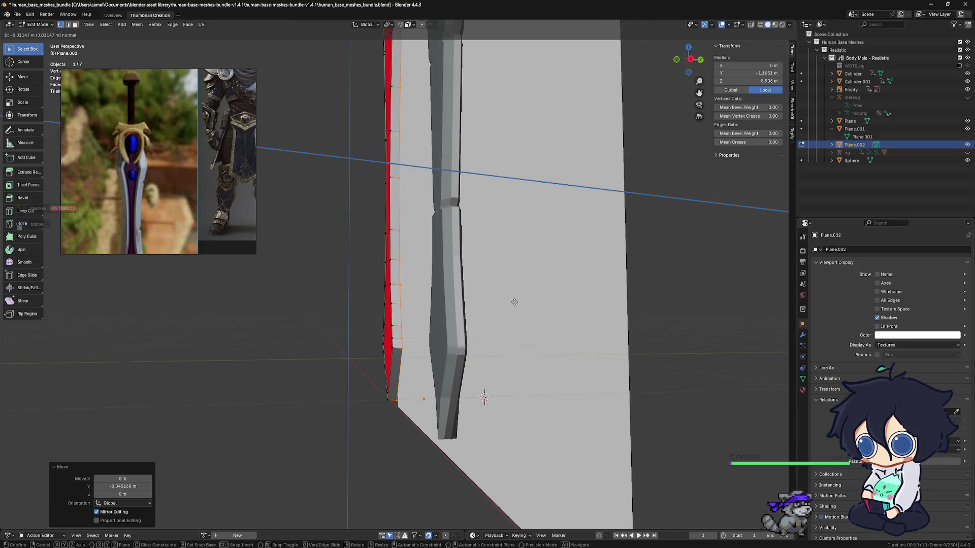
pyautogui.press('y')
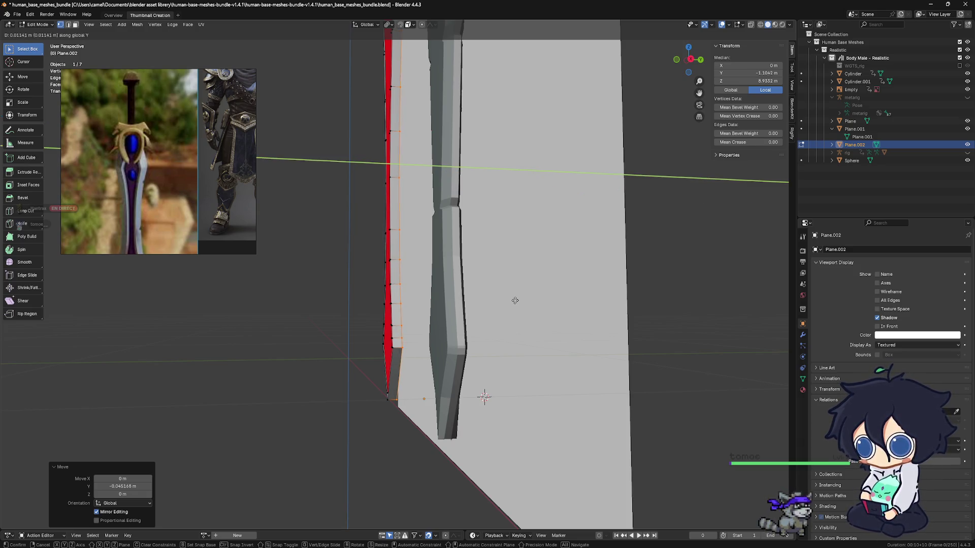
pyautogui.click(515, 300)
pyautogui.moveTo(515, 301)
pyautogui.mouseDown(button='middle')
pyautogui.moveTo(524, 330)
pyautogui.moveTo(429, 331)
pyautogui.moveTo(450, 331)
pyautogui.moveTo(398, 345)
pyautogui.mouseUp(button='middle')
pyautogui.scroll(3, 444, 329)
pyautogui.scroll(2, 450, 330)
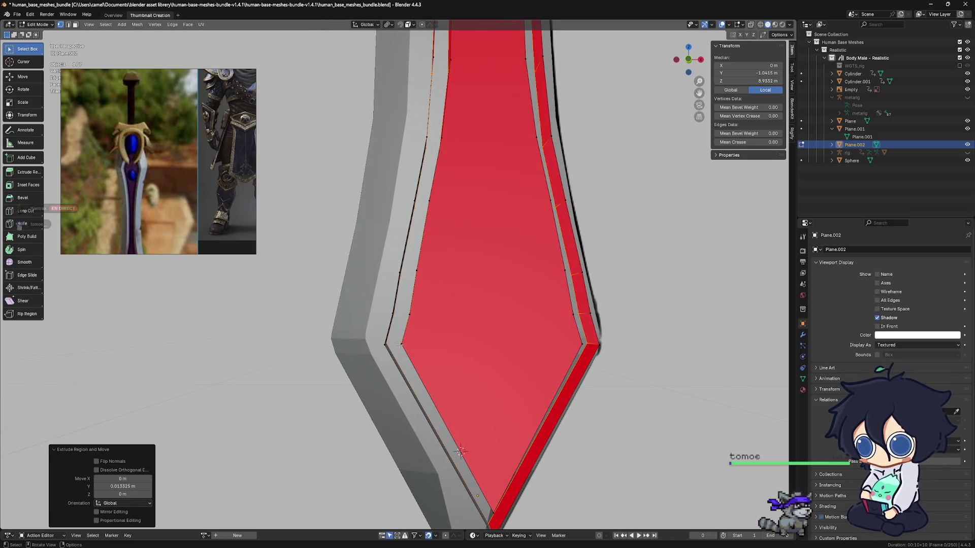
pyautogui.click(389, 333)
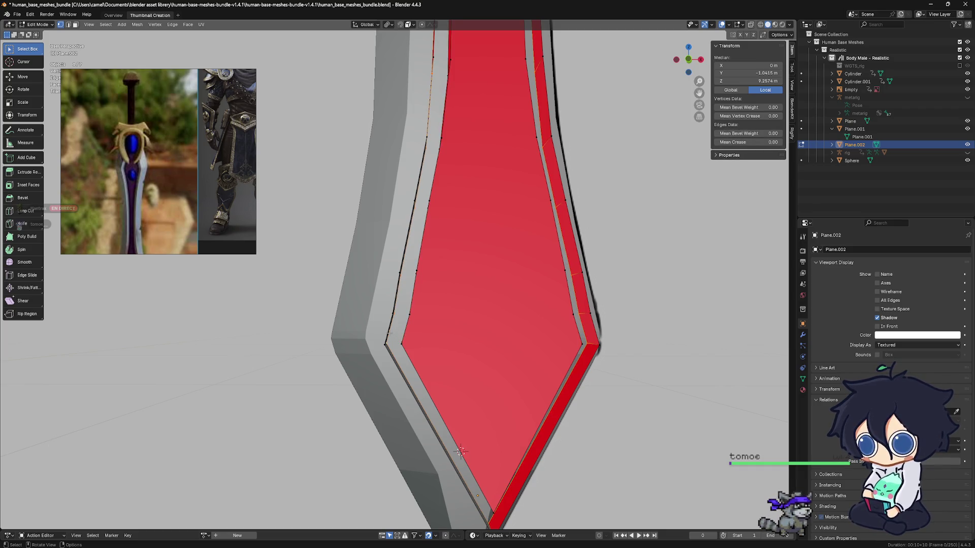
pyautogui.scroll(-3, 393, 332)
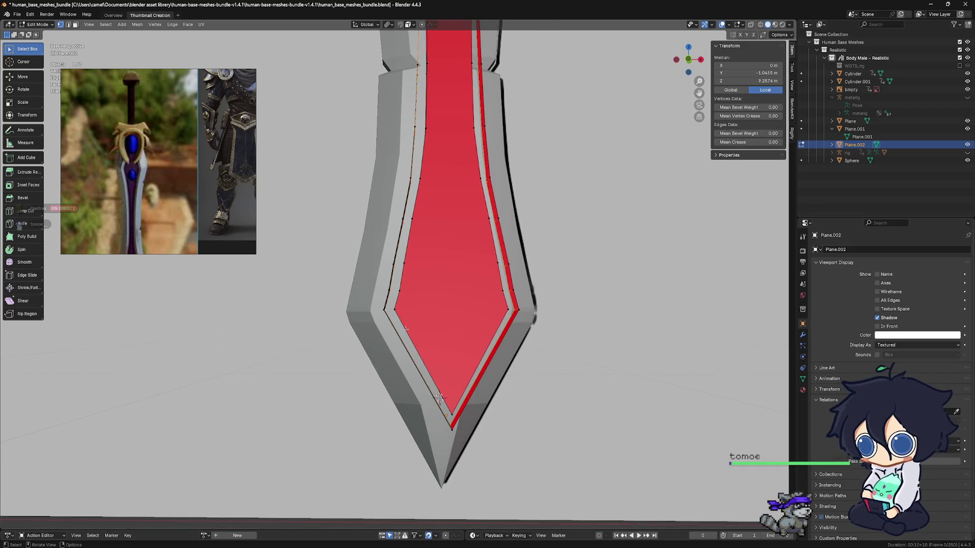
pyautogui.moveTo(406, 329); pyautogui.dragTo(566, 364, button='middle')
pyautogui.press('a')
pyautogui.scroll(2, 442, 324)
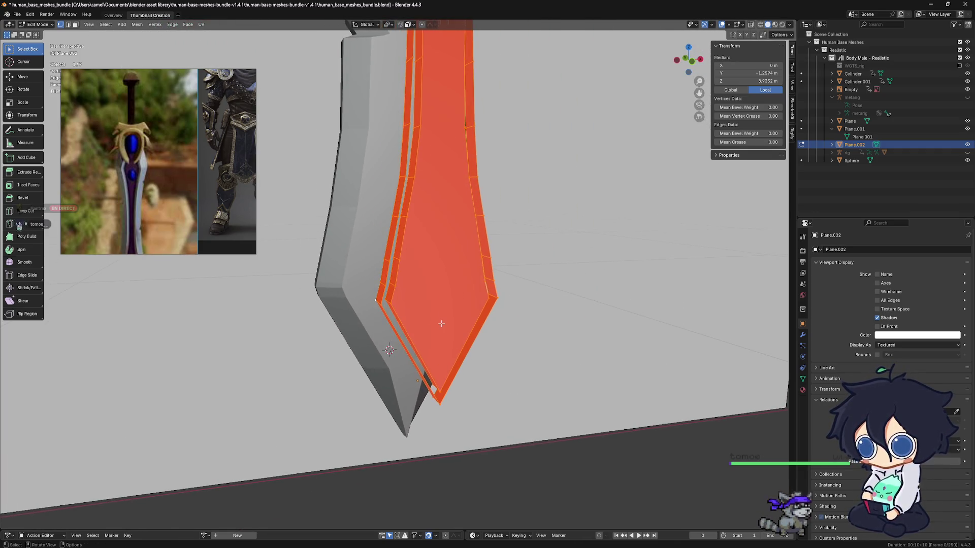
pyautogui.moveTo(441, 323); pyautogui.dragTo(470, 304, button='middle')
pyautogui.scroll(-3, 470, 303)
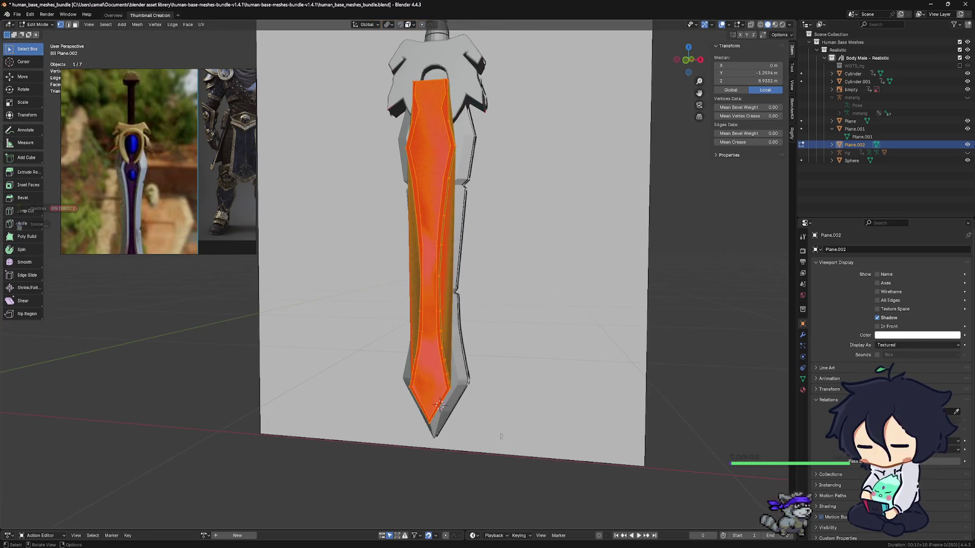
pyautogui.moveTo(453, 402)
pyautogui.keyDown('shift'); pyautogui.mouseDown(button='middle')
pyautogui.moveTo(465, 407)
pyautogui.moveTo(443, 294)
pyautogui.mouseUp(button='middle'); pyautogui.keyUp('shift')
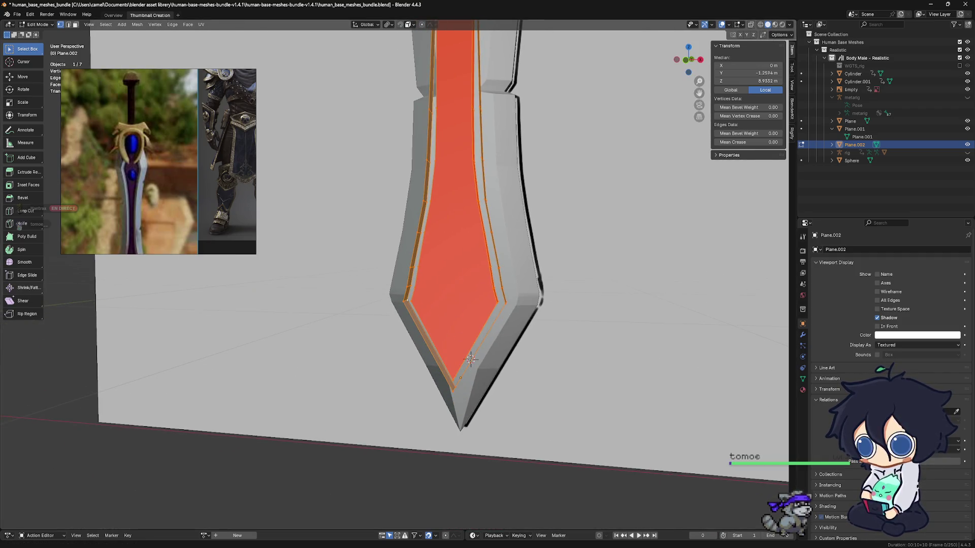
pyautogui.moveTo(355, 286)
pyautogui.mouseDown(button='middle')
pyautogui.moveTo(451, 277)
pyautogui.moveTo(464, 284)
pyautogui.moveTo(447, 284)
pyautogui.moveTo(503, 301)
pyautogui.mouseUp(button='middle')
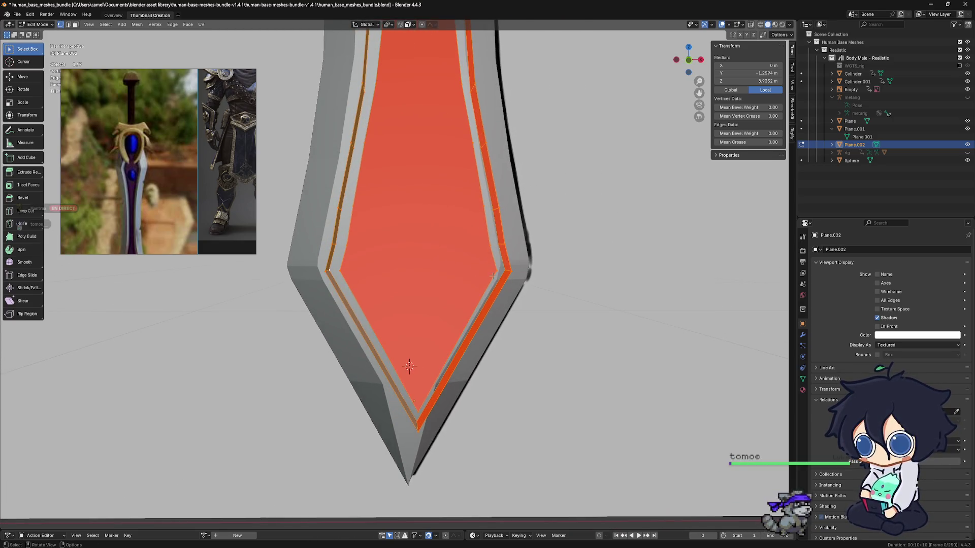
pyautogui.click(492, 276)
pyautogui.scroll(4, 493, 276)
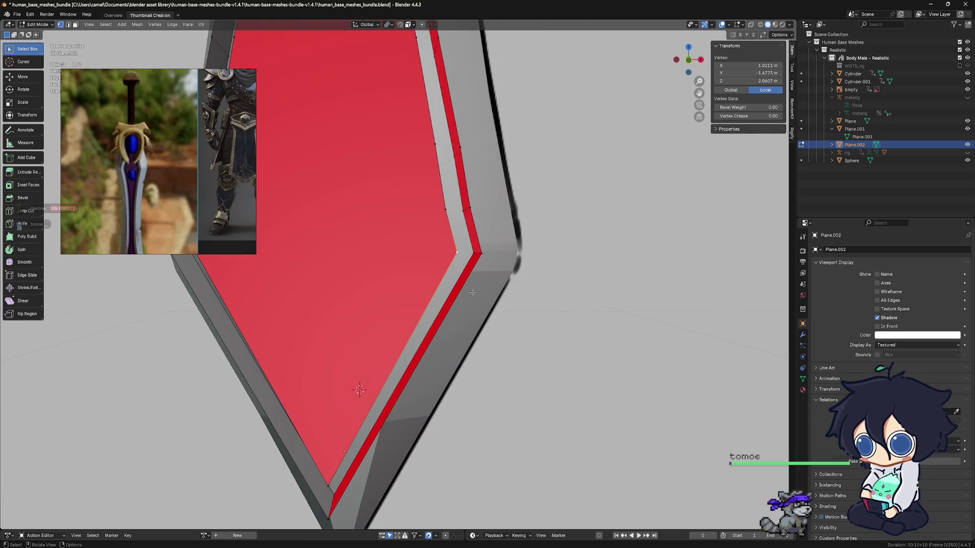
# Step: Select the connected inset faces with Ctrl+L and flip their normals
pyautogui.scroll(-3, 472, 293)
pyautogui.hotkey('ctrl', 'l')
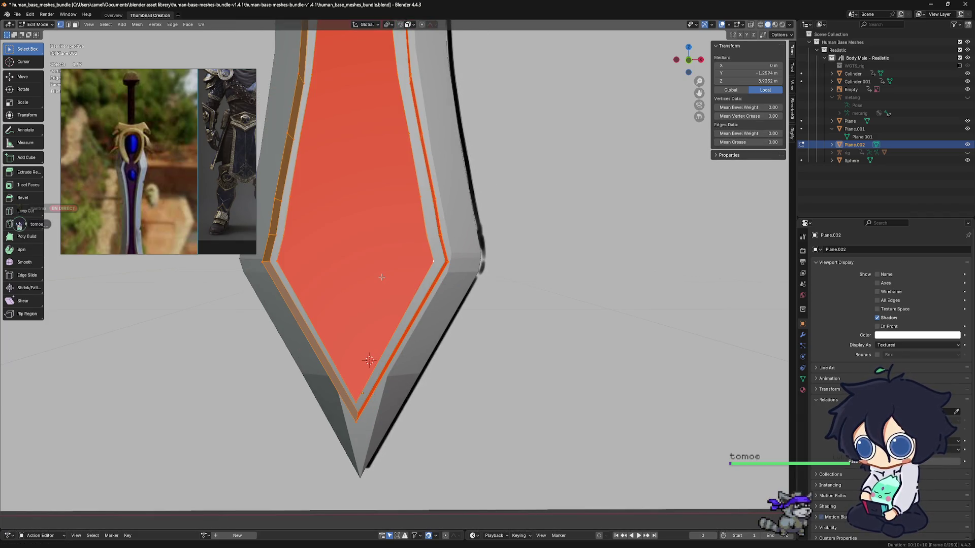
pyautogui.press('super+n')
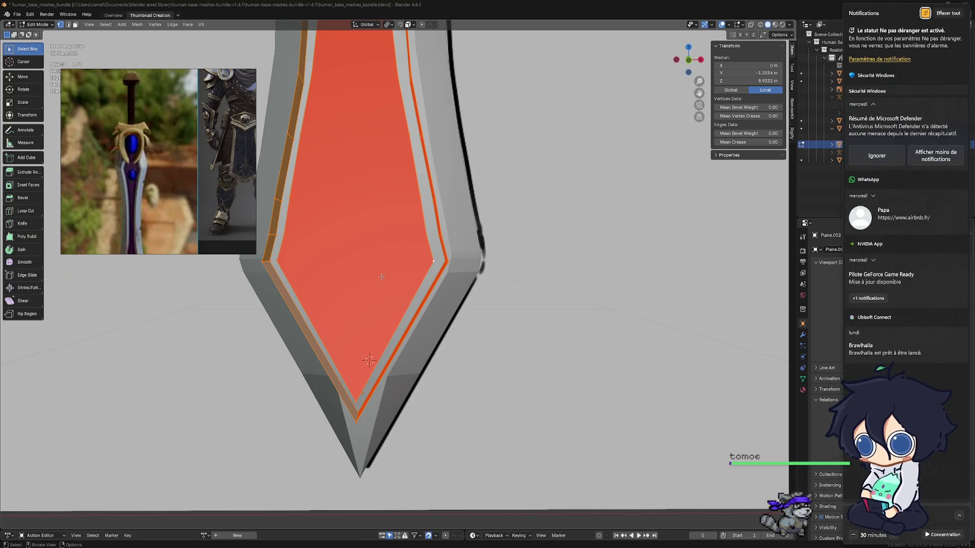
pyautogui.click(755, 164)
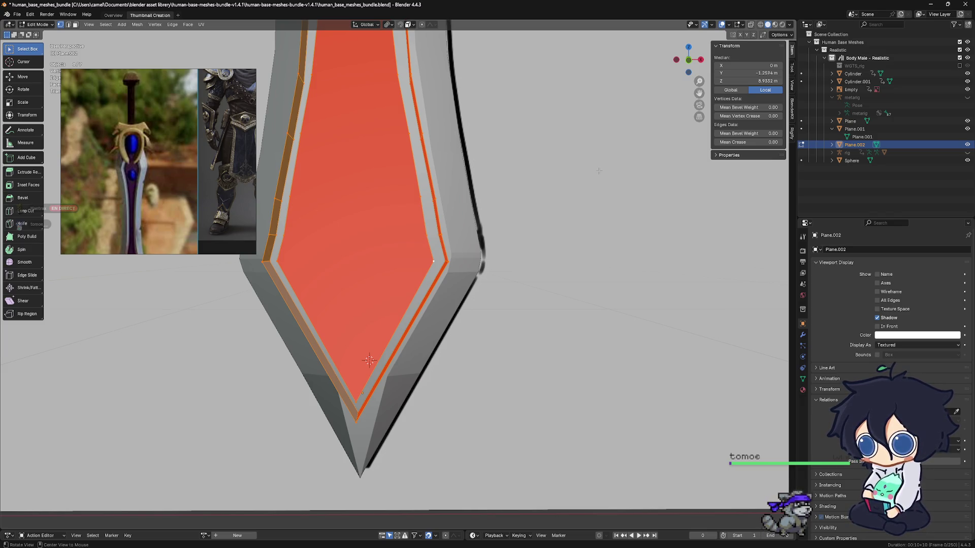
pyautogui.hotkey('alt', 'n')
pyautogui.click(599, 171)
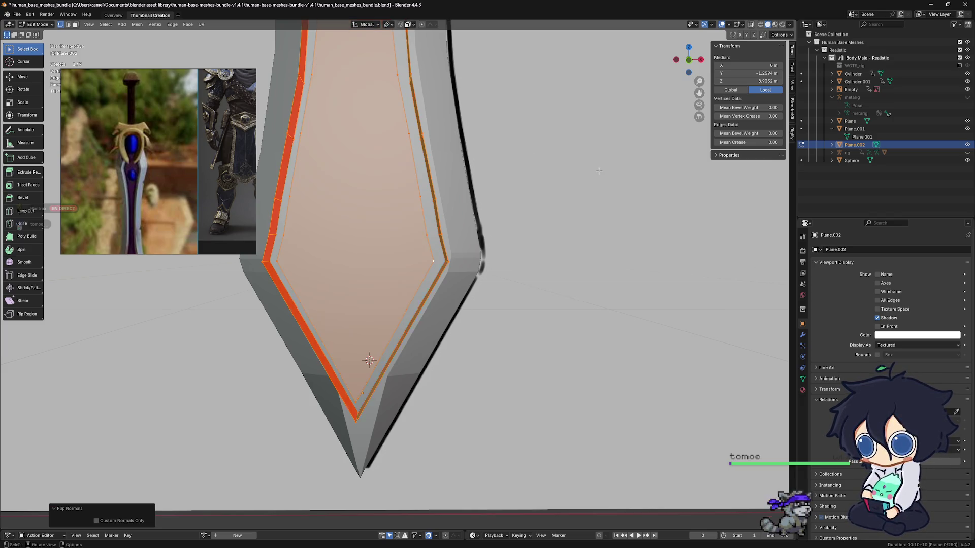
pyautogui.moveTo(599, 171)
pyautogui.mouseDown(button='middle')
pyautogui.moveTo(391, 226)
pyautogui.moveTo(508, 285)
pyautogui.moveTo(581, 386)
pyautogui.moveTo(622, 393)
pyautogui.moveTo(254, 127)
pyautogui.mouseUp(button='middle')
# Step: Select the face loop along the blade's lower edge and flip its normals
pyautogui.hotkey('alt', 'a')
pyautogui.click(75, 25)
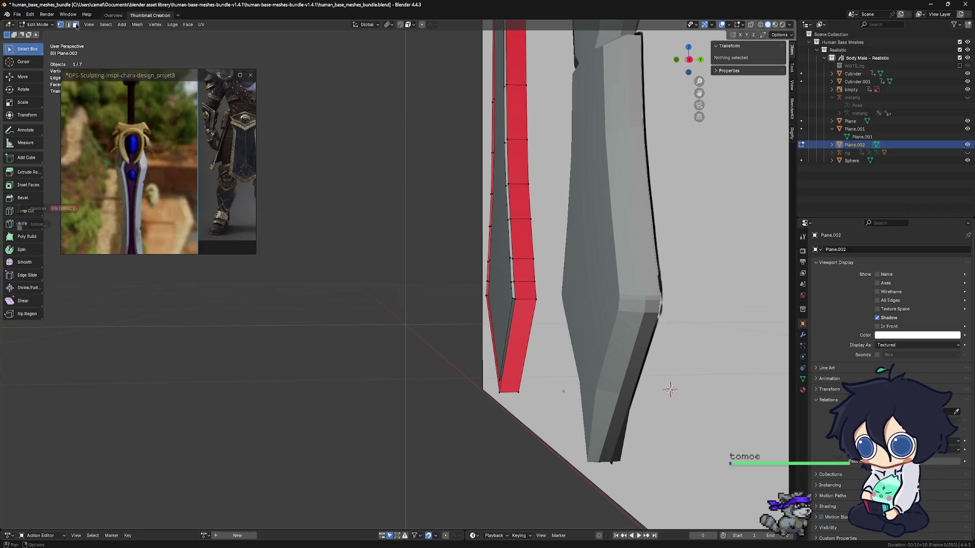
pyautogui.click(523, 326)
pyautogui.keyDown('alt'); pyautogui.click(529, 300); pyautogui.keyUp('alt')
pyautogui.moveTo(528, 300)
pyautogui.mouseDown(button='middle')
pyautogui.moveTo(521, 278)
pyautogui.moveTo(572, 305)
pyautogui.mouseUp(button='middle')
pyautogui.hotkey('alt', 'n')
pyautogui.click(519, 280)
pyautogui.click(536, 458)
pyautogui.moveTo(536, 458); pyautogui.dragTo(467, 417, button='middle')
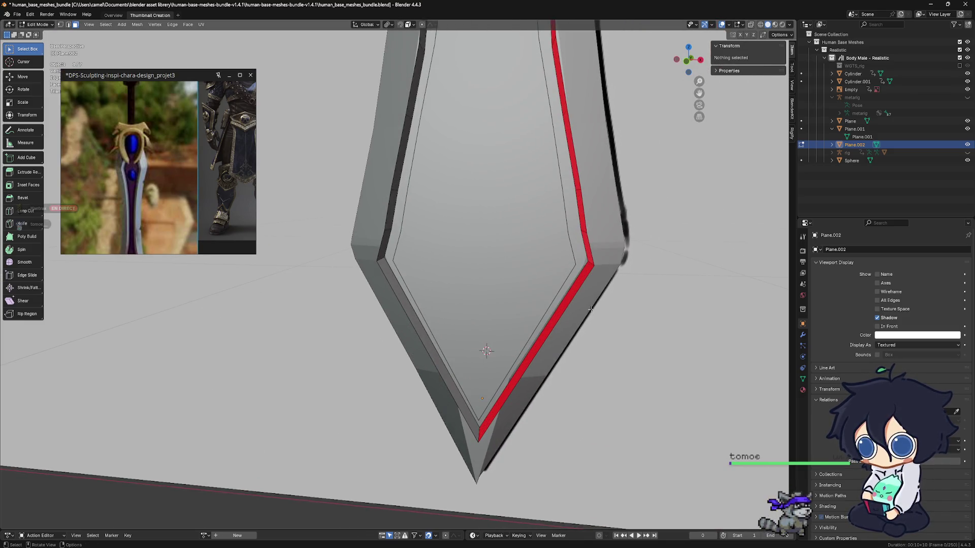
# Step: Select the face band between the inner and outer edge loops, then deselect it
pyautogui.click(68, 25)
pyautogui.keyDown('alt'); pyautogui.click(394, 251); pyautogui.keyUp('alt')
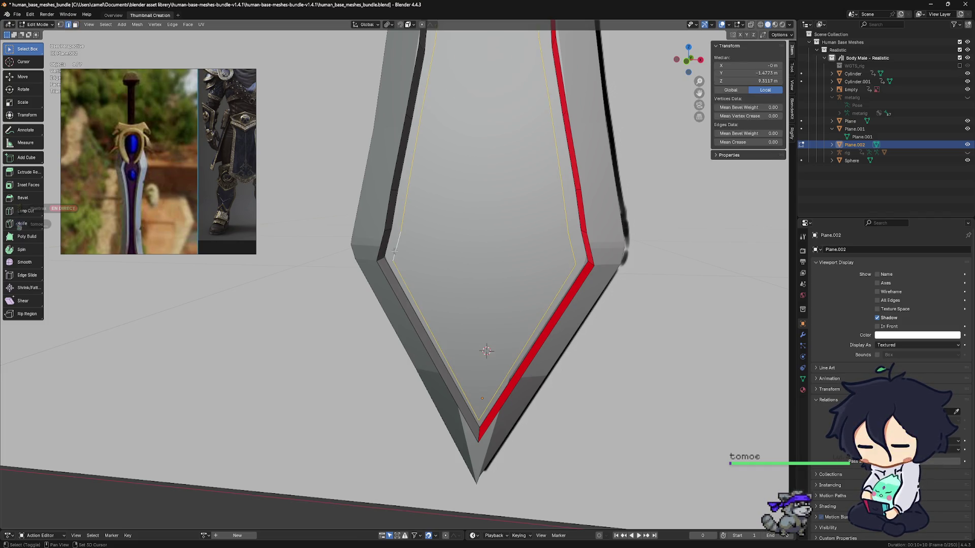
pyautogui.keyDown('alt'); pyautogui.keyDown('shift'); pyautogui.click(381, 248); pyautogui.keyUp('shift'); pyautogui.keyUp('alt')
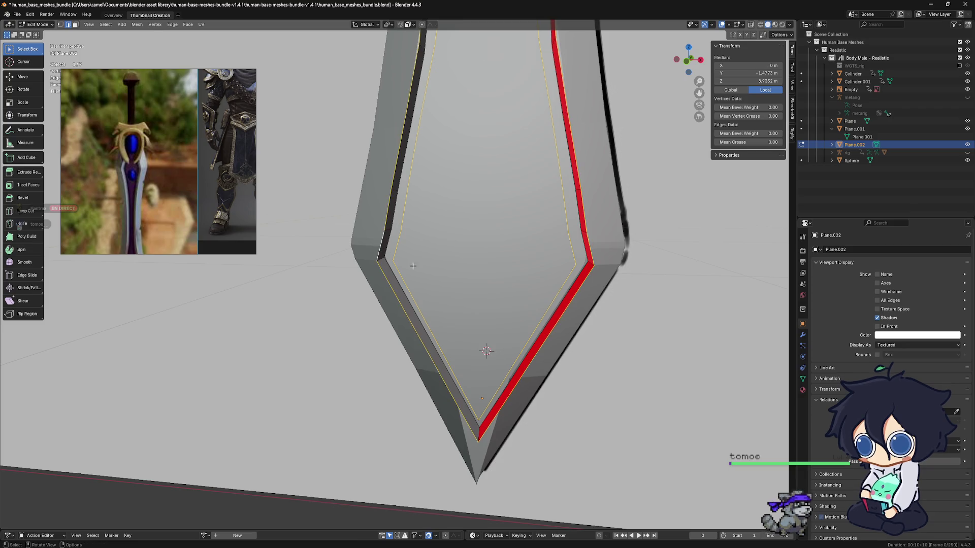
pyautogui.press('3')
pyautogui.scroll(-3, 486, 330)
pyautogui.hotkey('alt', 'a')
pyautogui.scroll(2, 460, 357)
pyautogui.keyDown('shift'); pyautogui.moveTo(461, 357); pyautogui.dragTo(431, 334, button='middle'); pyautogui.keyUp('shift')
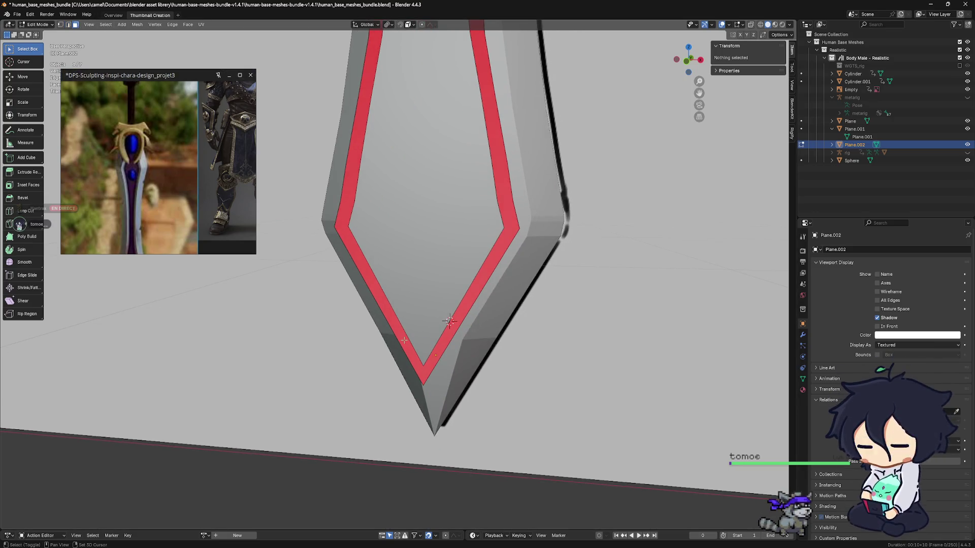
# Step: Flip the normals of the red face loop around the inset, then check the left piece
pyautogui.keyDown('alt'); pyautogui.keyDown('shift'); pyautogui.click(449, 321); pyautogui.keyUp('shift'); pyautogui.keyUp('alt')
pyautogui.moveTo(449, 321); pyautogui.dragTo(447, 333, button='middle')
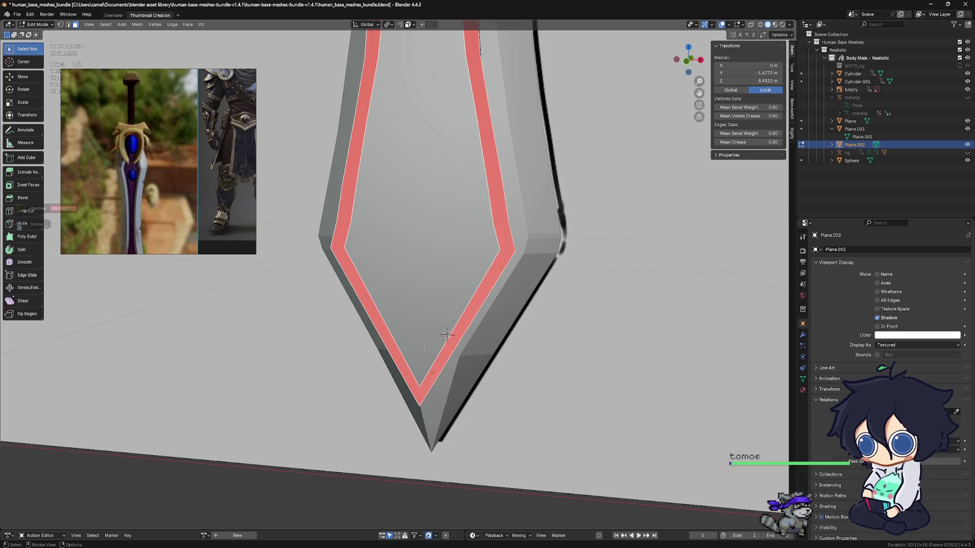
pyautogui.hotkey('alt', 'n')
pyautogui.click(425, 350)
pyautogui.scroll(-3, 460, 353)
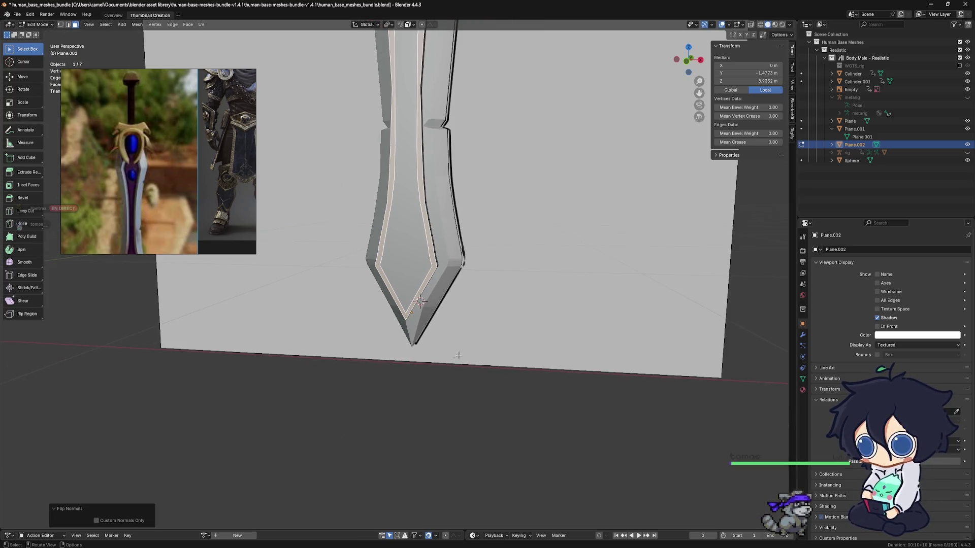
pyautogui.hotkey('alt', 'a')
pyautogui.scroll(3, 429, 350)
pyautogui.moveTo(432, 315)
pyautogui.mouseDown(button='middle')
pyautogui.moveTo(432, 305)
pyautogui.moveTo(401, 301)
pyautogui.mouseUp(button='middle')
pyautogui.press('l')
pyautogui.hotkey('alt', 'a')
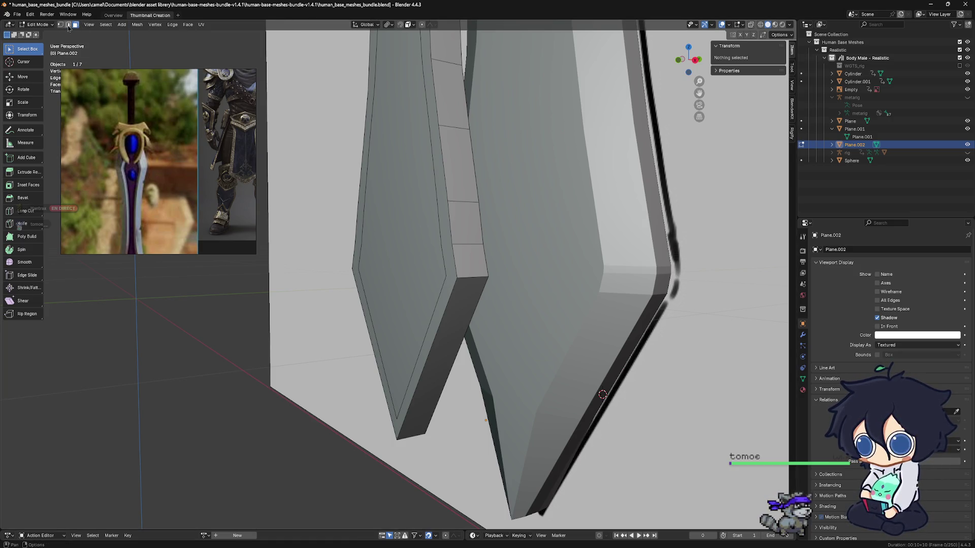
# Step: Extrude the flat blade piece's faces along their normals with a -0.0942 m offset
pyautogui.click(410, 228)
pyautogui.moveTo(411, 228); pyautogui.dragTo(467, 247, button='middle')
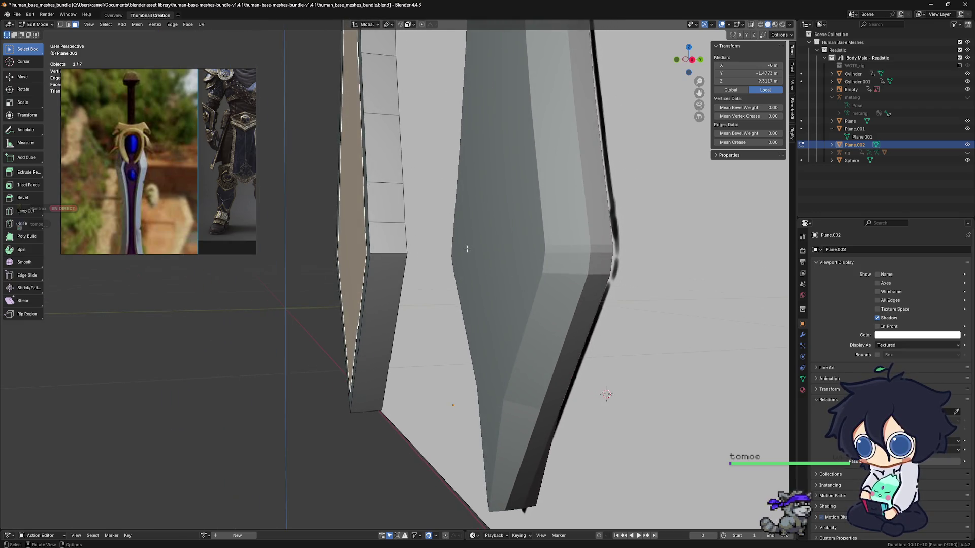
pyautogui.rightClick(468, 249)
pyautogui.click(467, 249)
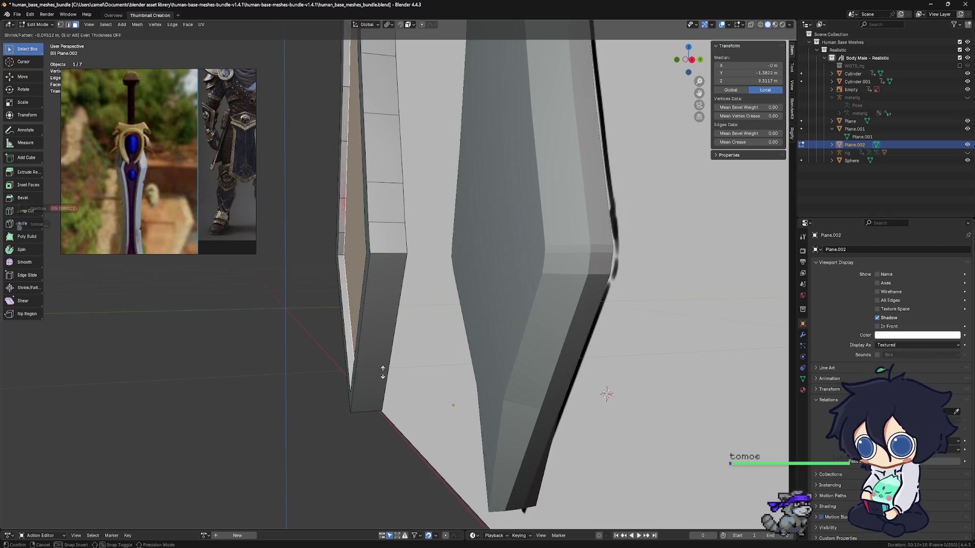
pyautogui.click(382, 372)
pyautogui.moveTo(382, 372)
pyautogui.mouseDown(button='middle')
pyautogui.moveTo(437, 341)
pyautogui.moveTo(463, 337)
pyautogui.moveTo(484, 349)
pyautogui.mouseUp(button='middle')
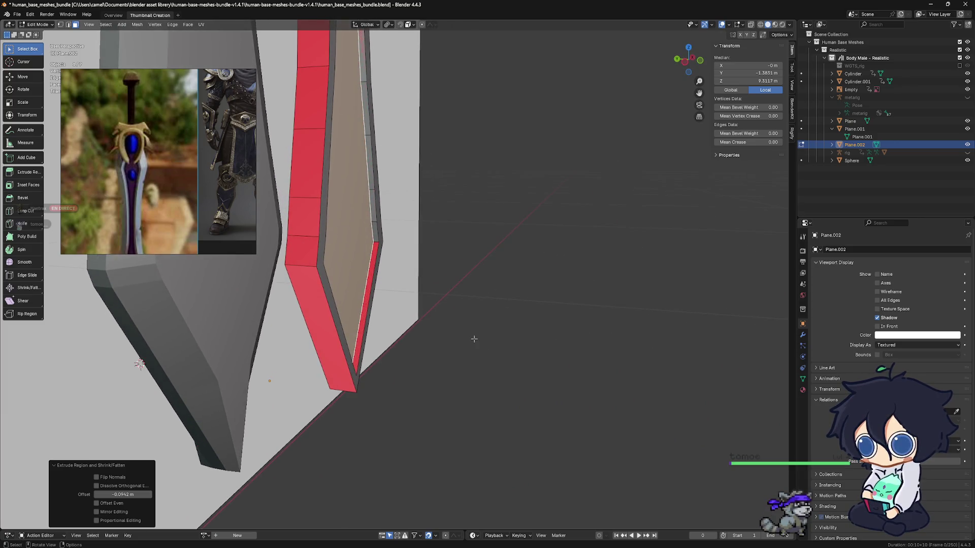
# Step: Try a small move along global Y, undo it, and pick a rim face
pyautogui.press('g')
pyautogui.press('y')
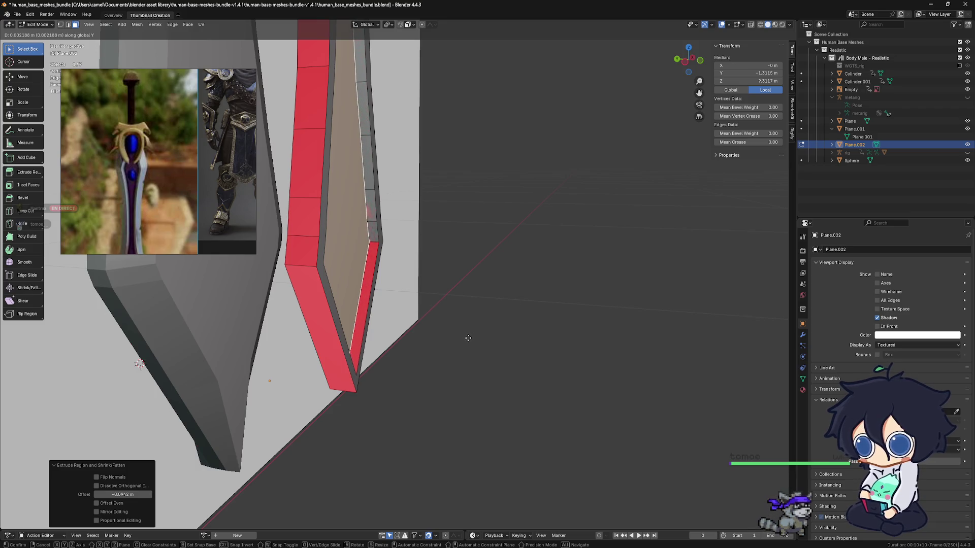
pyautogui.click(468, 338)
pyautogui.moveTo(468, 338); pyautogui.dragTo(421, 324, button='middle')
pyautogui.hotkey('ctrl', 'z')
pyautogui.hotkey('ctrl', 'z')
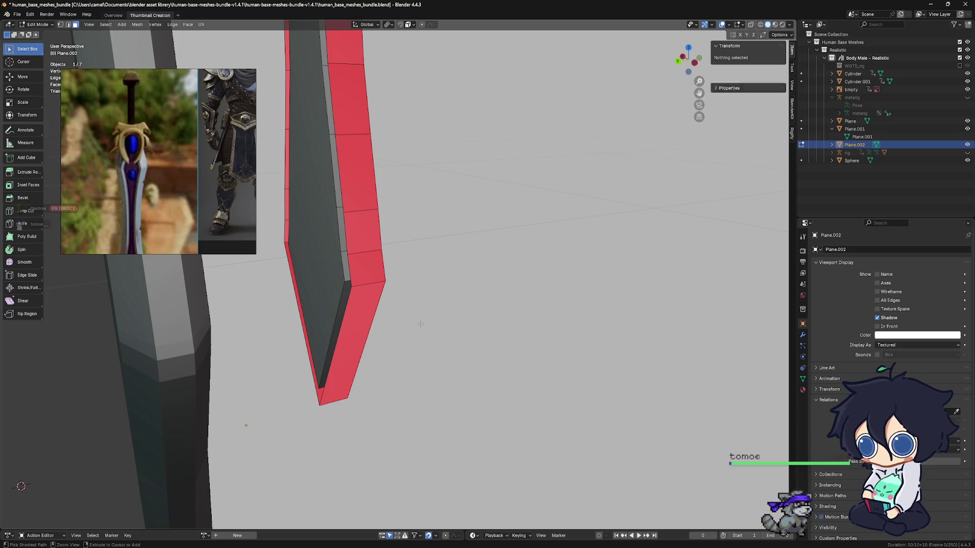
pyautogui.hotkey('ctrl', 'z')
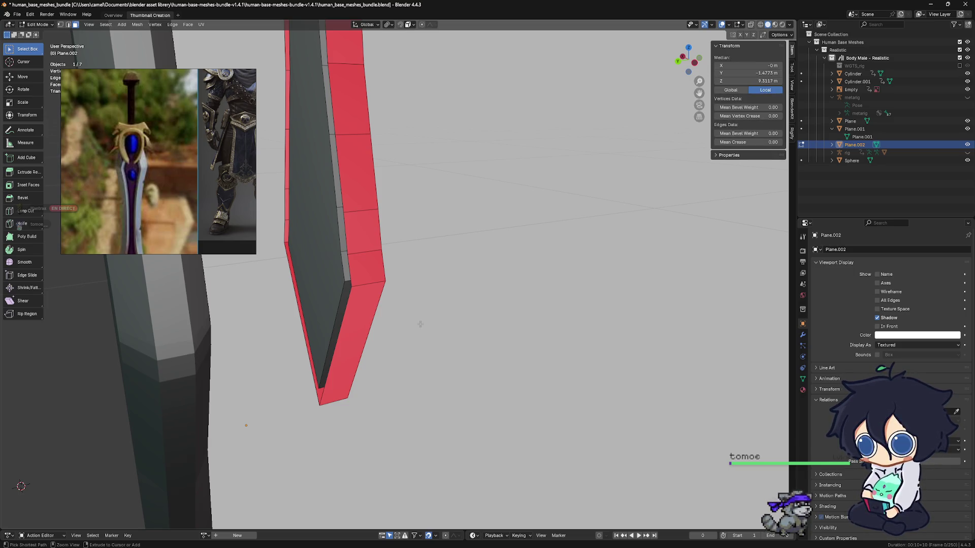
pyautogui.hotkey('ctrl', 'z')
pyautogui.moveTo(420, 324)
pyautogui.mouseDown(button='middle')
pyautogui.moveTo(366, 318)
pyautogui.moveTo(448, 312)
pyautogui.moveTo(335, 337)
pyautogui.moveTo(431, 321)
pyautogui.moveTo(393, 327)
pyautogui.mouseUp(button='middle')
pyautogui.hotkey('ctrl', 'z')
pyautogui.hotkey('ctrl', 'z')
pyautogui.hotkey('ctrl', 'z')
pyautogui.hotkey('ctrl', 'z')
pyautogui.hotkey('ctrl', 'z')
pyautogui.hotkey('ctrl', 'z')
pyautogui.click(314, 319)
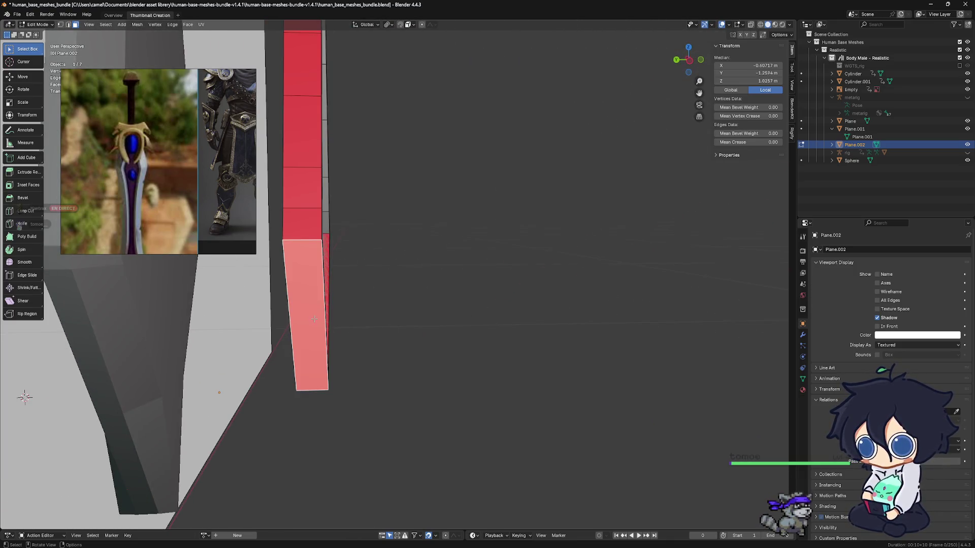
# Step: Select the rim face loop and add rim faces up the red strip
pyautogui.keyDown('alt'); pyautogui.click(327, 254); pyautogui.keyUp('alt')
pyautogui.moveTo(355, 257)
pyautogui.mouseDown(button='middle')
pyautogui.moveTo(226, 249)
pyautogui.moveTo(322, 275)
pyautogui.mouseUp(button='middle')
pyautogui.keyDown('shift'); pyautogui.moveTo(296, 310); pyautogui.dragTo(421, 370, button='middle'); pyautogui.keyUp('shift')
pyautogui.keyDown('shift'); pyautogui.click(421, 369); pyautogui.keyUp('shift')
pyautogui.keyDown('shift'); pyautogui.click(425, 356); pyautogui.keyUp('shift')
pyautogui.keyDown('shift'); pyautogui.click(431, 289); pyautogui.keyUp('shift')
pyautogui.keyDown('shift'); pyautogui.click(436, 221); pyautogui.keyUp('shift')
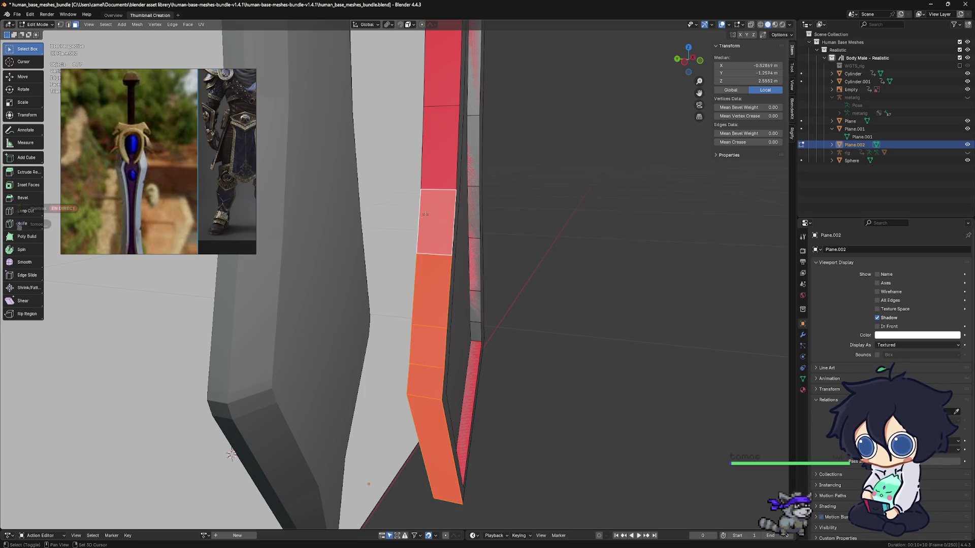
pyautogui.keyDown('shift'); pyautogui.click(439, 147); pyautogui.keyUp('shift')
pyautogui.keyDown('shift'); pyautogui.click(441, 69); pyautogui.keyUp('shift')
pyautogui.moveTo(473, 87); pyautogui.dragTo(485, 420, button='middle')
# Step: Refine the rim selection, adding and removing red faces up to the strip's top
pyautogui.keyDown('shift'); pyautogui.click(486, 314); pyautogui.keyUp('shift')
pyautogui.keyDown('shift'); pyautogui.click(486, 152); pyautogui.keyUp('shift')
pyautogui.moveTo(486, 153)
pyautogui.mouseDown(button='middle')
pyautogui.moveTo(488, 326)
pyautogui.moveTo(530, 366)
pyautogui.moveTo(529, 406)
pyautogui.mouseUp(button='middle')
pyautogui.keyDown('shift'); pyautogui.click(488, 325); pyautogui.keyUp('shift')
pyautogui.keyDown('shift'); pyautogui.click(472, 396); pyautogui.keyUp('shift')
pyautogui.keyDown('shift'); pyautogui.click(462, 153); pyautogui.keyUp('shift')
pyautogui.keyDown('shift'); pyautogui.click(500, 204); pyautogui.keyUp('shift')
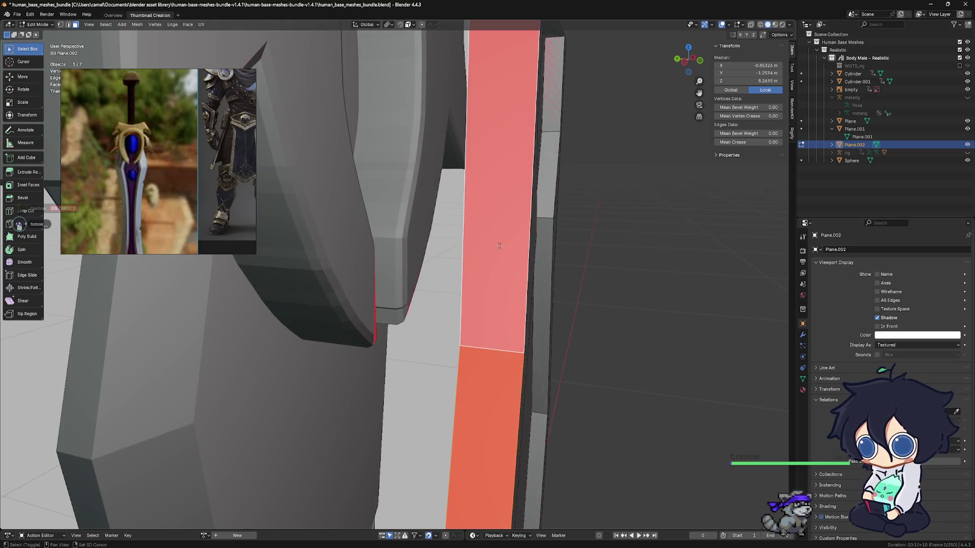
pyautogui.moveTo(508, 305)
pyautogui.mouseDown(button='middle')
pyautogui.moveTo(565, 315)
pyautogui.moveTo(541, 345)
pyautogui.moveTo(354, 332)
pyautogui.moveTo(362, 372)
pyautogui.moveTo(409, 376)
pyautogui.moveTo(503, 433)
pyautogui.moveTo(464, 476)
pyautogui.moveTo(580, 288)
pyautogui.mouseUp(button='middle')
pyautogui.keyDown('shift'); pyautogui.click(535, 341); pyautogui.keyUp('shift')
pyautogui.keyDown('shift'); pyautogui.click(361, 348); pyautogui.keyUp('shift')
pyautogui.keyDown('shift'); pyautogui.click(450, 432); pyautogui.keyUp('shift')
pyautogui.moveTo(451, 432)
pyautogui.mouseDown(button='middle')
pyautogui.moveTo(520, 438)
pyautogui.moveTo(447, 359)
pyautogui.moveTo(454, 415)
pyautogui.mouseUp(button='middle')
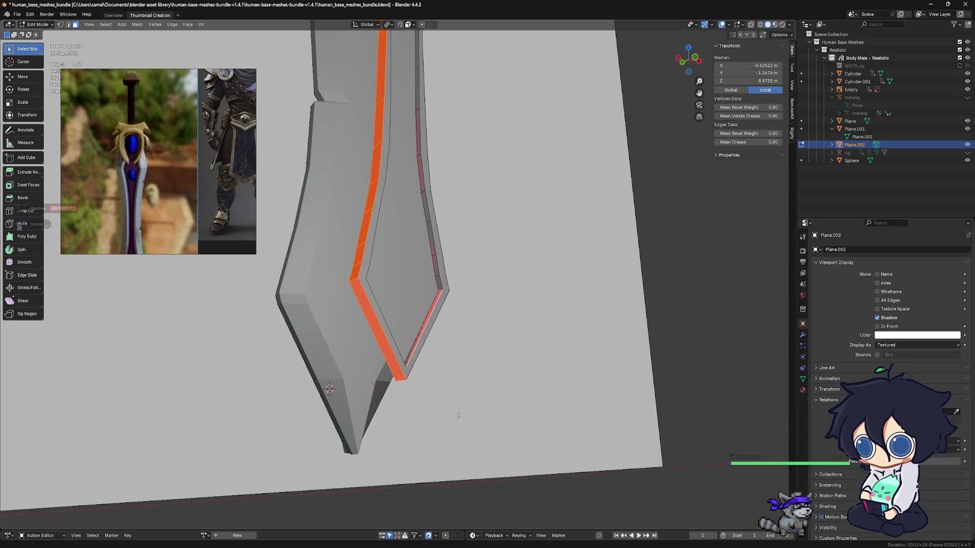
# Step: Flip the selected rim faces' normals, then clear the selection and inspect the sword
pyautogui.press('super')
pyautogui.press('super')
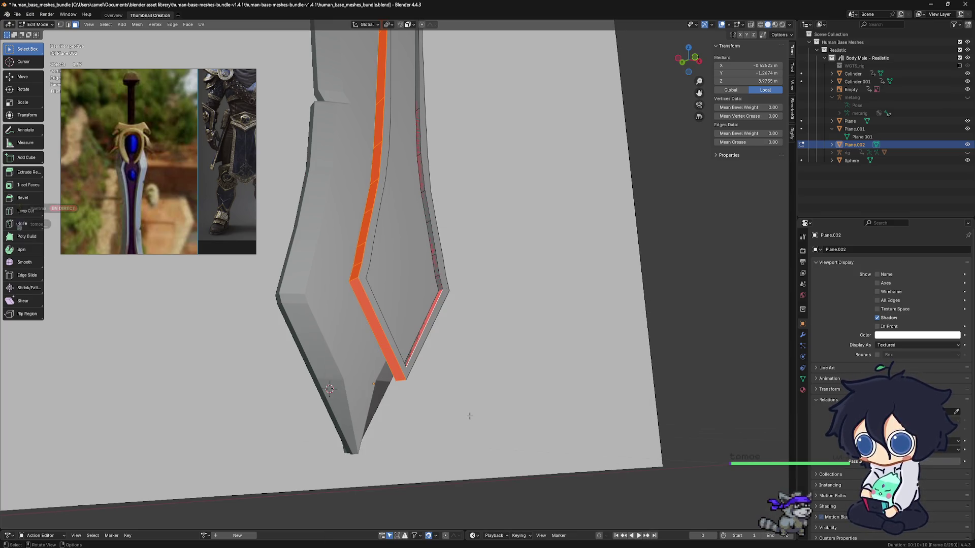
pyautogui.hotkey('alt', 'n')
pyautogui.click(470, 414)
pyautogui.moveTo(470, 413)
pyautogui.mouseDown(button='middle')
pyautogui.moveTo(485, 395)
pyautogui.moveTo(456, 366)
pyautogui.moveTo(472, 356)
pyautogui.moveTo(487, 284)
pyautogui.moveTo(460, 213)
pyautogui.moveTo(502, 377)
pyautogui.moveTo(498, 309)
pyautogui.moveTo(49, 35)
pyautogui.mouseUp(button='middle')
pyautogui.click(485, 395)
pyautogui.scroll(-10, 485, 394)
pyautogui.scroll(8, 512, 337)
pyautogui.click(459, 213)
pyautogui.click(493, 330)
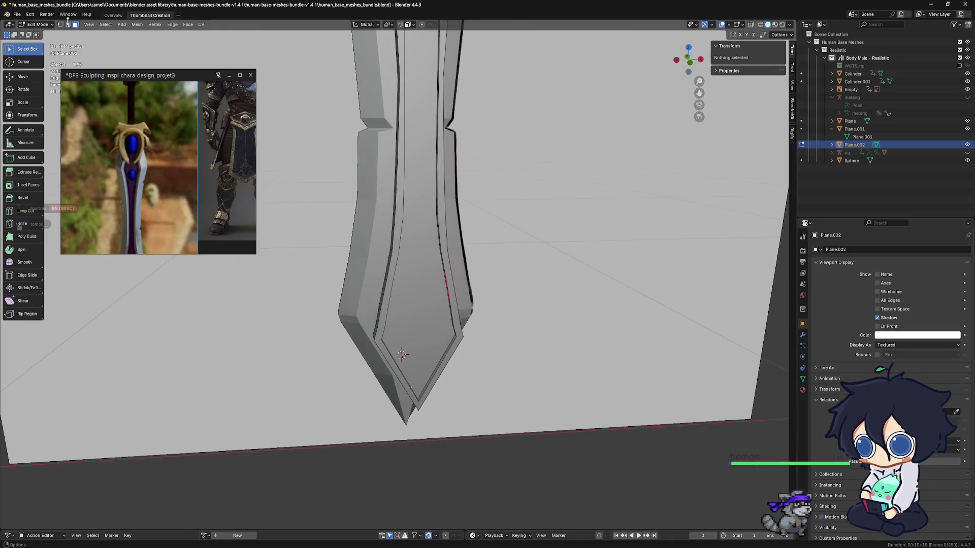
# Step: Bevel the edge loop around the inner blade border
pyautogui.scroll(3, 359, 311)
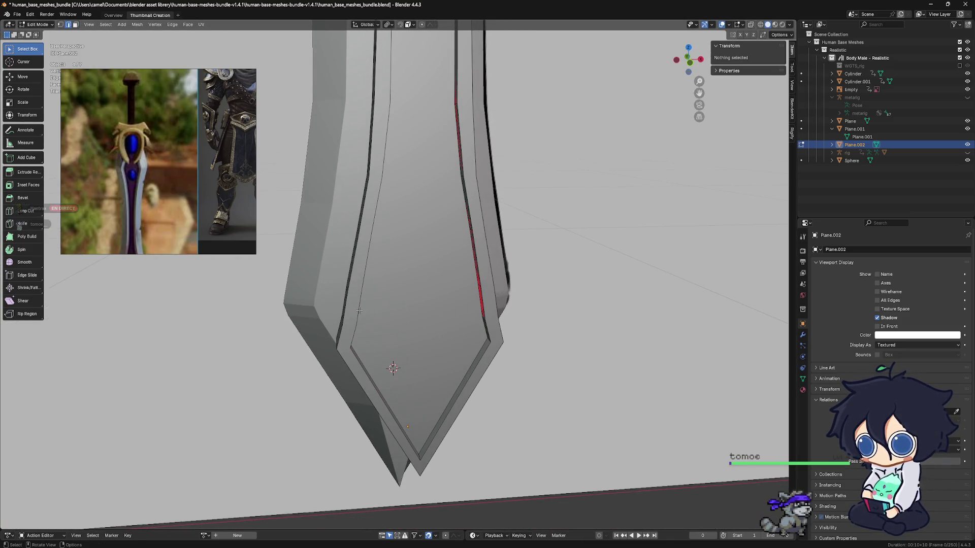
pyautogui.keyDown('alt'); pyautogui.click(359, 311); pyautogui.keyUp('alt')
pyautogui.moveTo(429, 332); pyautogui.dragTo(441, 344, button='middle')
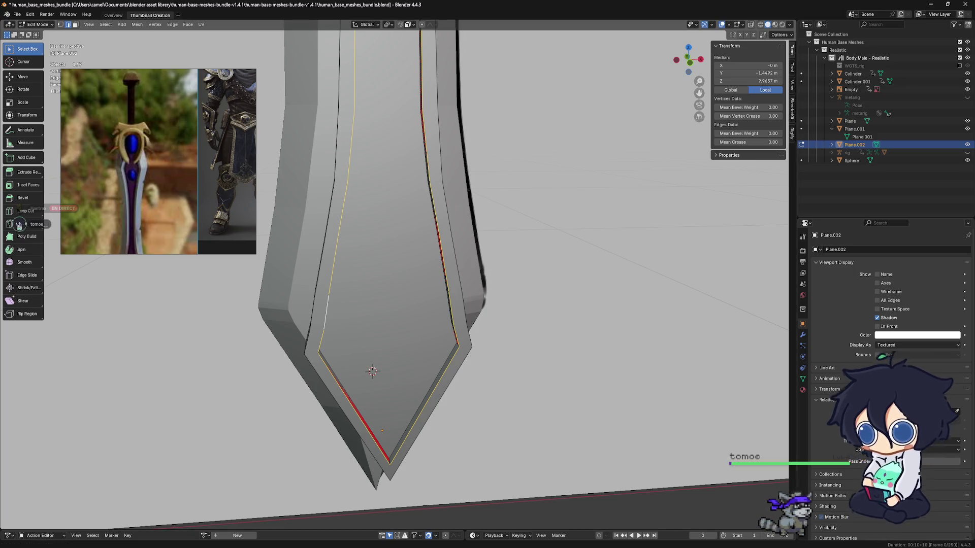
pyautogui.moveTo(407, 355)
pyautogui.mouseDown(button='middle')
pyautogui.moveTo(446, 321)
pyautogui.moveTo(470, 351)
pyautogui.moveTo(529, 355)
pyautogui.mouseUp(button='middle')
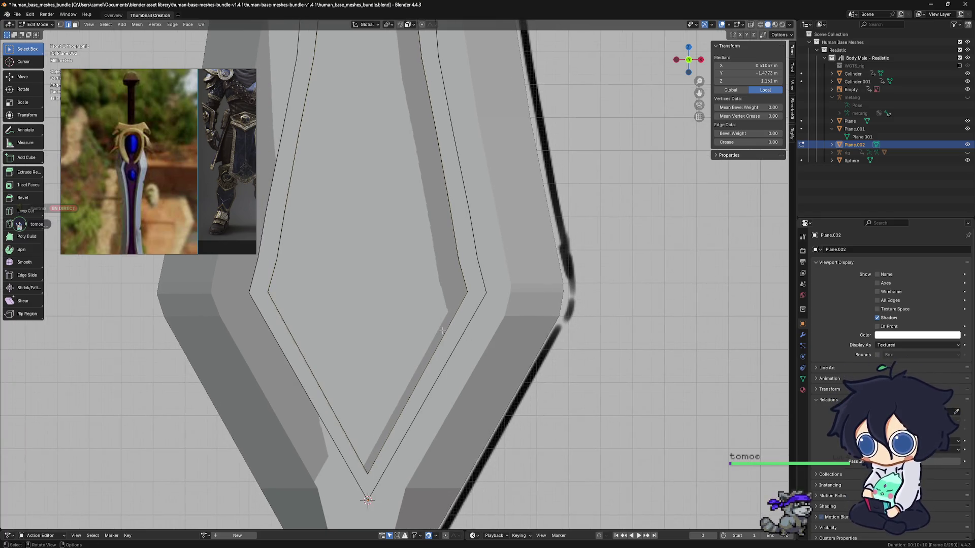
pyautogui.moveTo(445, 331); pyautogui.dragTo(554, 353, button='middle')
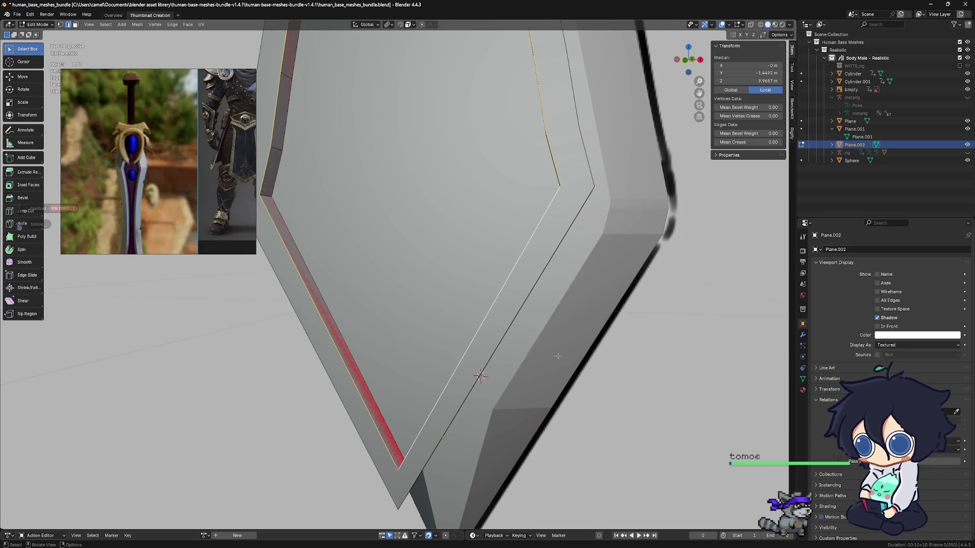
pyautogui.hotkey('ctrl', 'b')
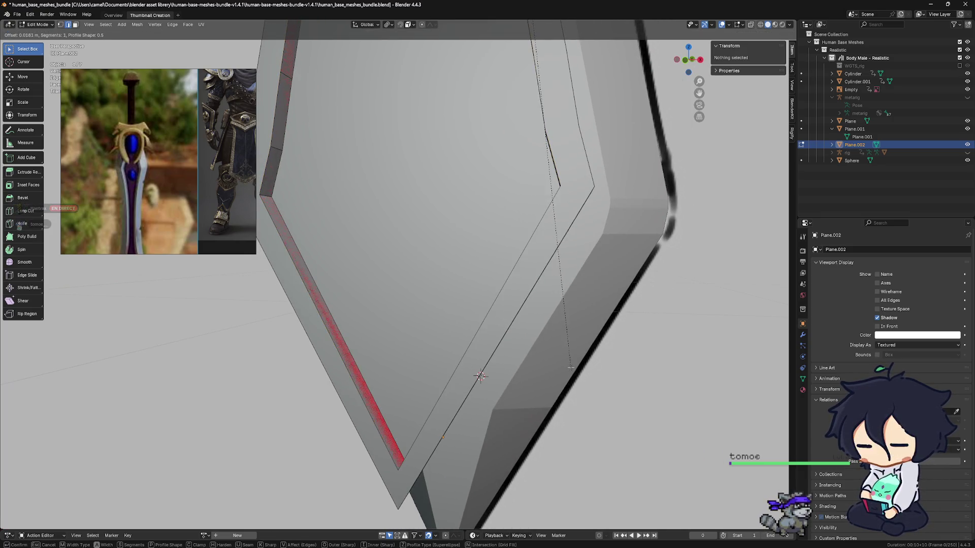
pyautogui.click(640, 393)
pyautogui.moveTo(640, 392); pyautogui.dragTo(616, 385, button='middle')
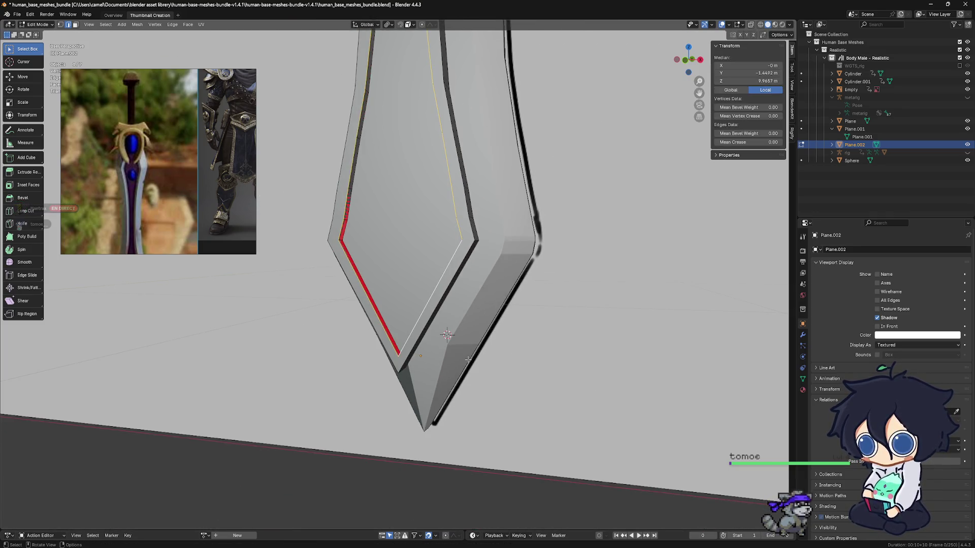
# Step: From the front view, bevel the selected edges again near the blade tip
pyautogui.press('KP_1')
pyautogui.scroll(4, 471, 359)
pyautogui.moveTo(472, 359)
pyautogui.mouseDown(button='middle')
pyautogui.moveTo(486, 317)
pyautogui.moveTo(443, 400)
pyautogui.mouseUp(button='middle')
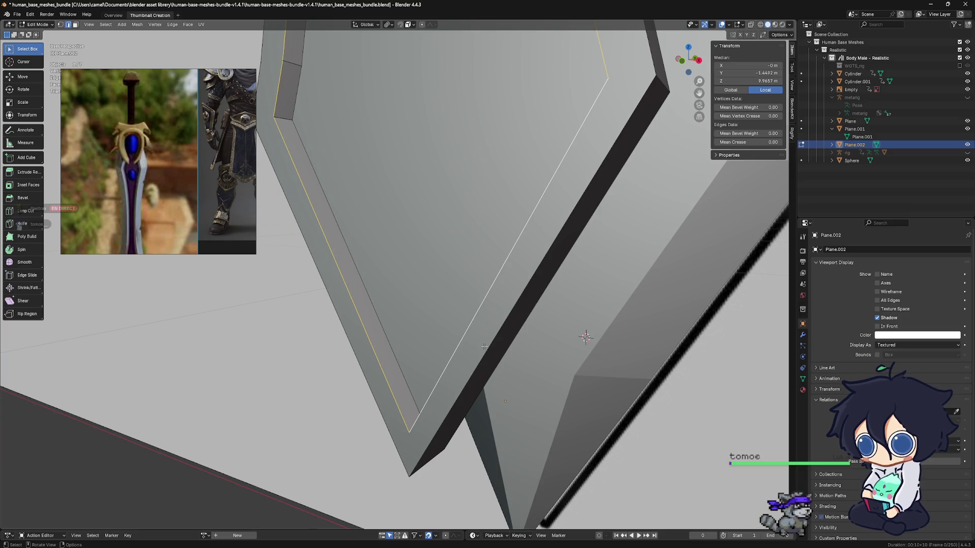
pyautogui.hotkey('ctrl', 'b')
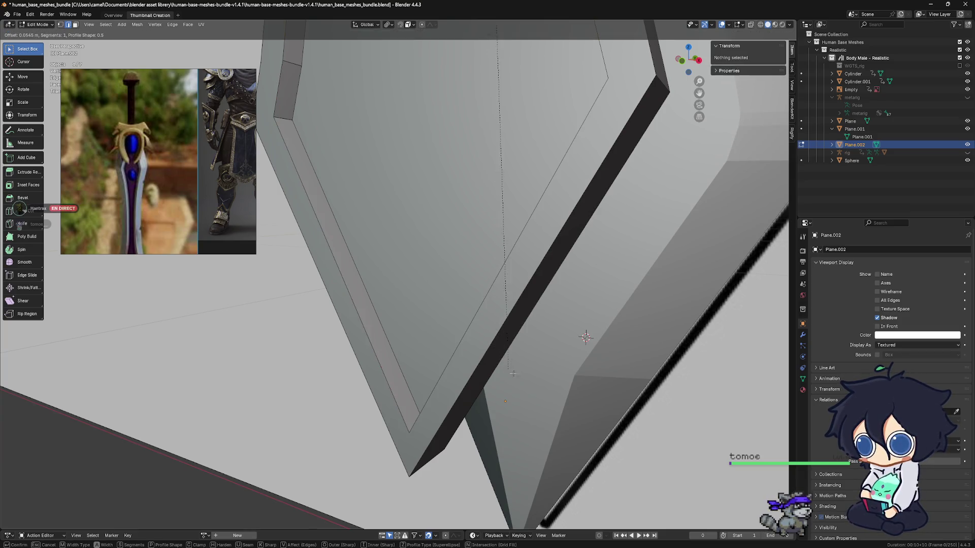
pyautogui.click(548, 401)
pyautogui.moveTo(548, 401); pyautogui.dragTo(472, 341, button='middle')
# Step: In face mode, bevel the rim face loop around the fuller wider, about 0.0357 m
pyautogui.click(75, 24)
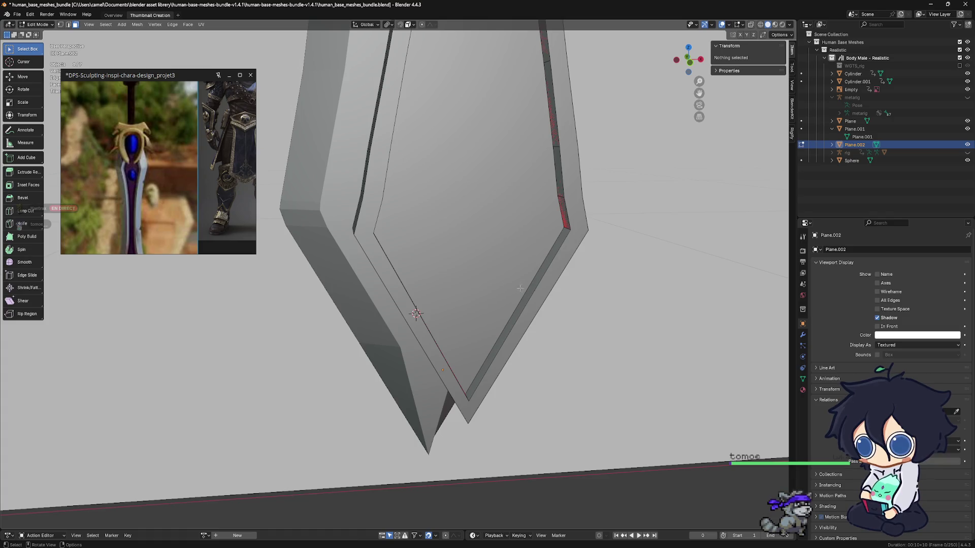
pyautogui.click(566, 226)
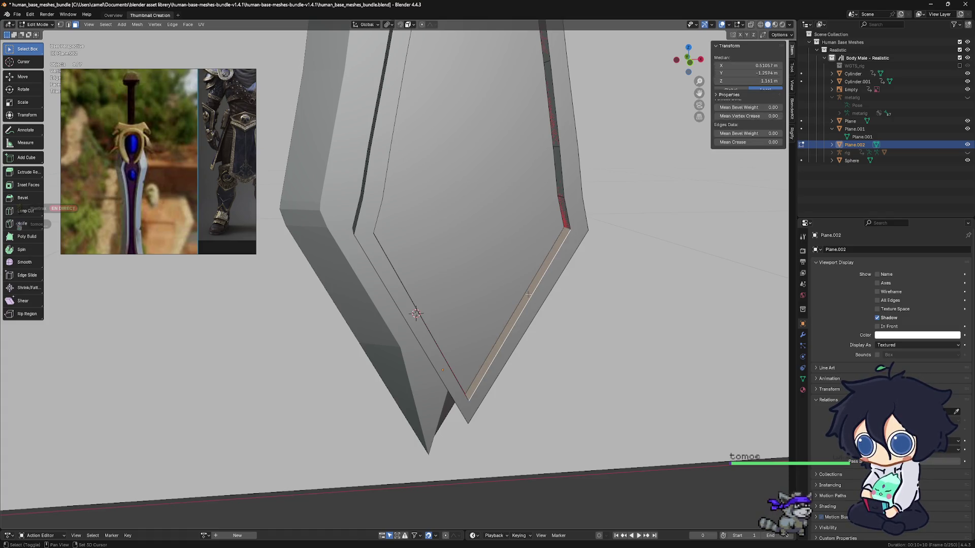
pyautogui.keyDown('alt'); pyautogui.keyDown('shift'); pyautogui.click(568, 227); pyautogui.keyUp('shift'); pyautogui.keyUp('alt')
pyautogui.moveTo(572, 256); pyautogui.dragTo(569, 261, button='middle')
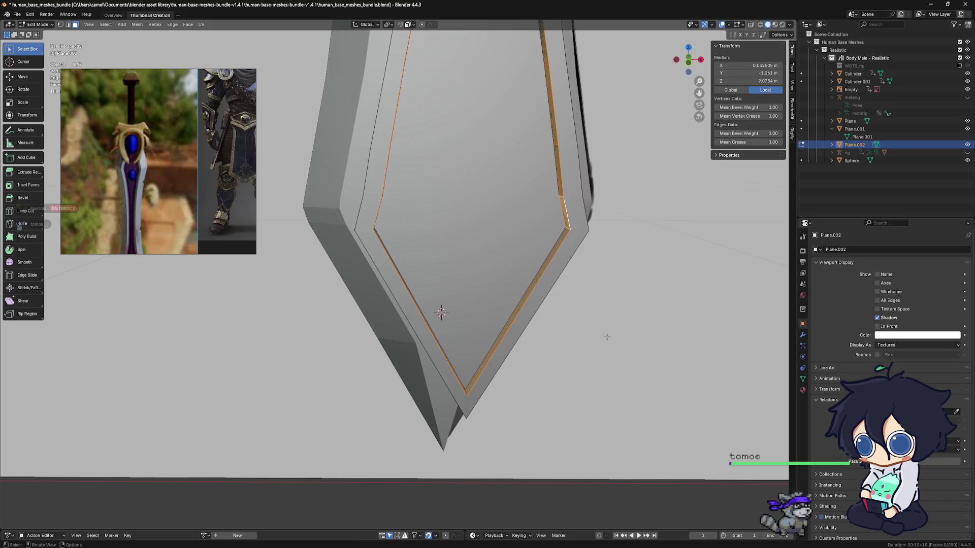
pyautogui.hotkey('ctrl', 'b')
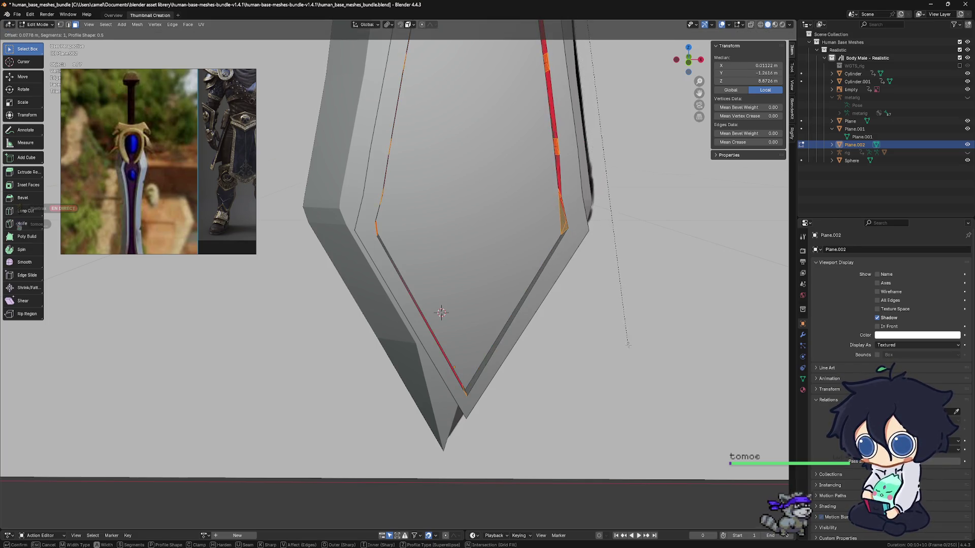
pyautogui.click(615, 326)
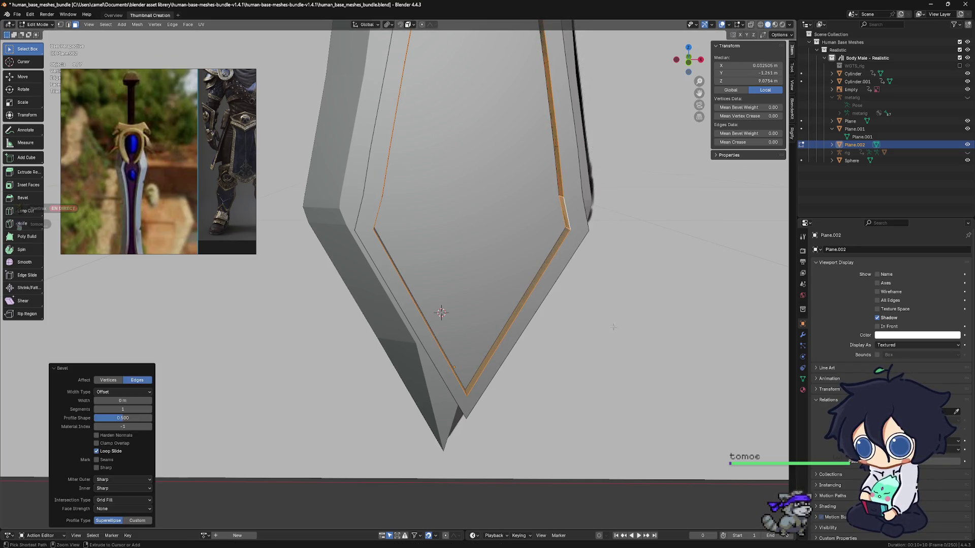
pyautogui.hotkey('ctrl', 'z')
pyautogui.keyDown('alt'); pyautogui.click(517, 328); pyautogui.keyUp('alt')
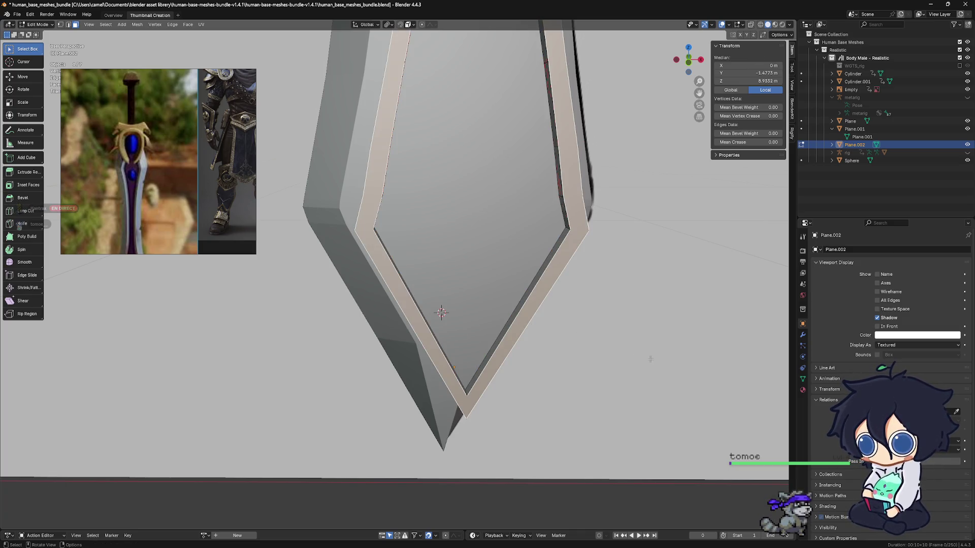
pyautogui.hotkey('ctrl', 'b')
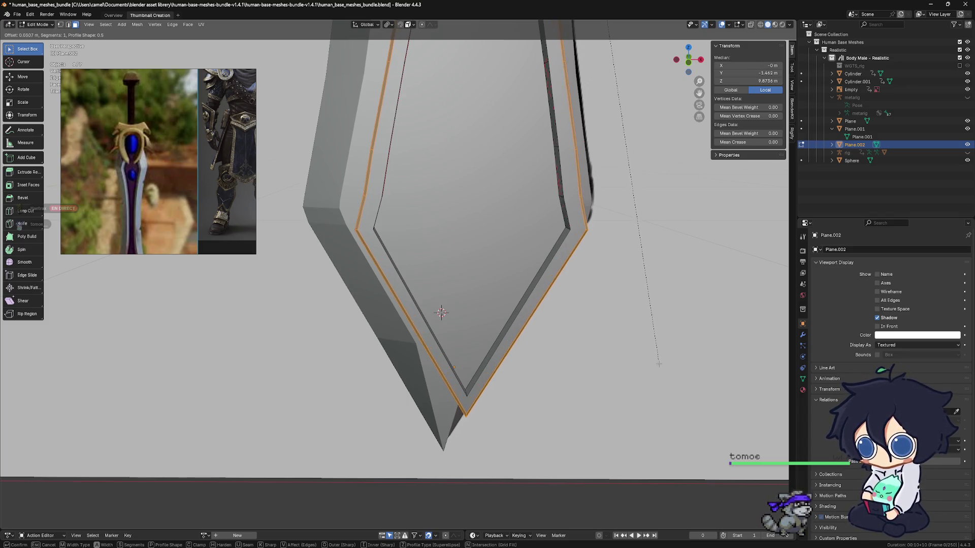
# Step: Confirm the wider rim bevel, then inset the selected rim edge loop around the fuller
pyautogui.click(660, 366)
pyautogui.moveTo(398, 317); pyautogui.dragTo(254, 295, button='middle')
pyautogui.click(69, 25)
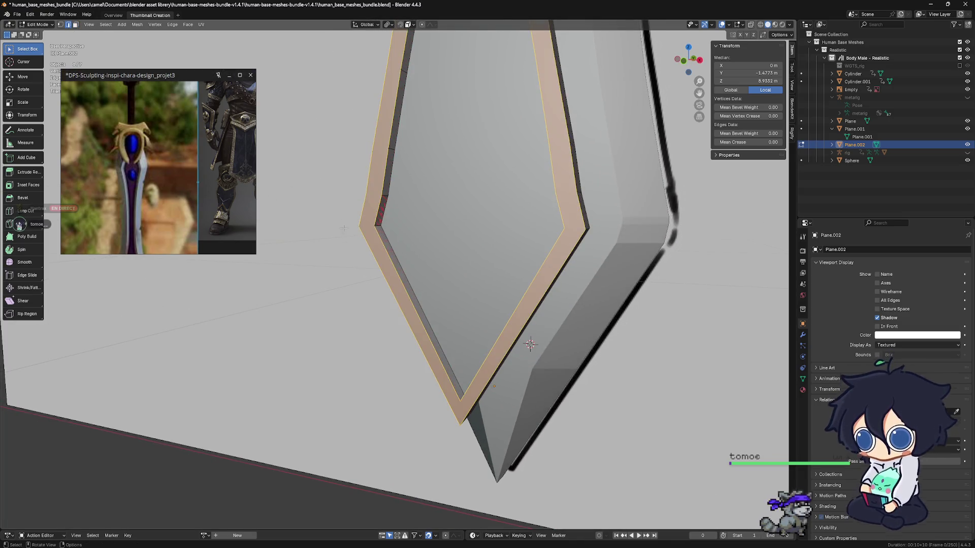
pyautogui.keyDown('alt'); pyautogui.click(399, 281); pyautogui.keyUp('alt')
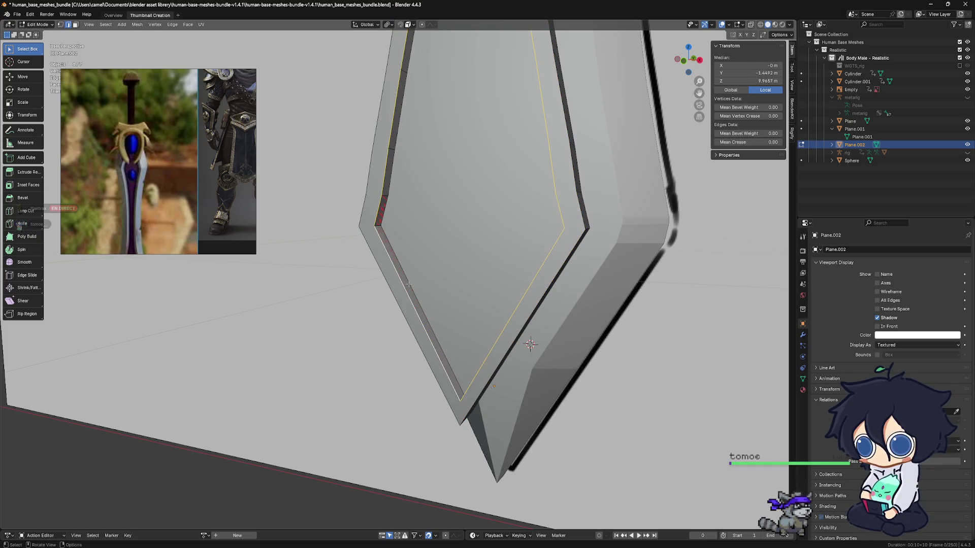
pyautogui.hotkey('ctrl', 'b')
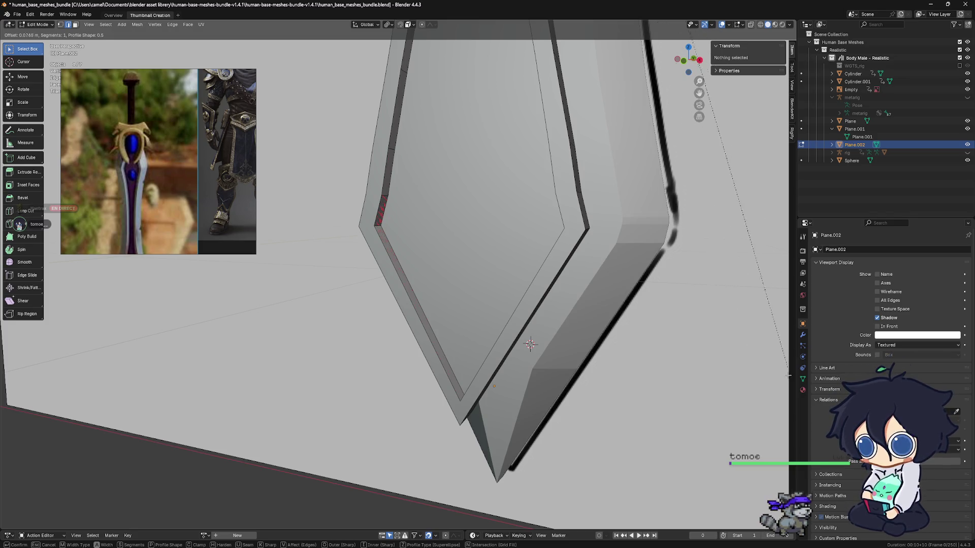
pyautogui.press('Escape')
pyautogui.moveTo(627, 348)
pyautogui.mouseDown(button='middle')
pyautogui.moveTo(538, 338)
pyautogui.moveTo(459, 290)
pyautogui.moveTo(546, 318)
pyautogui.mouseUp(button='middle')
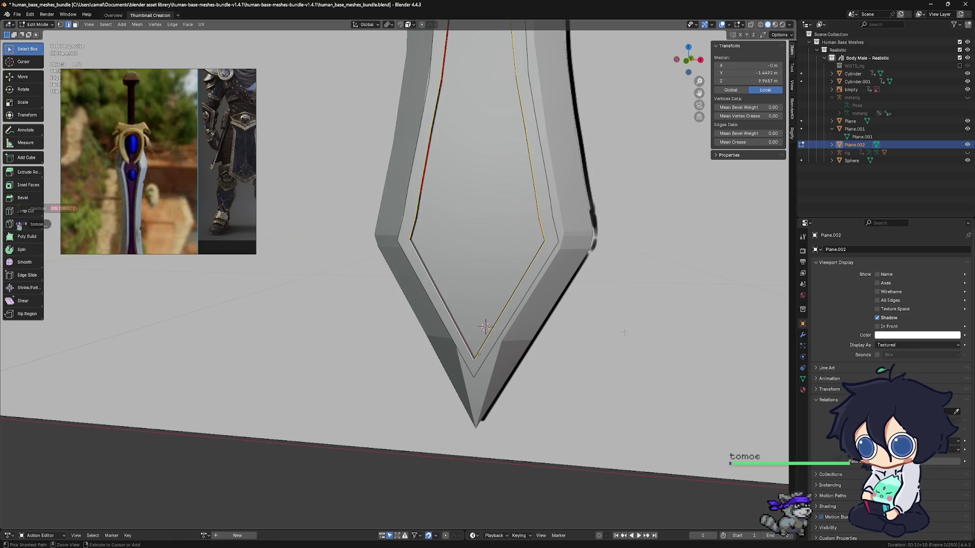
pyautogui.press('i')
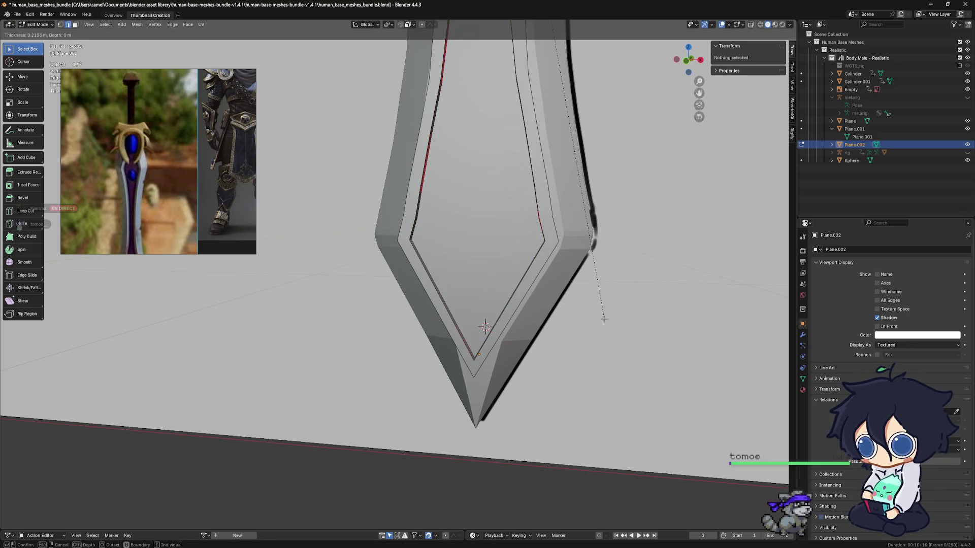
pyautogui.click(667, 366)
# Step: Clear the mesh selection and bring up the blade's Add Modifier list
pyautogui.moveTo(667, 365)
pyautogui.mouseDown(button='middle')
pyautogui.moveTo(551, 337)
pyautogui.moveTo(492, 413)
pyautogui.moveTo(507, 377)
pyautogui.mouseUp(button='middle')
pyautogui.hotkey('ctrl', 'l')
pyautogui.hotkey('alt', 'a')
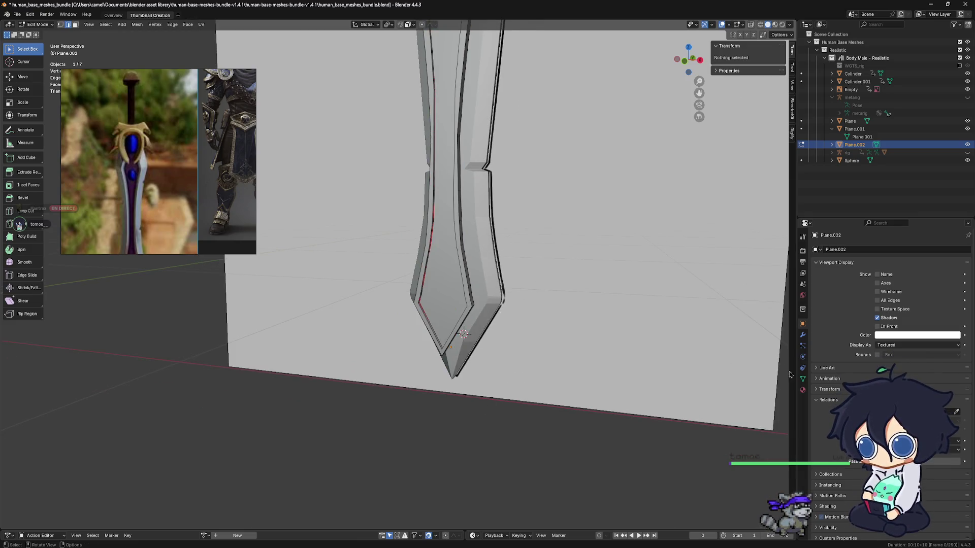
pyautogui.click(803, 336)
pyautogui.click(848, 249)
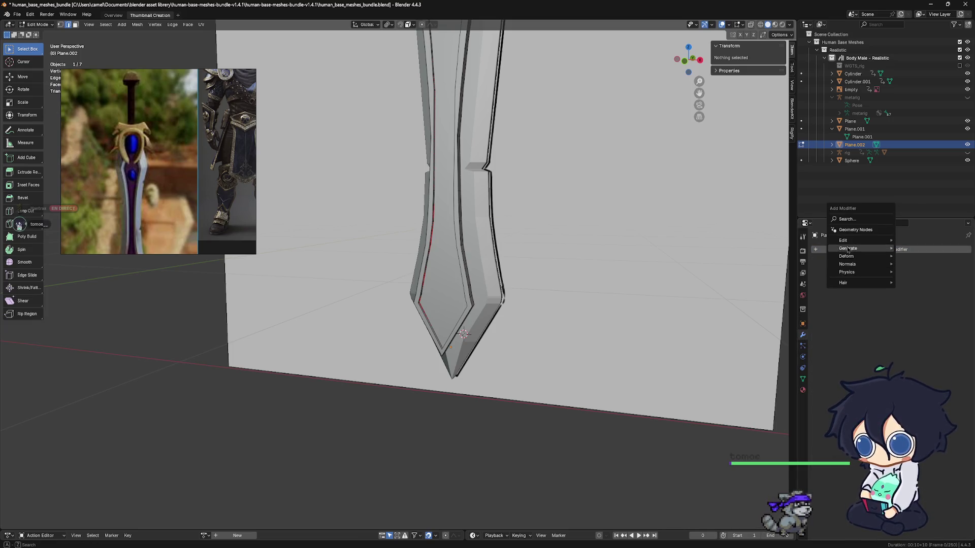
pyautogui.moveTo(849, 245)
pyautogui.moveTo(478, 356); pyautogui.dragTo(497, 370, button='middle')
pyautogui.press('Tab')
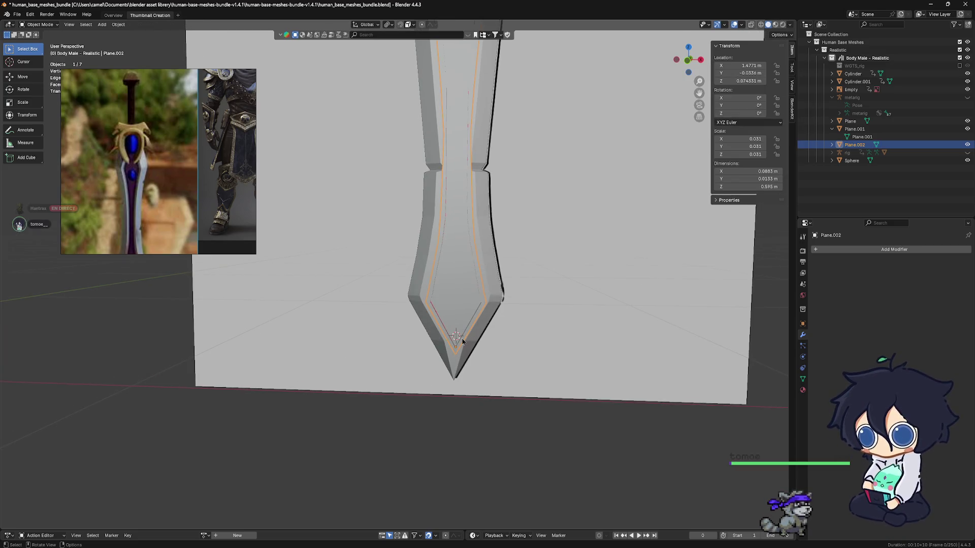
pyautogui.keyDown('shift'); pyautogui.moveTo(570, 337); pyautogui.dragTo(547, 366, button='middle'); pyautogui.keyUp('shift')
pyautogui.click(833, 250)
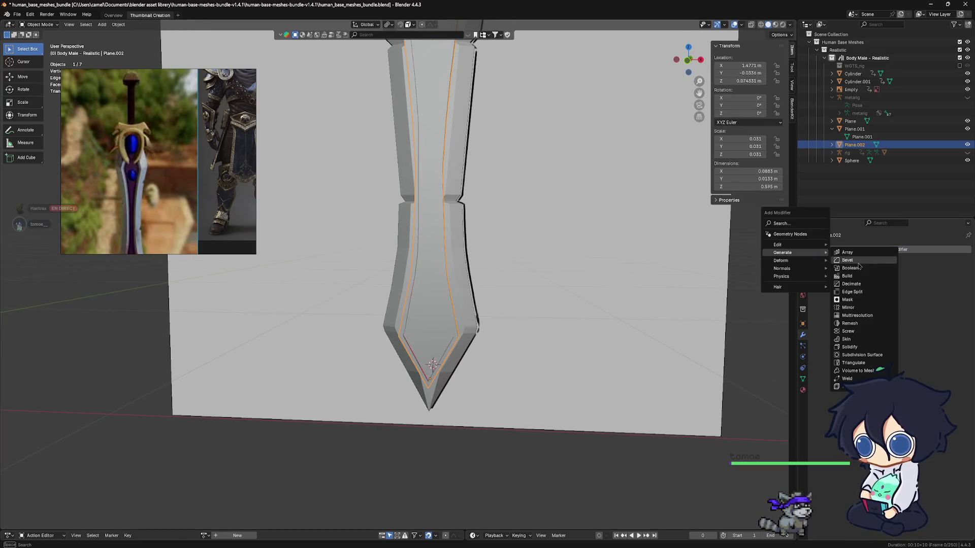
pyautogui.click(836, 265)
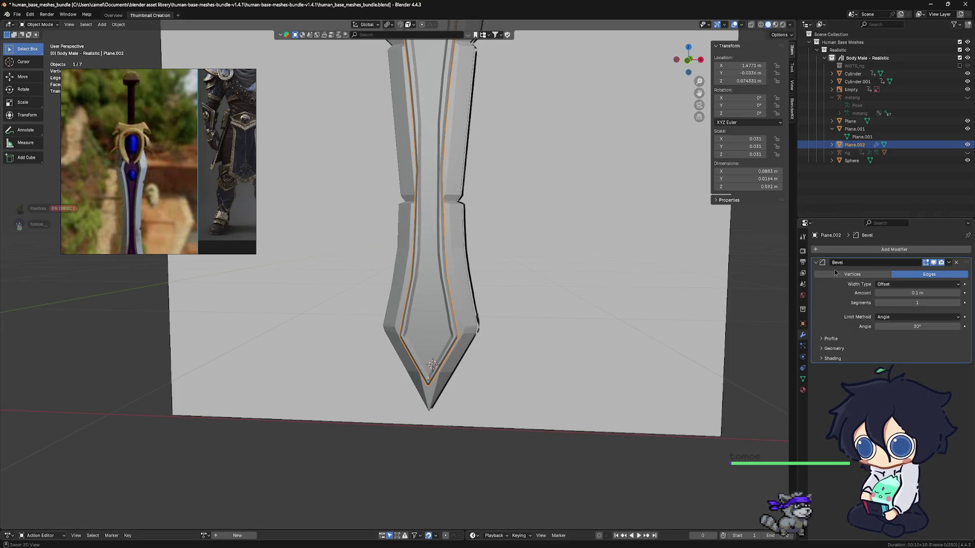
pyautogui.hotkey('ctrl', 'z')
pyautogui.click(837, 251)
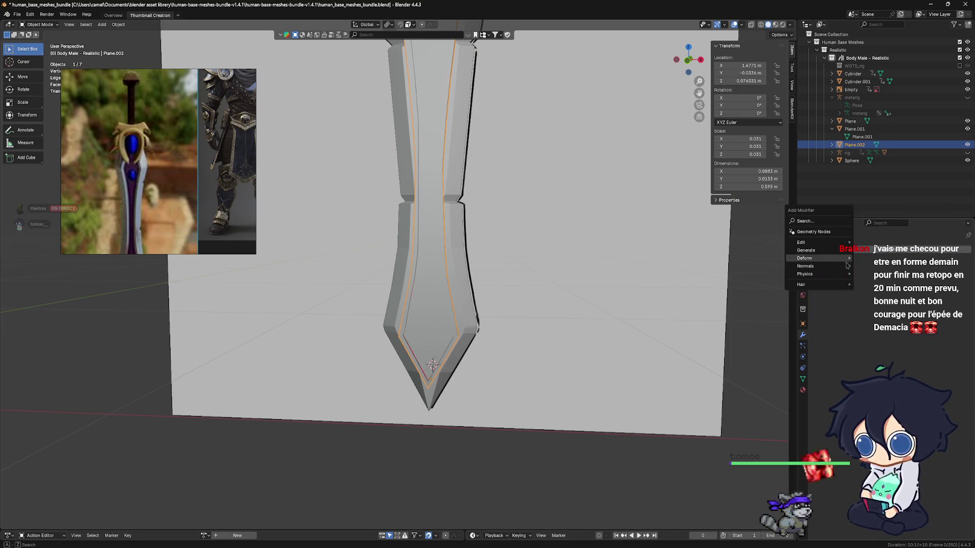
pyautogui.moveTo(835, 251)
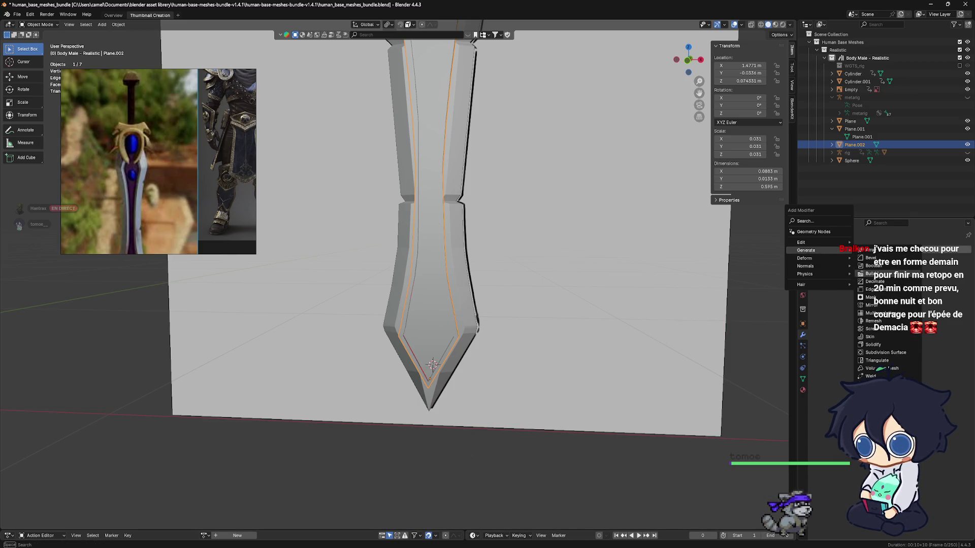
pyautogui.click(878, 266)
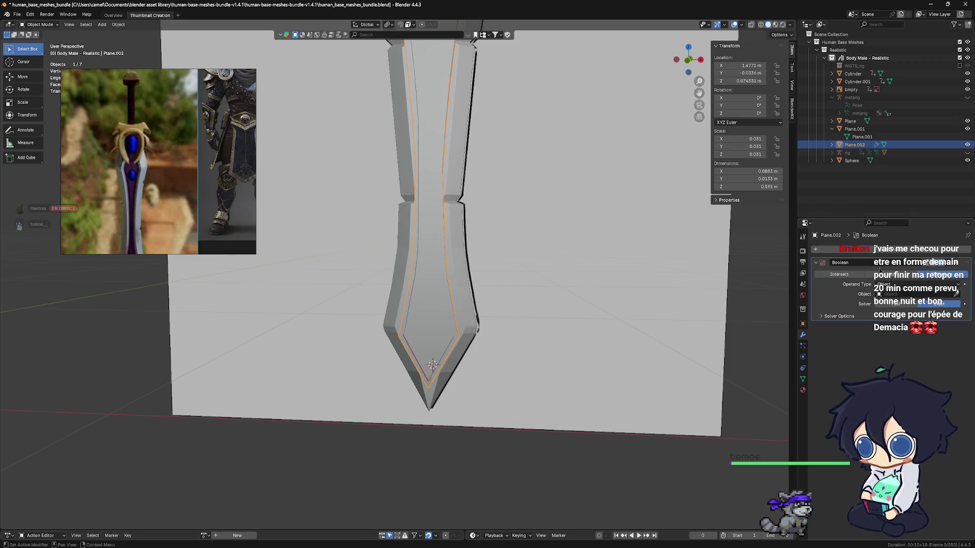
pyautogui.click(937, 295)
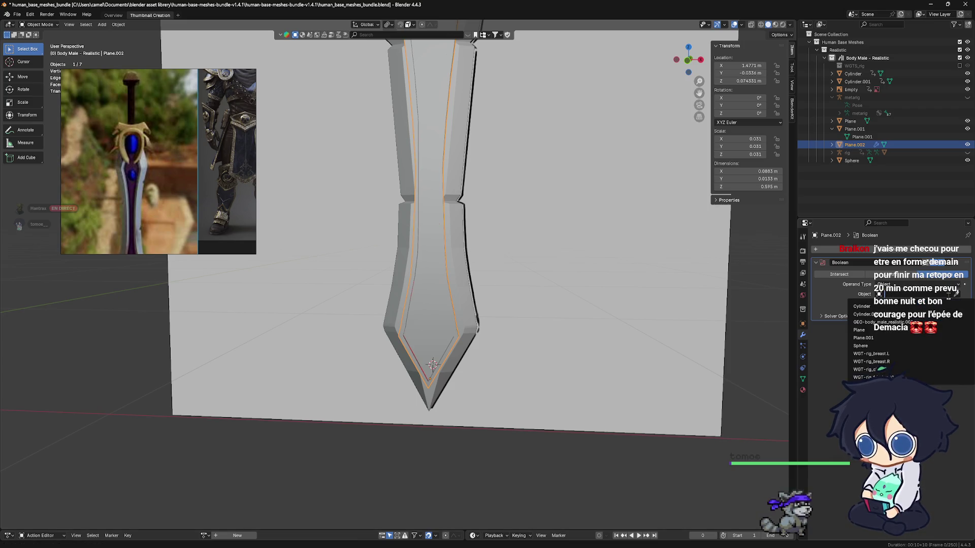
pyautogui.click(957, 293)
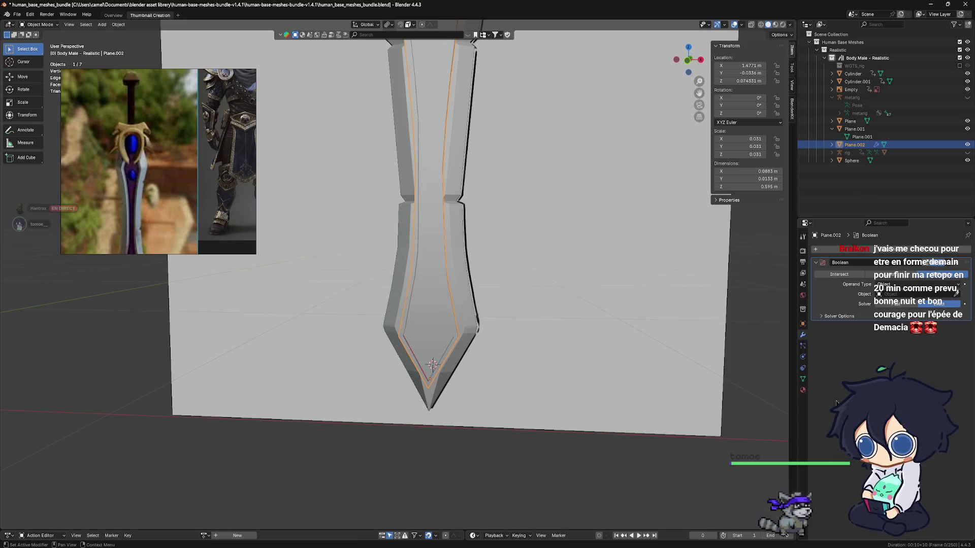
pyautogui.click(844, 148)
pyautogui.moveTo(579, 322)
pyautogui.mouseDown(button='middle')
pyautogui.moveTo(499, 307)
pyautogui.moveTo(542, 328)
pyautogui.moveTo(583, 331)
pyautogui.moveTo(566, 332)
pyautogui.mouseUp(button='middle')
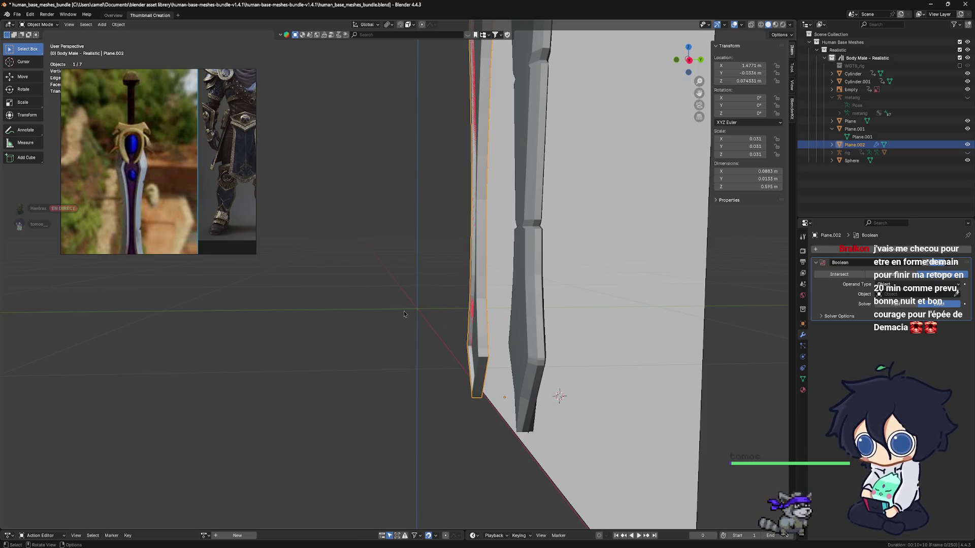
# Step: Move the blade copy Plane.002 along Y to -0.0334 m, beside the sword
pyautogui.moveTo(404, 311)
pyautogui.mouseDown(button='middle')
pyautogui.moveTo(421, 318)
pyautogui.moveTo(434, 294)
pyautogui.moveTo(443, 300)
pyautogui.mouseUp(button='middle')
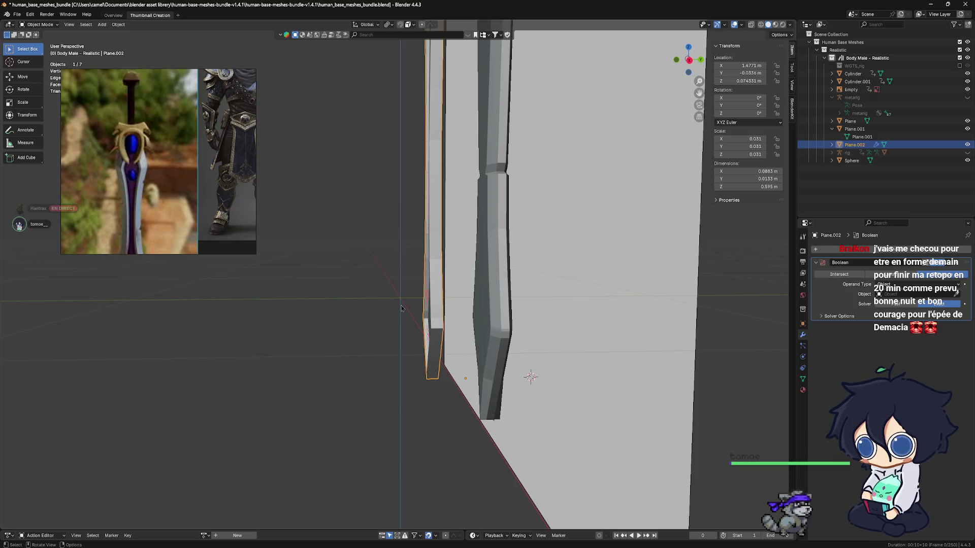
pyautogui.moveTo(406, 311); pyautogui.dragTo(427, 312, button='middle')
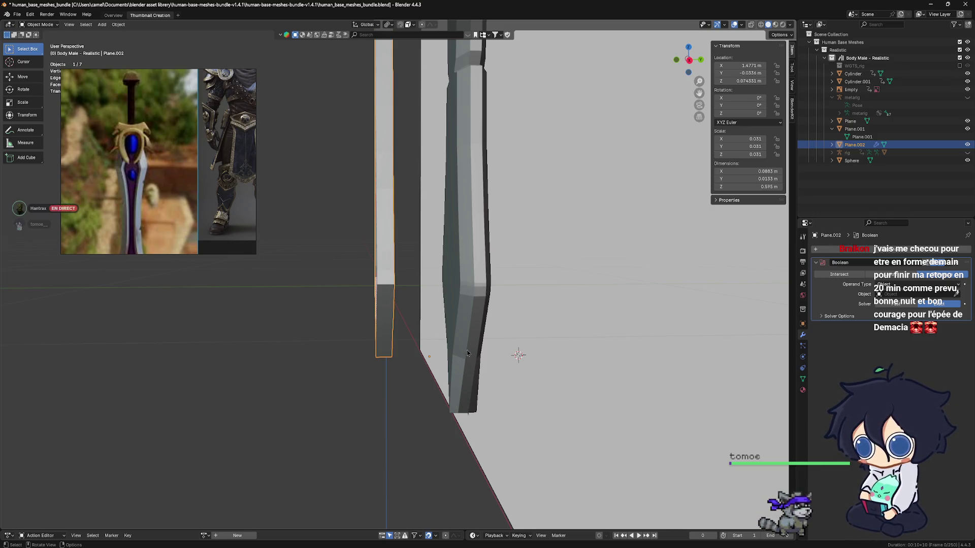
pyautogui.moveTo(469, 354)
pyautogui.keyDown('shift'); pyautogui.mouseDown(button='middle')
pyautogui.moveTo(457, 349)
pyautogui.moveTo(459, 393)
pyautogui.mouseUp(button='middle'); pyautogui.keyUp('shift')
pyautogui.press('g')
pyautogui.press('x')
pyautogui.press('y')
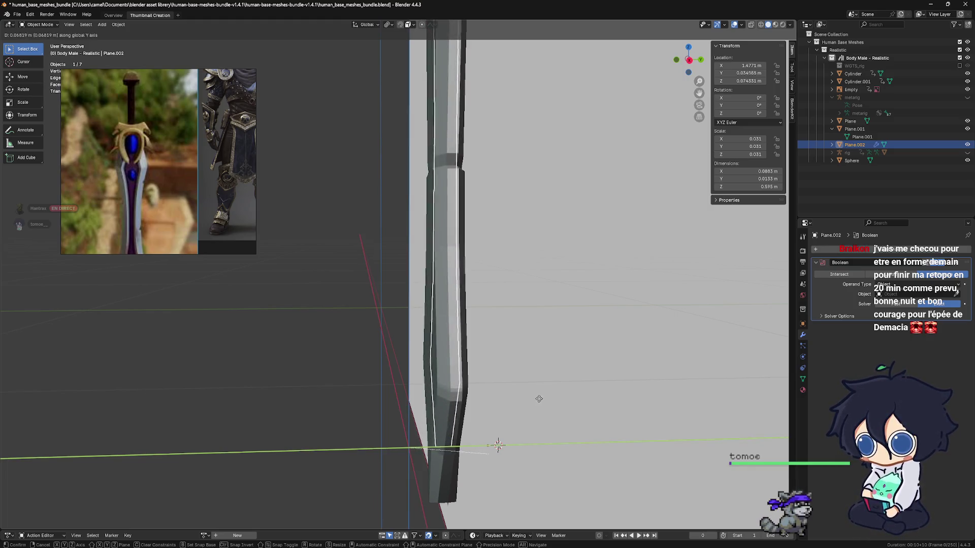
pyautogui.click(537, 399)
pyautogui.moveTo(481, 385)
pyautogui.mouseDown(button='middle')
pyautogui.moveTo(554, 380)
pyautogui.moveTo(505, 372)
pyautogui.moveTo(528, 388)
pyautogui.moveTo(524, 376)
pyautogui.mouseUp(button='middle')
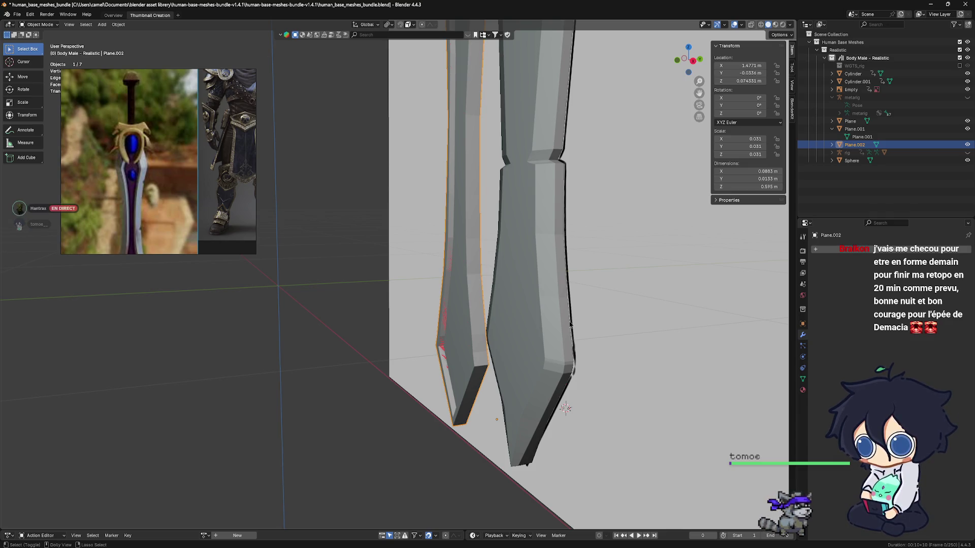
# Step: Bring back the Boolean modifier on Plane.002 while keeping the copy beside the sword
pyautogui.hotkey('shift', 'r')
pyautogui.press('g')
pyautogui.press('y')
pyautogui.click(717, 304)
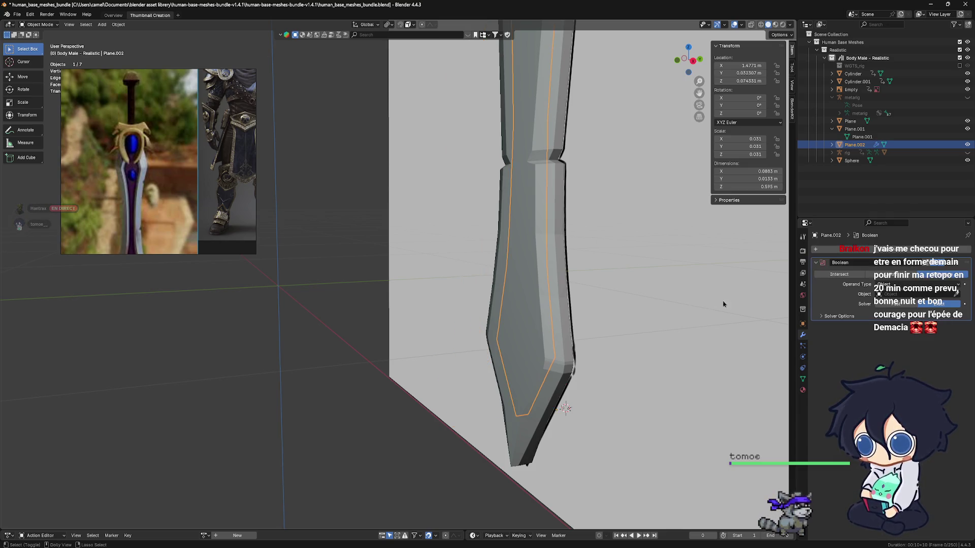
pyautogui.hotkey('ctrl', 'z')
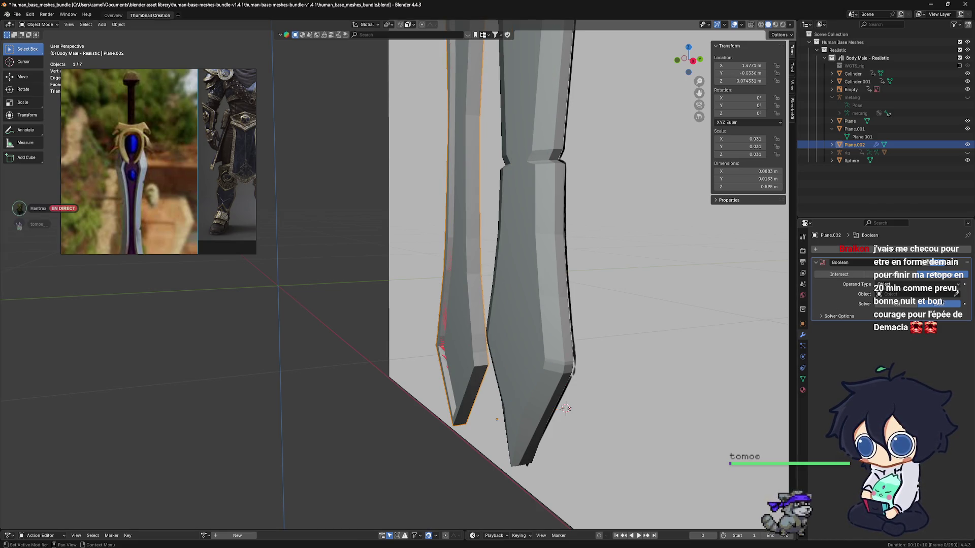
# Step: Keep the operand type as Object and set Plane as the Boolean Difference cutter
pyautogui.click(957, 293)
pyautogui.click(848, 140)
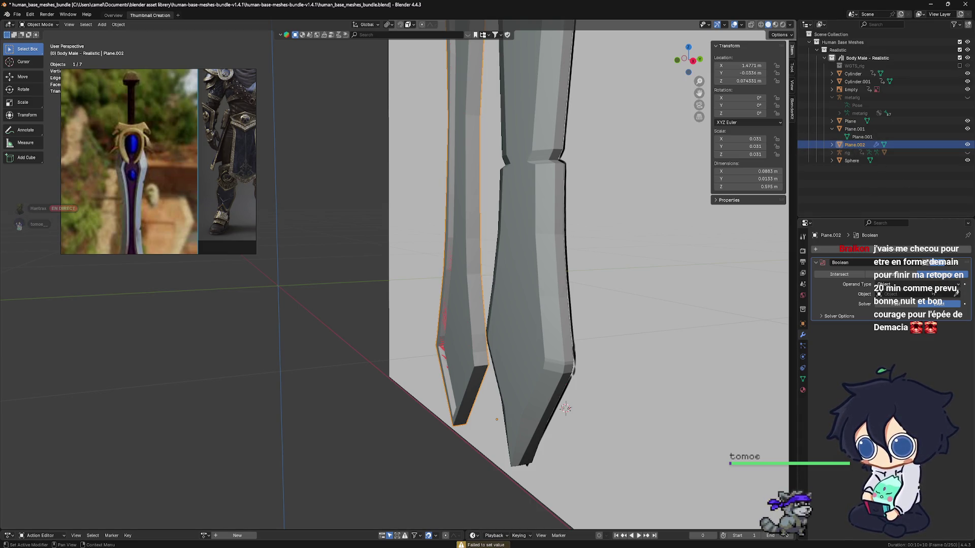
pyautogui.click(934, 291)
pyautogui.click(920, 293)
pyautogui.click(822, 316)
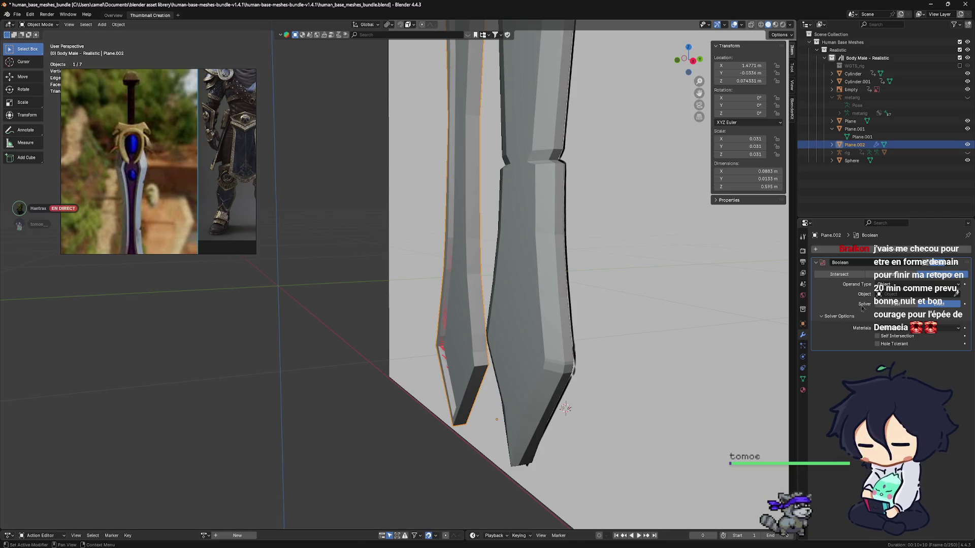
pyautogui.click(882, 329)
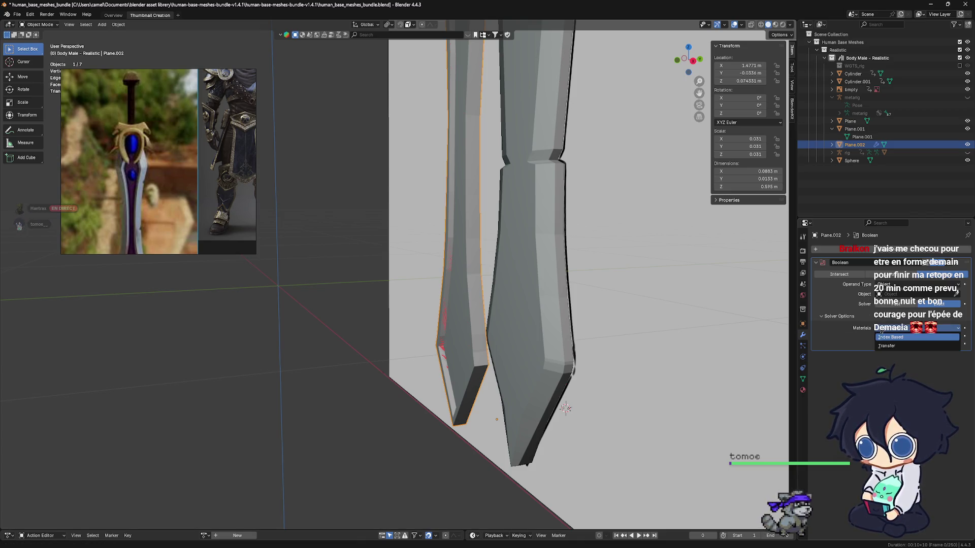
pyautogui.click(881, 330)
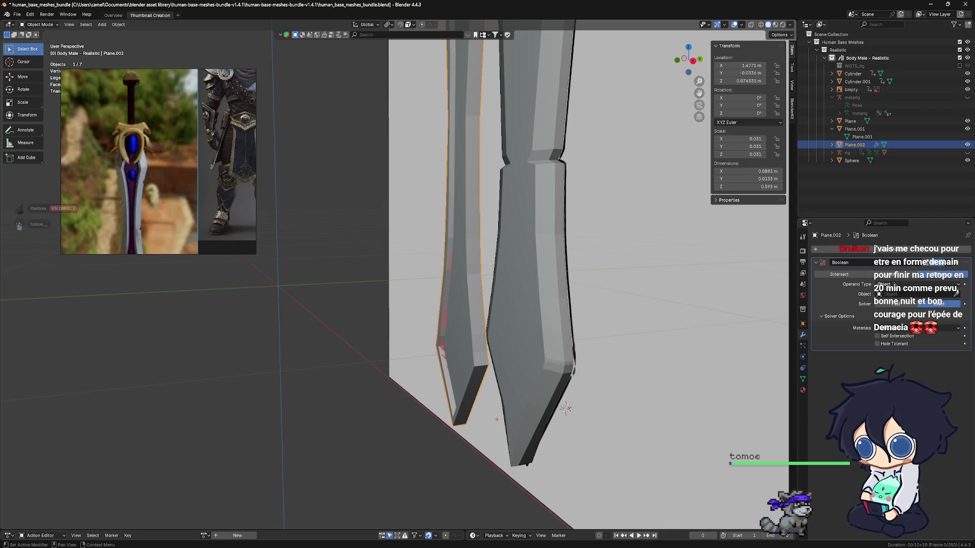
pyautogui.click(908, 295)
pyautogui.click(956, 293)
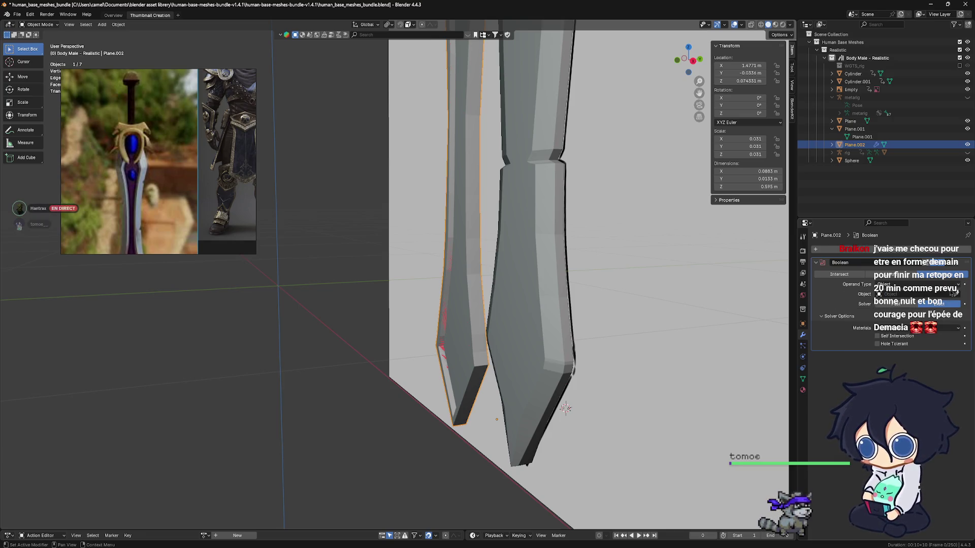
pyautogui.click(559, 331)
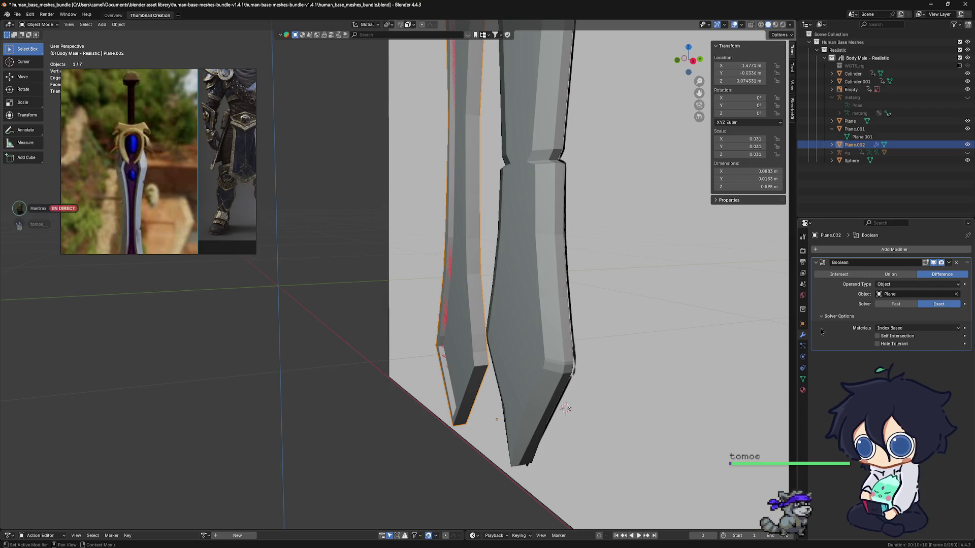
# Step: Switch the Boolean solver to Fast and move Plane.002 0.019143 m along Y onto the sword
pyautogui.click(895, 304)
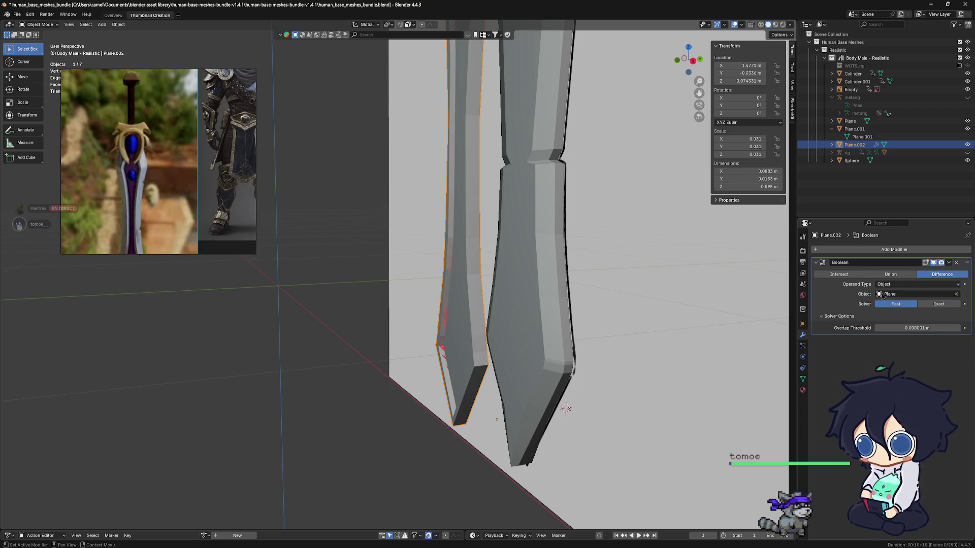
pyautogui.moveTo(529, 320); pyautogui.dragTo(527, 321, button='middle')
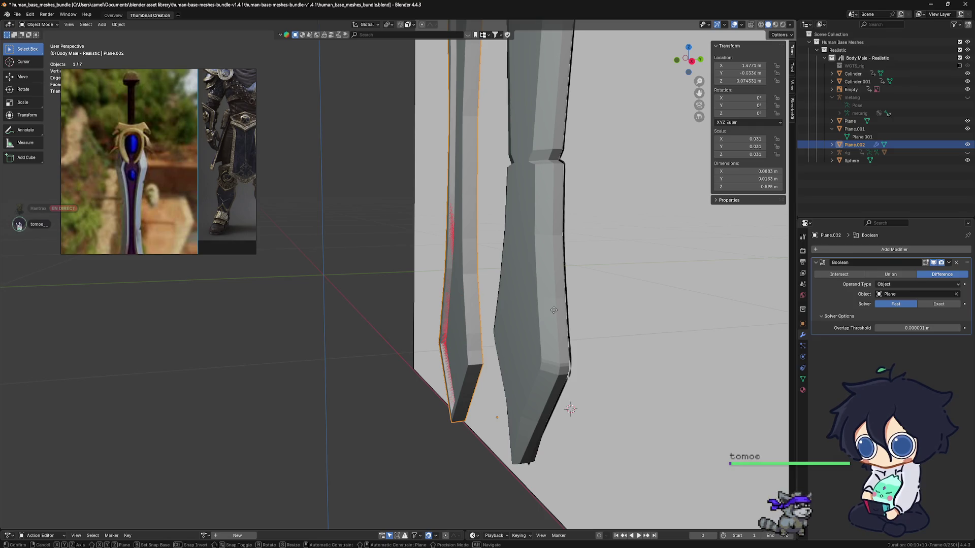
pyautogui.press('g')
pyautogui.press('y')
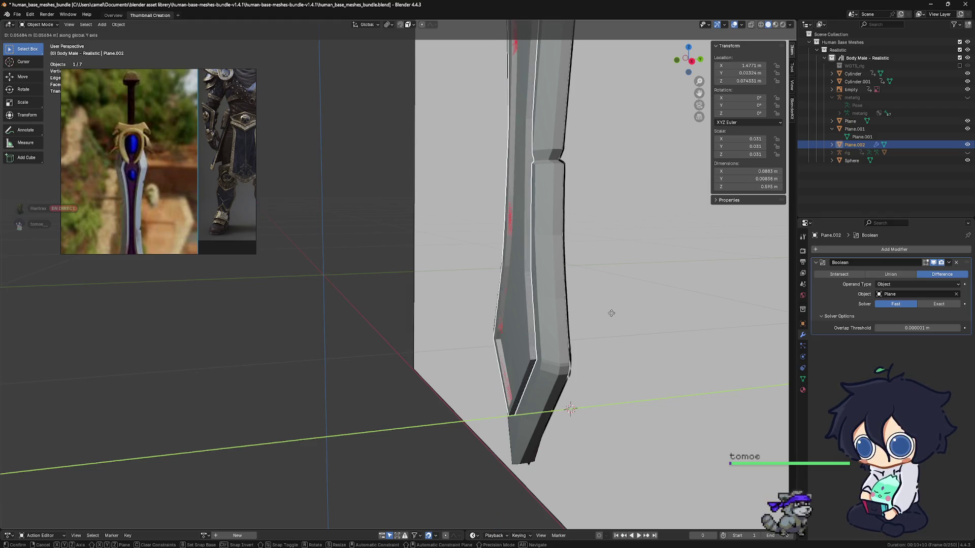
pyautogui.click(614, 314)
pyautogui.moveTo(544, 319); pyautogui.dragTo(740, 326, button='middle')
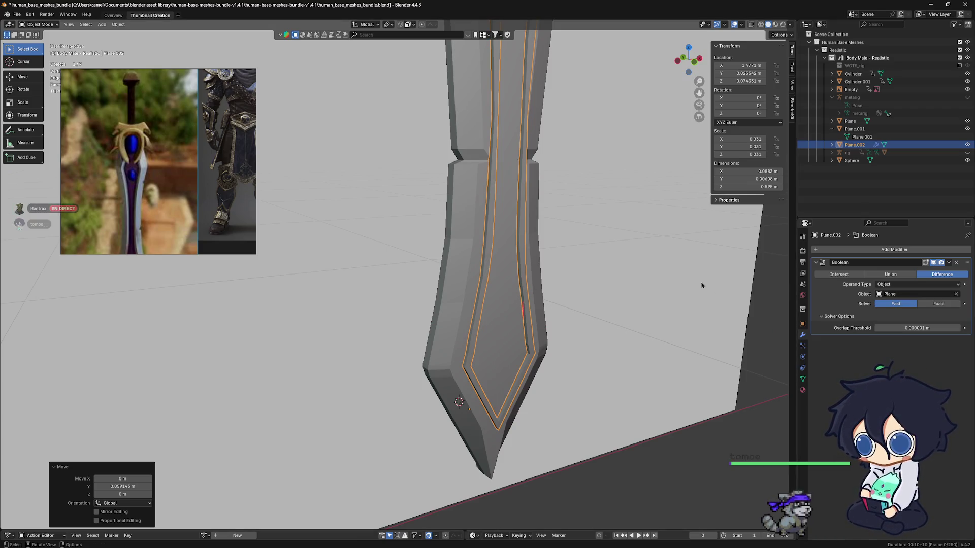
pyautogui.click(452, 291)
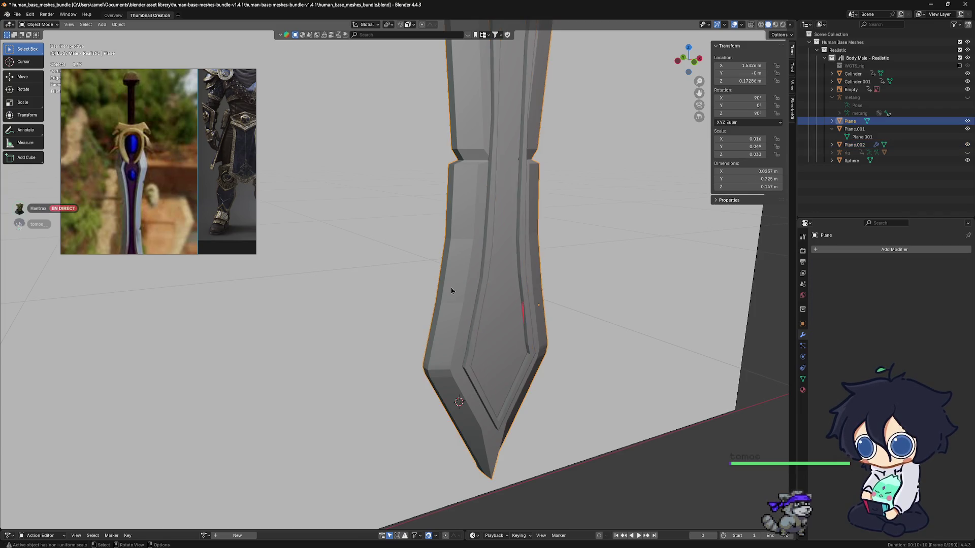
# Step: Delete Plane.002's Boolean, then add a Boolean to Plane with Plane.002 as its cutter
pyautogui.click(480, 310)
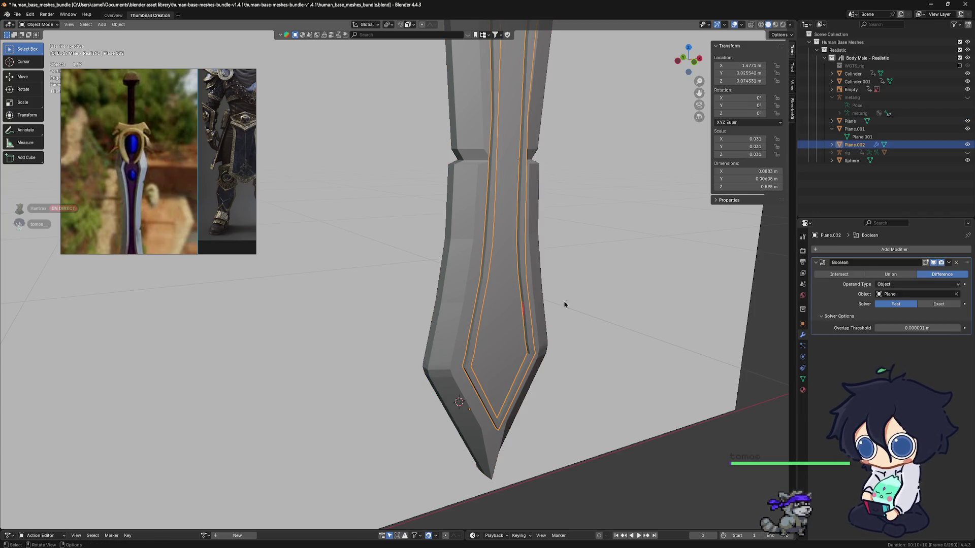
pyautogui.click(956, 263)
pyautogui.click(452, 315)
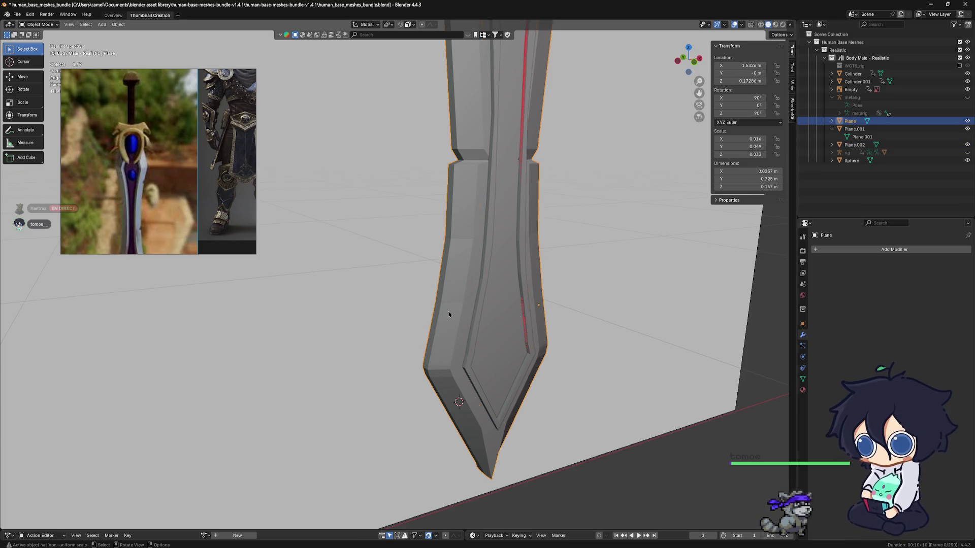
pyautogui.click(870, 249)
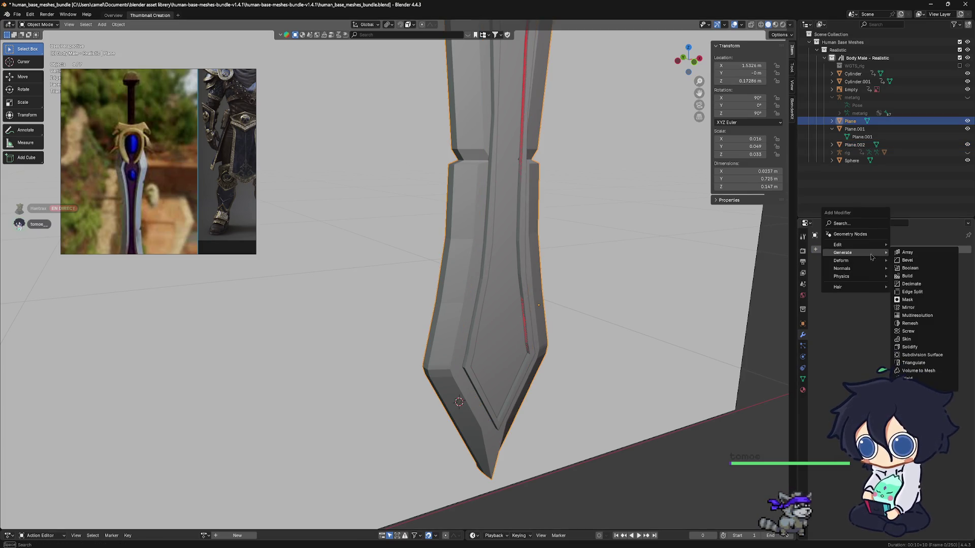
pyautogui.click(897, 270)
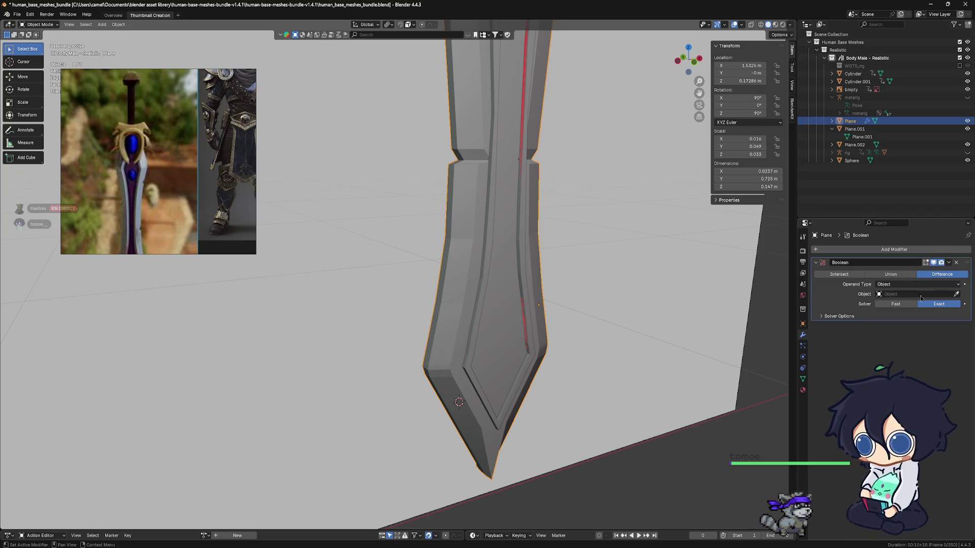
pyautogui.click(956, 295)
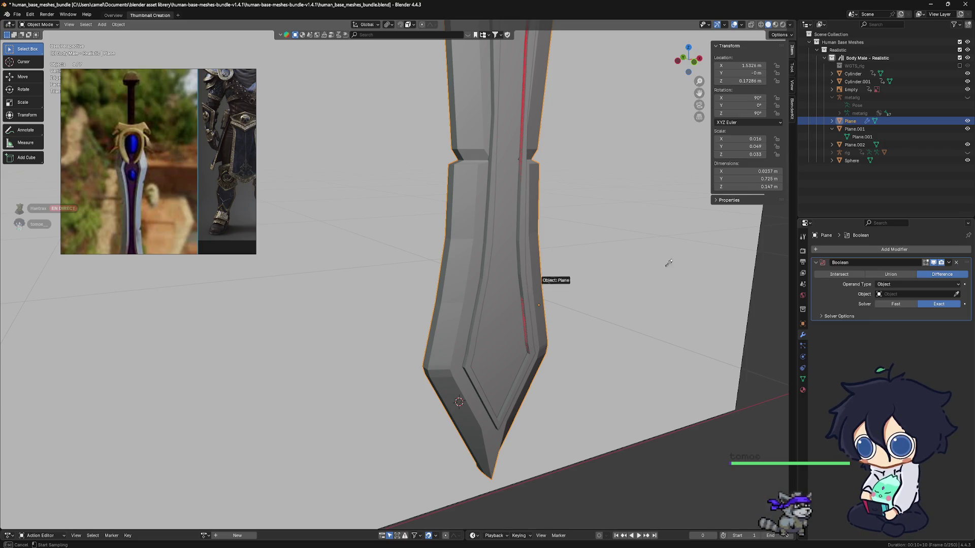
pyautogui.click(844, 147)
pyautogui.moveTo(605, 285)
pyautogui.mouseDown(button='middle')
pyautogui.moveTo(572, 299)
pyautogui.moveTo(593, 293)
pyautogui.moveTo(468, 286)
pyautogui.mouseUp(button='middle')
pyautogui.moveTo(590, 301)
pyautogui.mouseDown(button='middle')
pyautogui.moveTo(638, 303)
pyautogui.moveTo(447, 292)
pyautogui.moveTo(505, 287)
pyautogui.moveTo(487, 291)
pyautogui.mouseUp(button='middle')
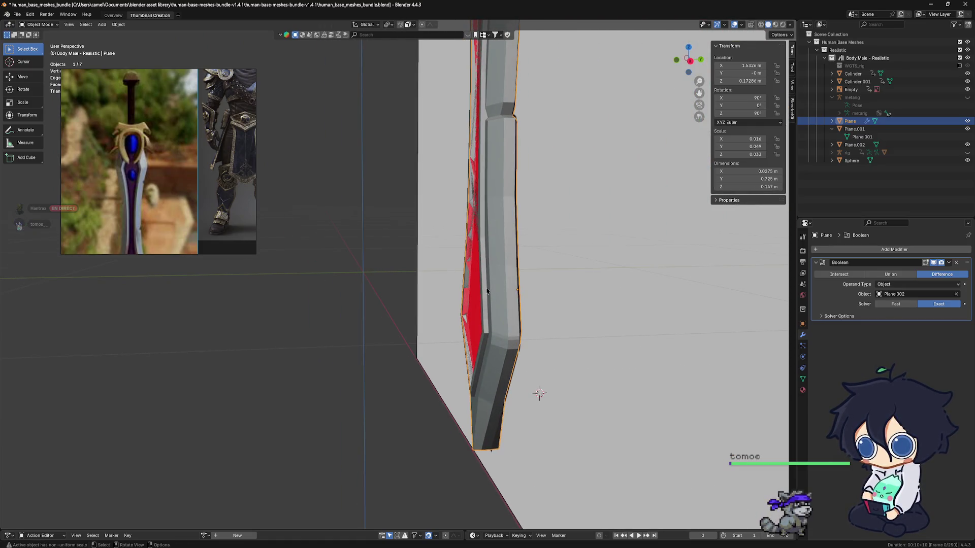
# Step: Cancel a Y move of Plane, then shift Plane.002 along Y instead
pyautogui.press('g')
pyautogui.press('y')
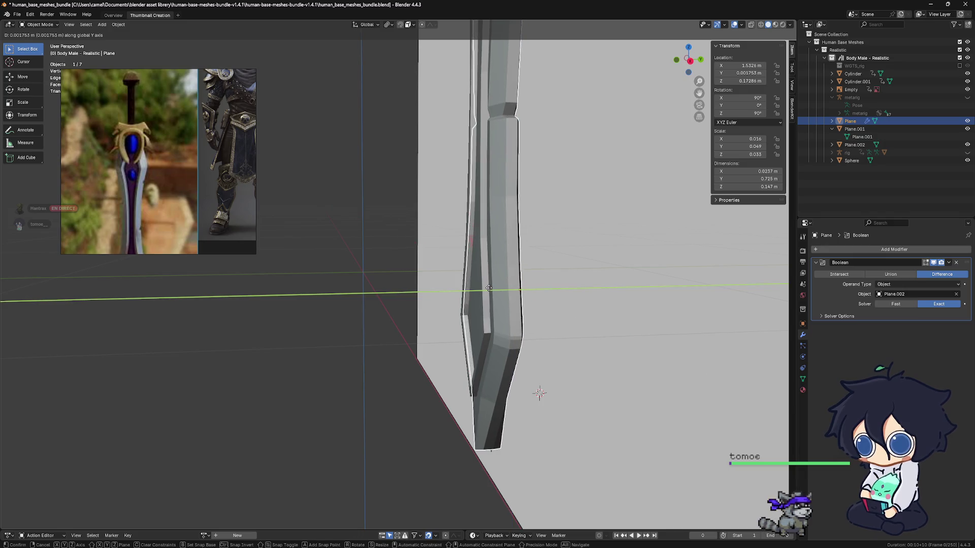
pyautogui.press('Escape')
pyautogui.click(484, 313)
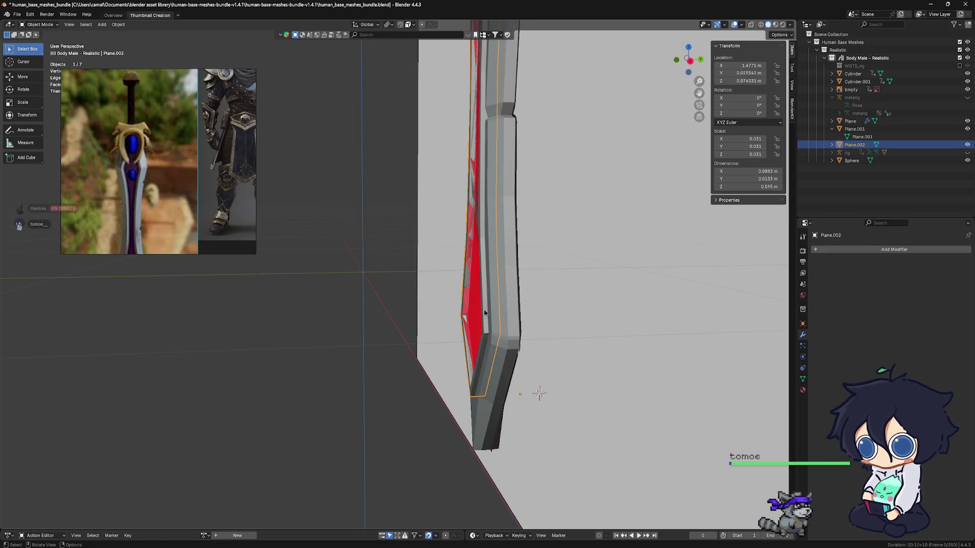
pyautogui.press('g')
pyautogui.press('y')
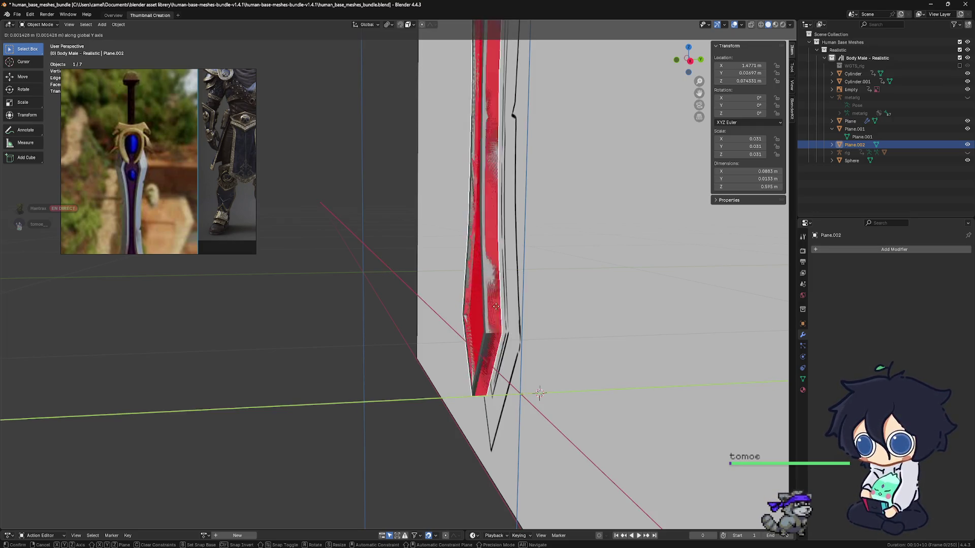
pyautogui.click(496, 307)
pyautogui.moveTo(496, 307)
pyautogui.mouseDown(button='middle')
pyautogui.moveTo(594, 311)
pyautogui.moveTo(663, 453)
pyautogui.mouseUp(button='middle')
pyautogui.click(555, 413)
pyautogui.moveTo(555, 413)
pyautogui.mouseDown(button='middle')
pyautogui.moveTo(483, 359)
pyautogui.moveTo(401, 354)
pyautogui.moveTo(467, 350)
pyautogui.mouseUp(button='middle')
pyautogui.click(460, 353)
# Step: Undo Plane.002's recent moves back to Y 0.025543 m, revealing the red fuller
pyautogui.hotkey('ctrl', 'z')
pyautogui.hotkey('ctrl', 'z')
pyautogui.hotkey('ctrl', 'z')
pyautogui.hotkey('ctrl', 'shift', 'z')
pyautogui.hotkey('ctrl', 'z')
pyautogui.hotkey('ctrl', 'shift', 'z')
pyautogui.hotkey('ctrl', 'z')
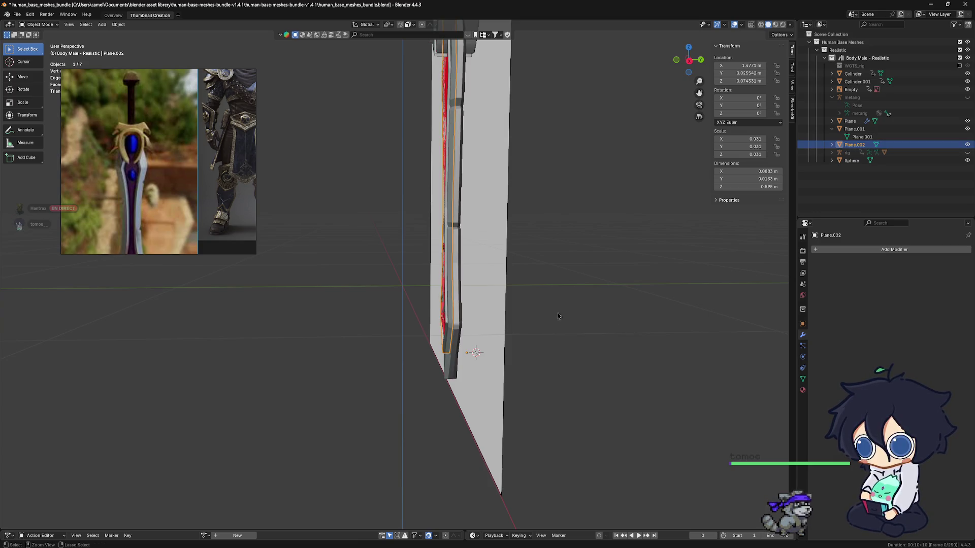
pyautogui.hotkey('ctrl', 'z')
pyautogui.hotkey('ctrl', 'z')
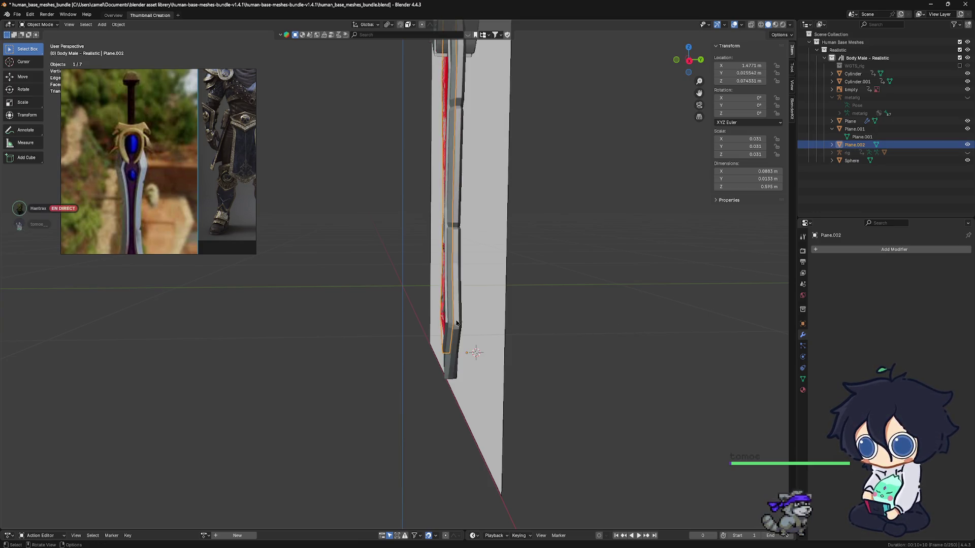
pyautogui.moveTo(462, 318)
pyautogui.mouseDown(button='middle')
pyautogui.moveTo(481, 305)
pyautogui.moveTo(533, 300)
pyautogui.mouseUp(button='middle')
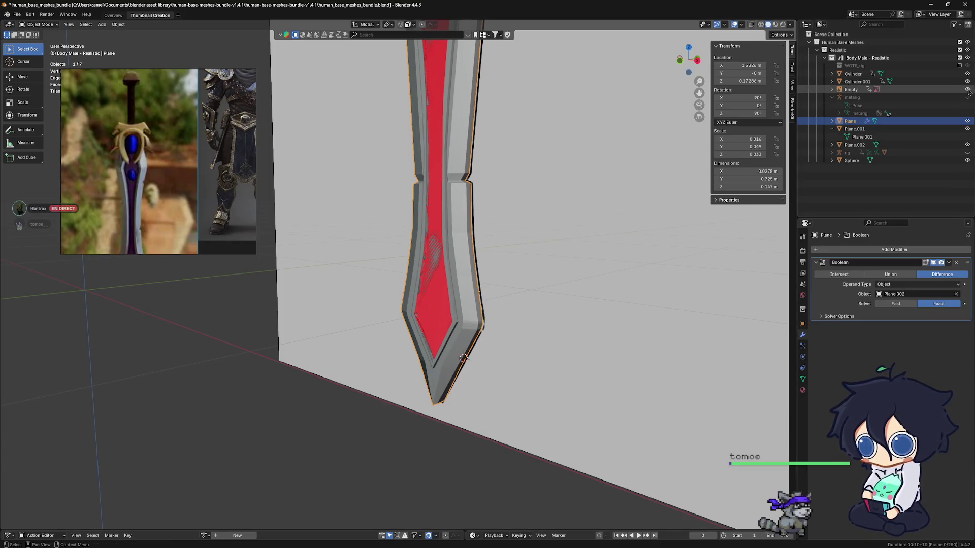
pyautogui.click(967, 89)
pyautogui.moveTo(588, 262); pyautogui.dragTo(575, 258, button='middle')
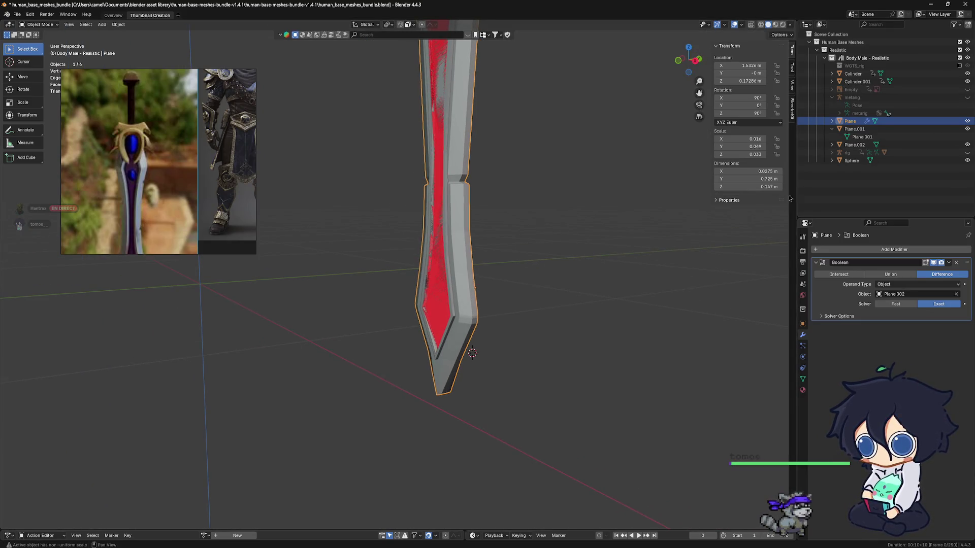
pyautogui.click(967, 121)
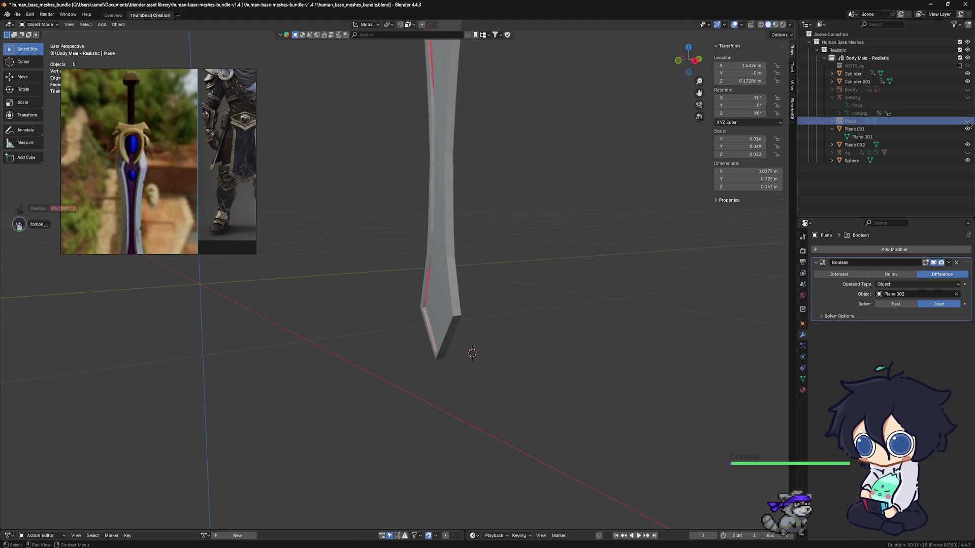
pyautogui.click(968, 122)
pyautogui.click(968, 145)
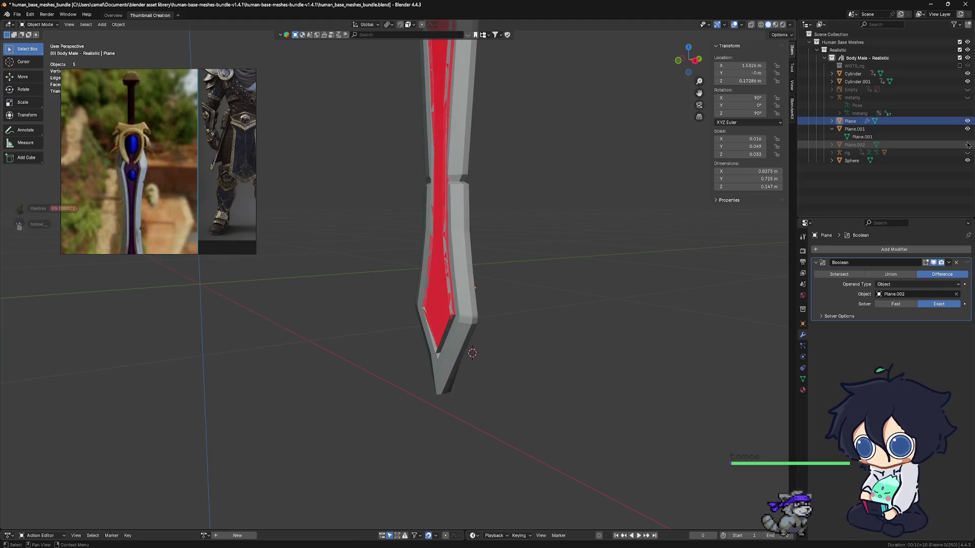
pyautogui.moveTo(564, 233); pyautogui.dragTo(531, 247, button='middle')
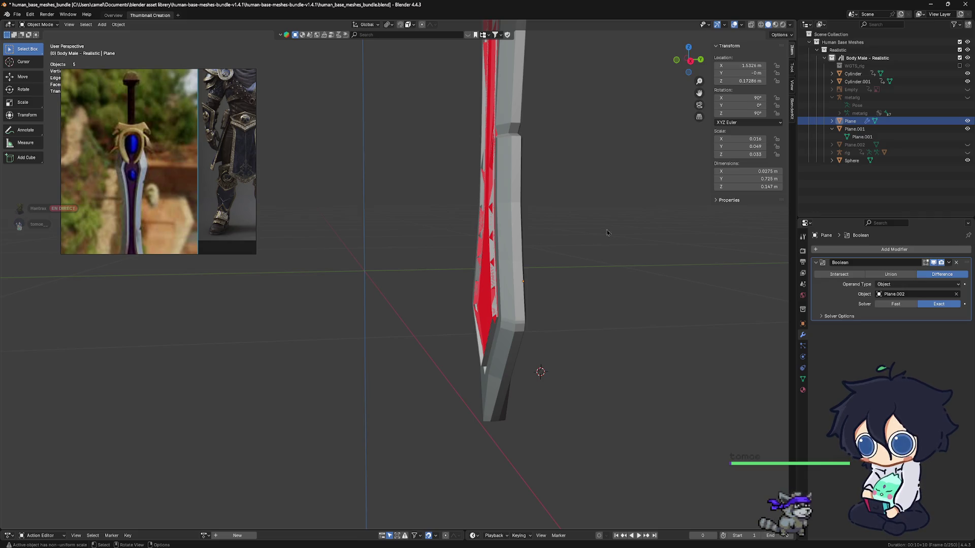
pyautogui.click(839, 146)
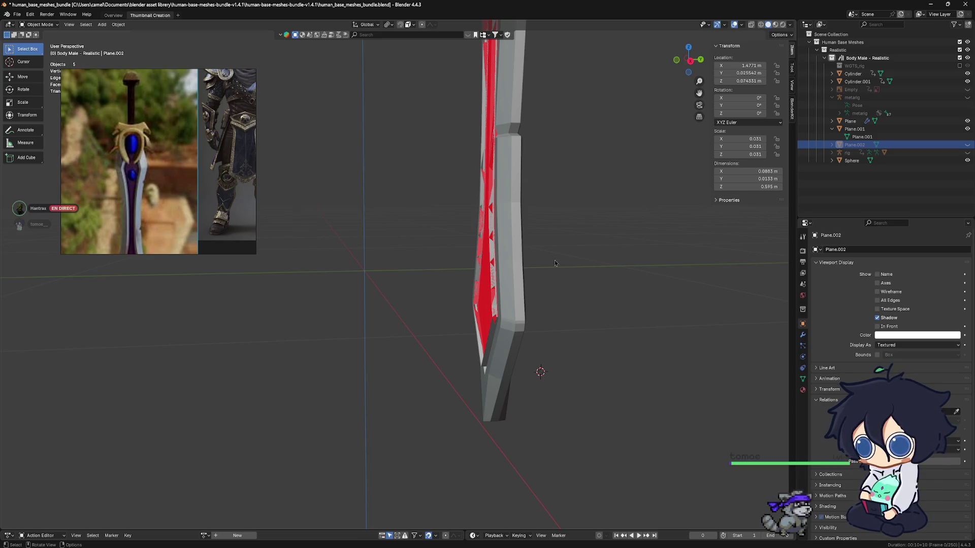
pyautogui.click(497, 282)
pyautogui.moveTo(496, 289)
pyautogui.mouseDown(button='middle')
pyautogui.moveTo(566, 283)
pyautogui.moveTo(569, 310)
pyautogui.moveTo(478, 302)
pyautogui.moveTo(557, 276)
pyautogui.moveTo(529, 243)
pyautogui.moveTo(499, 307)
pyautogui.moveTo(553, 311)
pyautogui.moveTo(594, 300)
pyautogui.moveTo(484, 308)
pyautogui.mouseUp(button='middle')
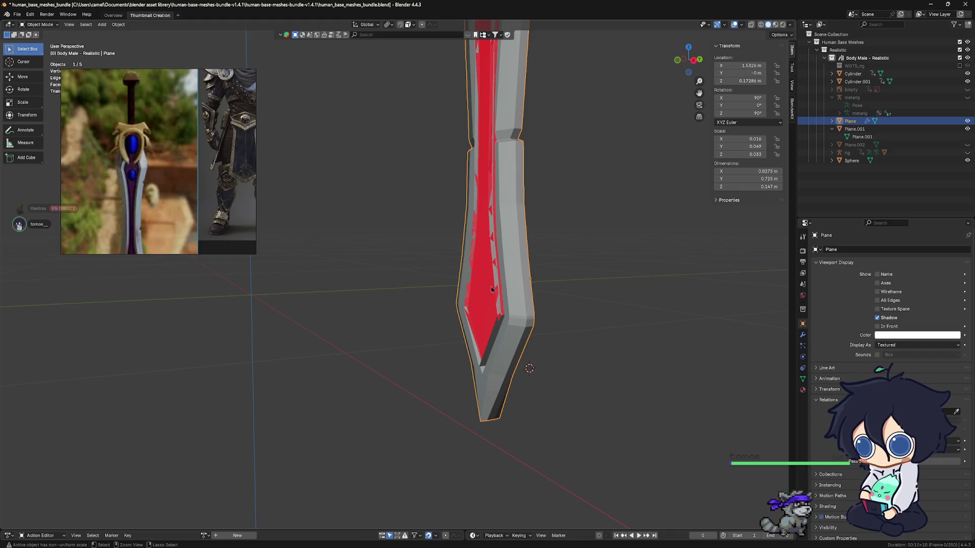
pyautogui.hotkey('alt', 'a')
pyautogui.hotkey('alt', 'h')
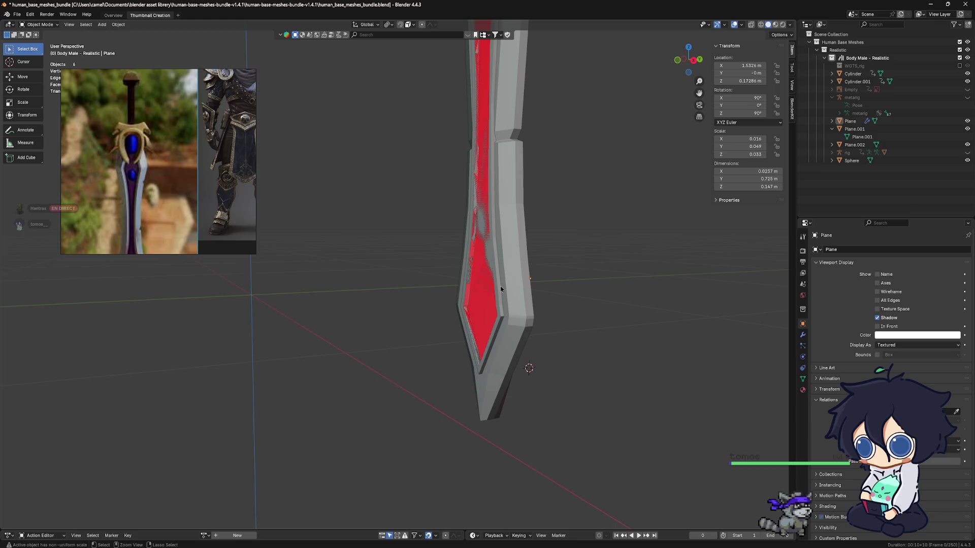
pyautogui.click(501, 289)
pyautogui.hotkey('alt', 'h')
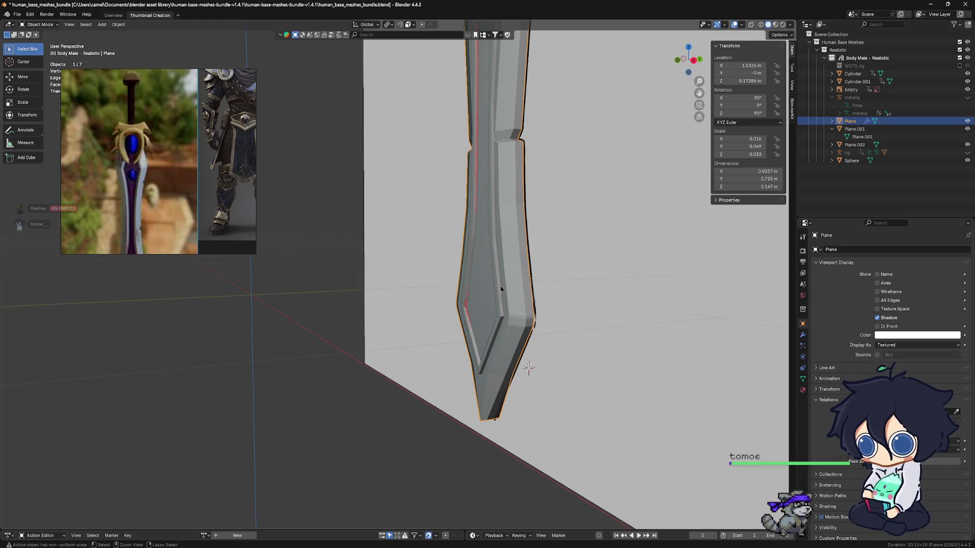
# Step: Select the cutter Plane.002 and move it back out beside the sword blade
pyautogui.click(501, 289)
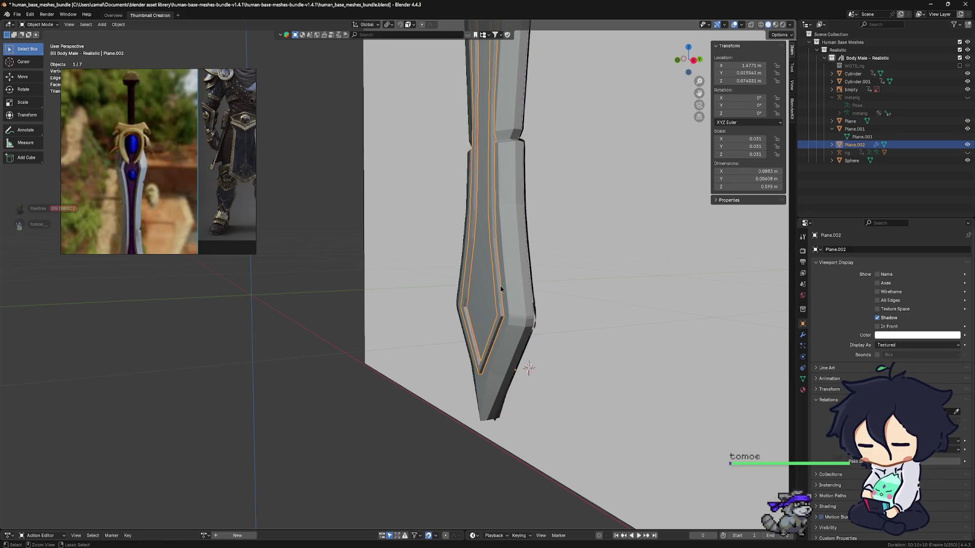
pyautogui.hotkey('ctrl', 'z')
pyautogui.hotkey('ctrl', 'z')
pyautogui.hotkey('ctrl', 'z')
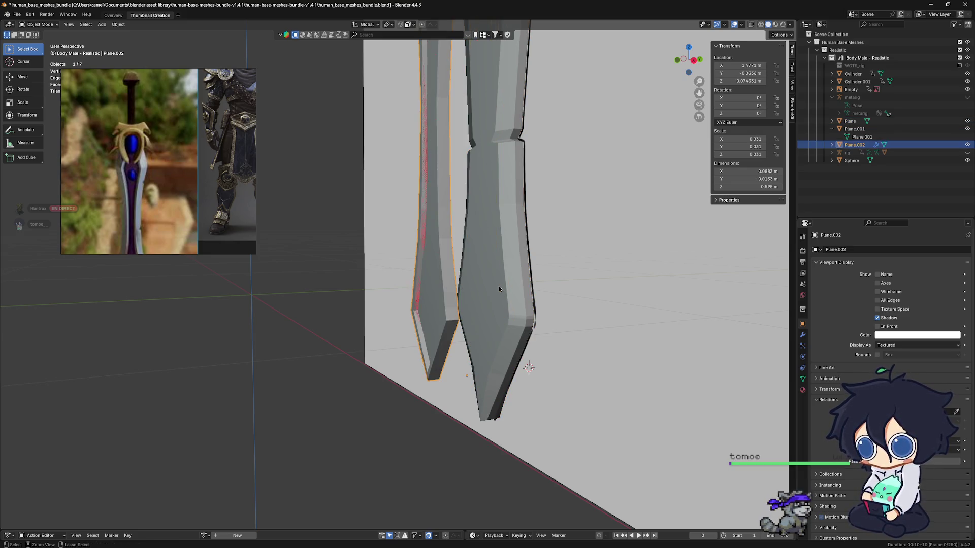
pyautogui.moveTo(467, 288)
pyautogui.mouseDown(button='middle')
pyautogui.moveTo(501, 283)
pyautogui.moveTo(560, 301)
pyautogui.mouseUp(button='middle')
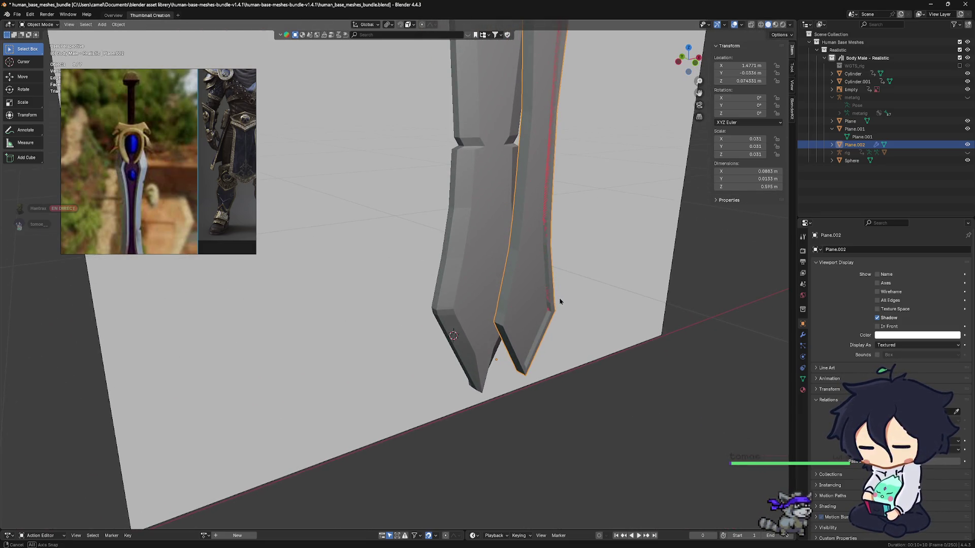
pyautogui.moveTo(561, 301)
pyautogui.mouseDown(button='middle')
pyautogui.moveTo(464, 298)
pyautogui.moveTo(480, 282)
pyautogui.moveTo(490, 291)
pyautogui.moveTo(466, 306)
pyautogui.moveTo(403, 297)
pyautogui.moveTo(416, 286)
pyautogui.moveTo(397, 306)
pyautogui.mouseUp(button='middle')
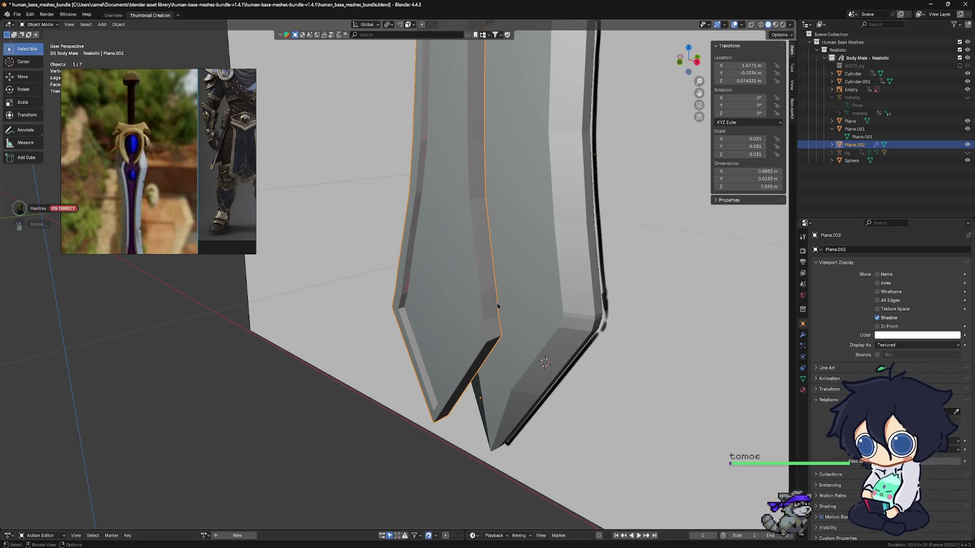
pyautogui.moveTo(493, 314)
pyautogui.mouseDown(button='middle')
pyautogui.moveTo(522, 317)
pyautogui.moveTo(495, 287)
pyautogui.moveTo(600, 223)
pyautogui.moveTo(517, 229)
pyautogui.moveTo(478, 245)
pyautogui.mouseUp(button='middle')
# Step: Put Plane.002 into Edit Mode and hide the Empty backdrop in the outliner
pyautogui.hotkey('ctrl', 'Tab')
pyautogui.click(587, 293)
pyautogui.click(967, 89)
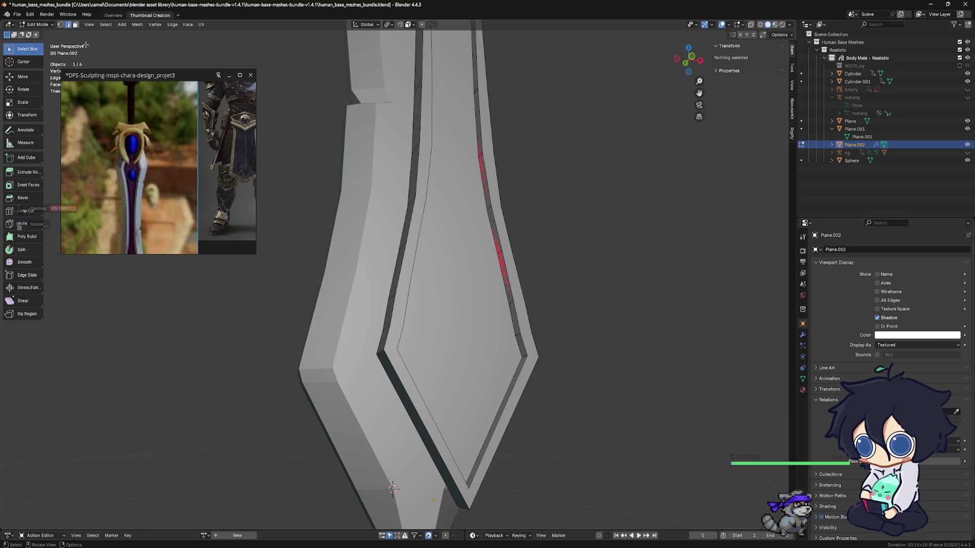
# Step: Select and delete the cutter's inner face from a front orthographic view
pyautogui.click(487, 232)
pyautogui.moveTo(487, 231)
pyautogui.mouseDown(button='middle')
pyautogui.moveTo(515, 233)
pyautogui.moveTo(494, 242)
pyautogui.mouseUp(button='middle')
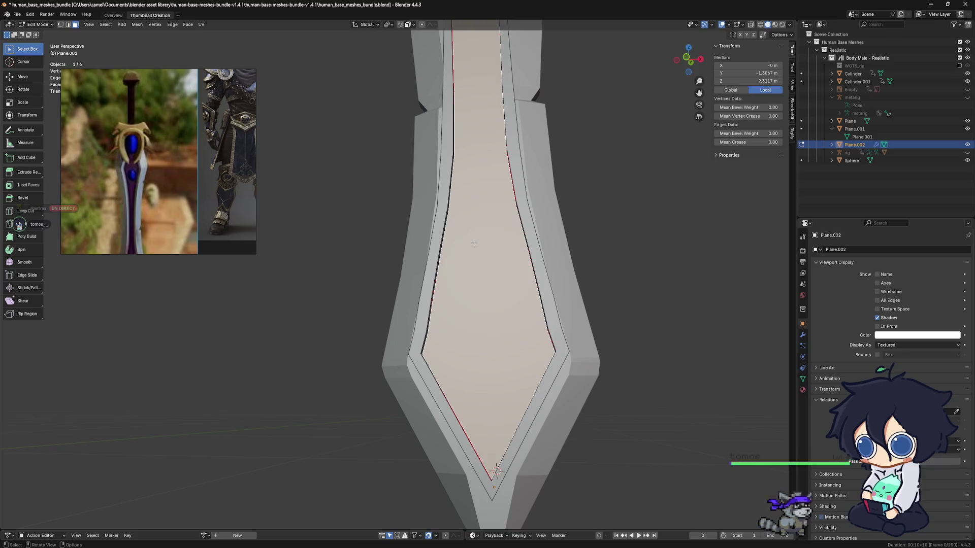
pyautogui.moveTo(521, 278)
pyautogui.keyDown('alt'); pyautogui.mouseDown(button='middle')
pyautogui.moveTo(545, 277)
pyautogui.moveTo(545, 255)
pyautogui.moveTo(558, 260)
pyautogui.moveTo(484, 259)
pyautogui.mouseUp(button='middle'); pyautogui.keyUp('alt')
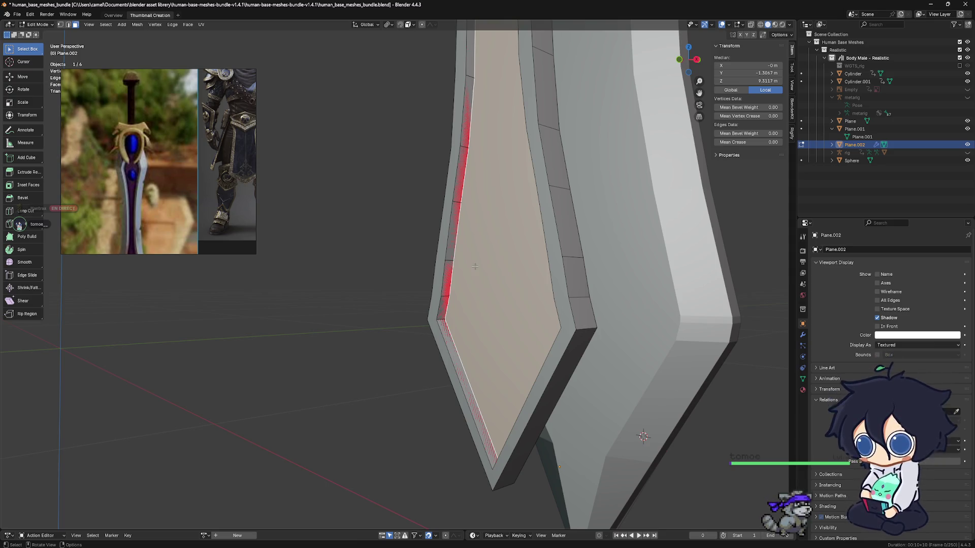
pyautogui.press('x')
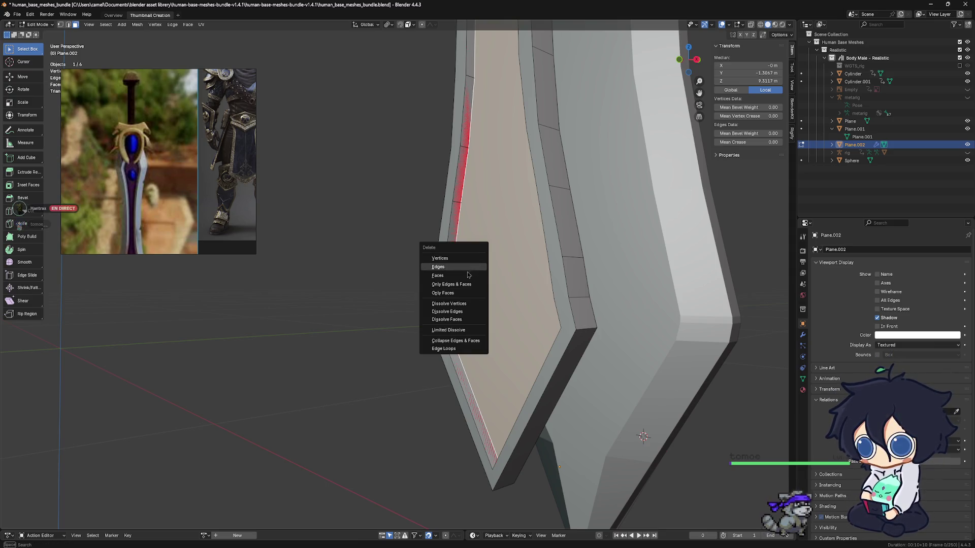
pyautogui.click(469, 275)
# Step: Separate the selected geometry into a new object, then isolate Plane.002 in Local View
pyautogui.moveTo(469, 276)
pyautogui.mouseDown(button='middle')
pyautogui.moveTo(518, 298)
pyautogui.moveTo(595, 294)
pyautogui.moveTo(505, 301)
pyautogui.moveTo(581, 321)
pyautogui.mouseUp(button='middle')
pyautogui.press('p')
pyautogui.click(450, 308)
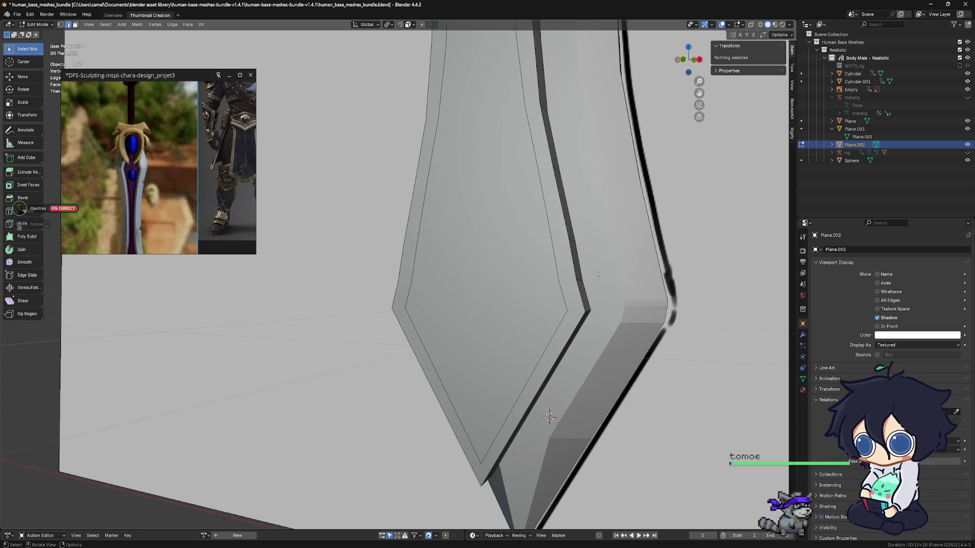
pyautogui.press('Tab')
pyautogui.moveTo(569, 325); pyautogui.dragTo(576, 328, button='middle')
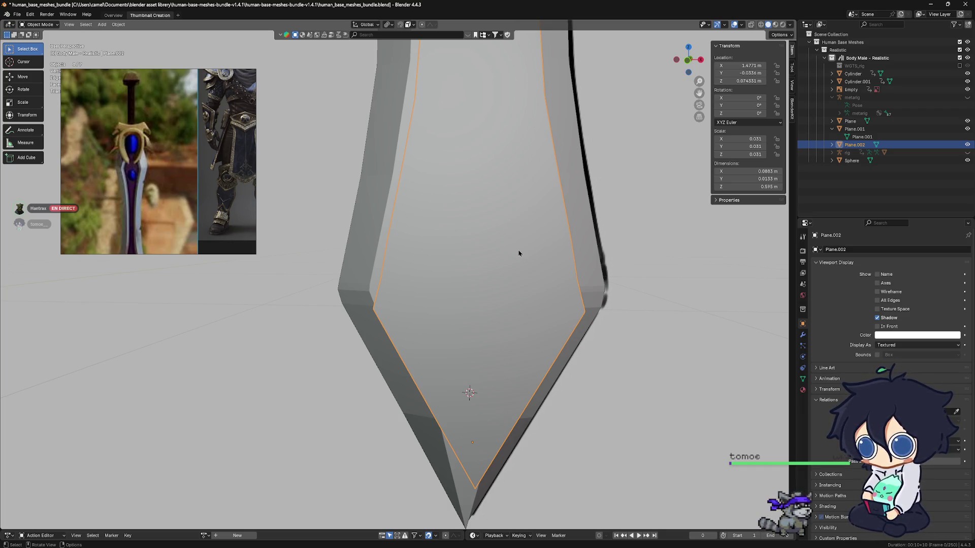
pyautogui.press('KP_Divide')
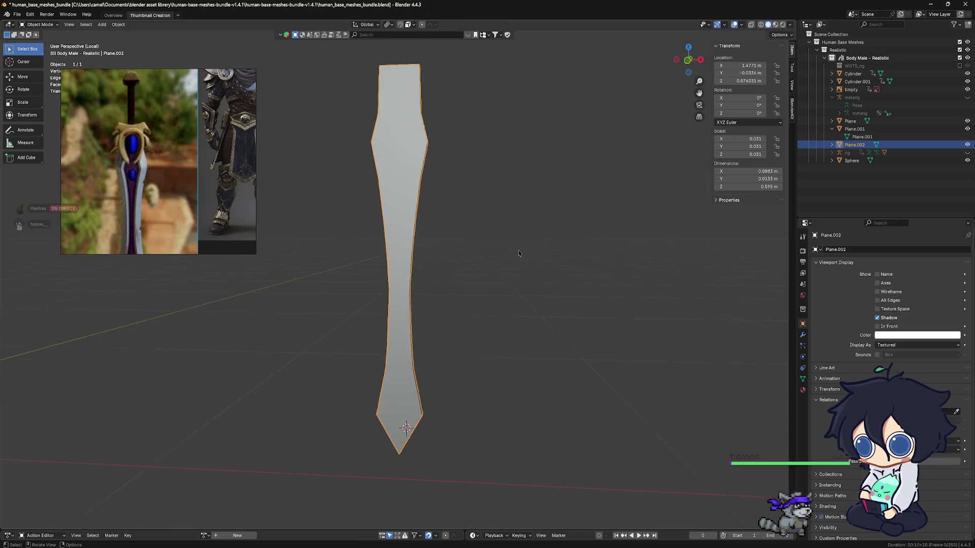
# Step: From the front view, enter Edit Mode on Plane.002, select its outer edge loop, then deselect
pyautogui.moveTo(461, 283)
pyautogui.mouseDown(button='middle')
pyautogui.moveTo(498, 282)
pyautogui.moveTo(469, 279)
pyautogui.mouseUp(button='middle')
pyautogui.moveTo(474, 313)
pyautogui.mouseDown(button='middle')
pyautogui.moveTo(486, 320)
pyautogui.moveTo(483, 269)
pyautogui.moveTo(488, 279)
pyautogui.moveTo(530, 273)
pyautogui.moveTo(552, 299)
pyautogui.moveTo(465, 276)
pyautogui.mouseUp(button='middle')
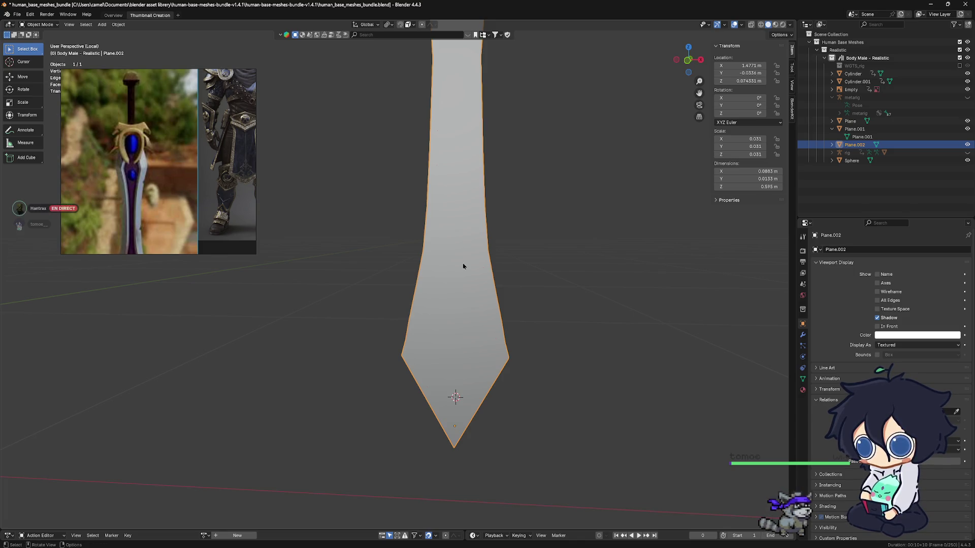
pyautogui.moveTo(470, 292)
pyautogui.mouseDown(button='middle')
pyautogui.moveTo(524, 324)
pyautogui.moveTo(459, 306)
pyautogui.moveTo(474, 307)
pyautogui.moveTo(428, 306)
pyautogui.moveTo(483, 312)
pyautogui.mouseUp(button='middle')
pyautogui.press('`')
pyautogui.click(431, 283)
pyautogui.press('Tab')
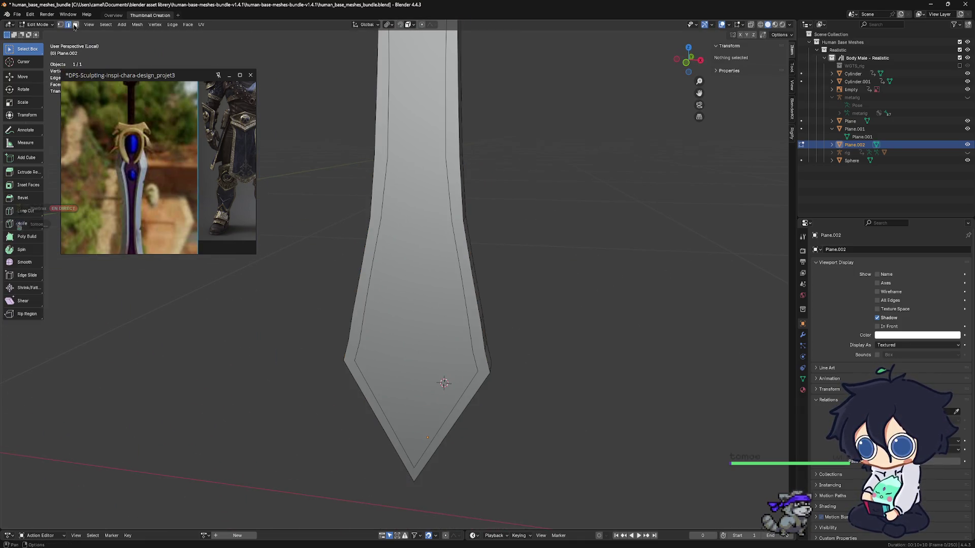
pyautogui.keyDown('alt'); pyautogui.keyDown('shift'); pyautogui.click(473, 284); pyautogui.keyUp('shift'); pyautogui.keyUp('alt')
pyautogui.moveTo(483, 286)
pyautogui.mouseDown(button='middle')
pyautogui.moveTo(445, 296)
pyautogui.moveTo(432, 318)
pyautogui.moveTo(405, 322)
pyautogui.moveTo(453, 334)
pyautogui.moveTo(410, 307)
pyautogui.moveTo(458, 317)
pyautogui.mouseUp(button='middle')
pyautogui.hotkey('alt', 'a')
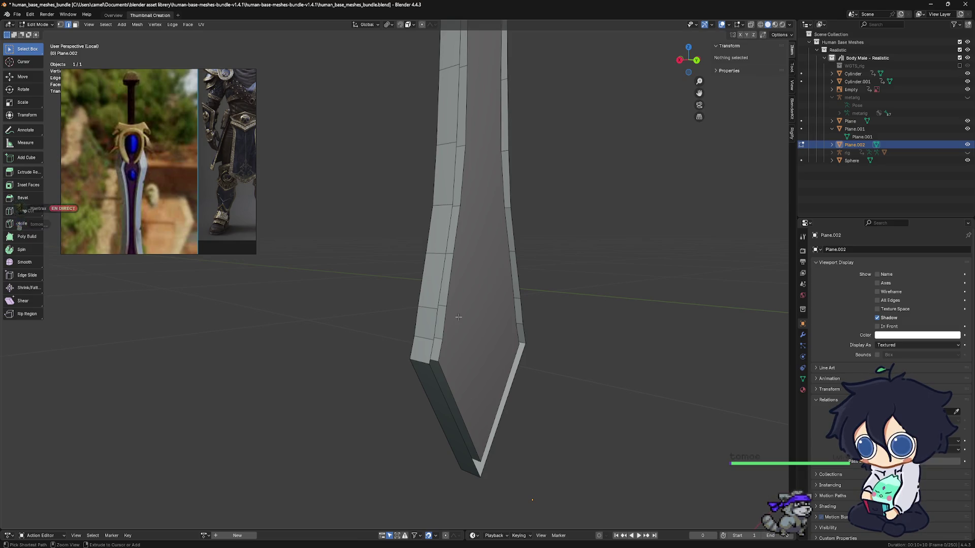
# Step: Leave Local View and try selecting the blade's rim edge loops and faces
pyautogui.press('KP_Divide')
pyautogui.press('2')
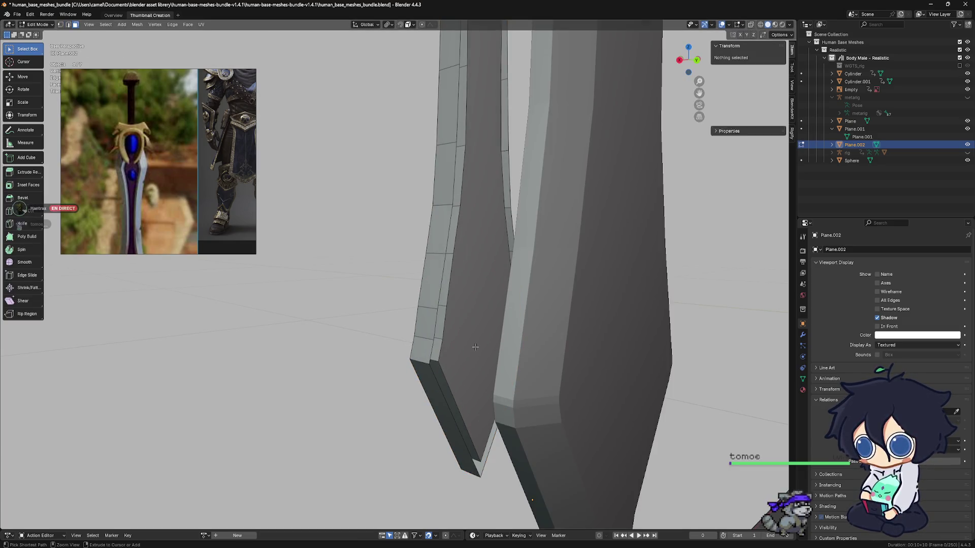
pyautogui.keyDown('alt'); pyautogui.click(473, 351); pyautogui.keyUp('alt')
pyautogui.keyDown('alt'); pyautogui.click(473, 352); pyautogui.keyUp('alt')
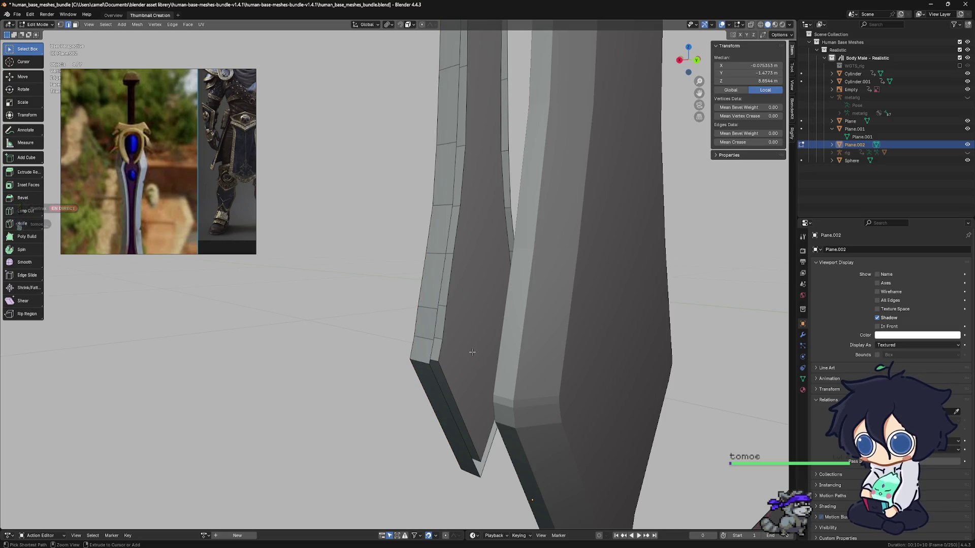
pyautogui.press('3')
pyautogui.hotkey('ctrl', '+')
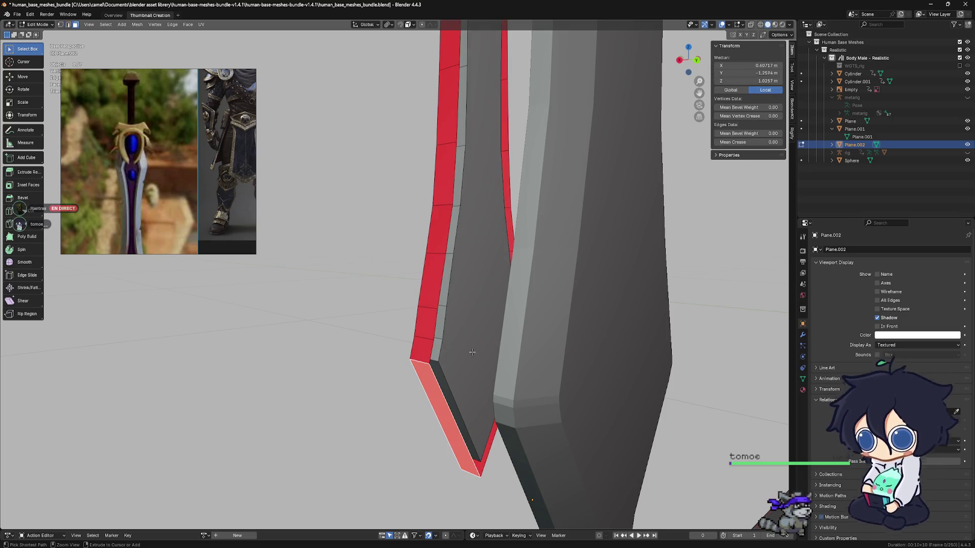
pyautogui.hotkey('alt', 'a')
pyautogui.press('1')
# Step: Flatten the whole blade with a Y scale of 0, then undo to restore thickness
pyautogui.press('a')
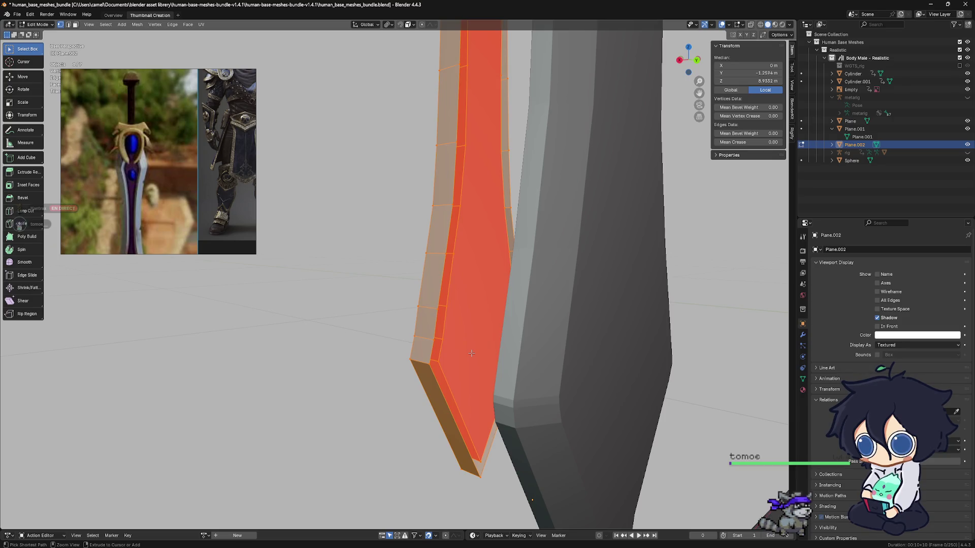
pyautogui.press('s')
pyautogui.press('y')
pyautogui.press('0')
pyautogui.press('Return')
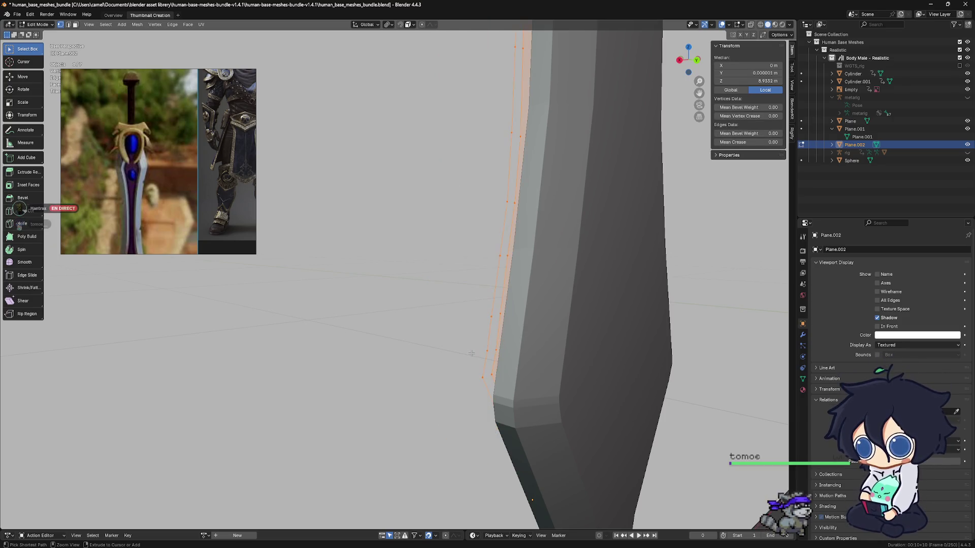
pyautogui.hotkey('ctrl', 'z')
pyautogui.hotkey('ctrl', 'z')
# Step: Recalculate the blade's normals outward with Shift+N, including the left blade piece
pyautogui.moveTo(460, 355); pyautogui.dragTo(525, 351, button='middle')
pyautogui.keyDown('alt'); pyautogui.click(526, 352); pyautogui.keyUp('alt')
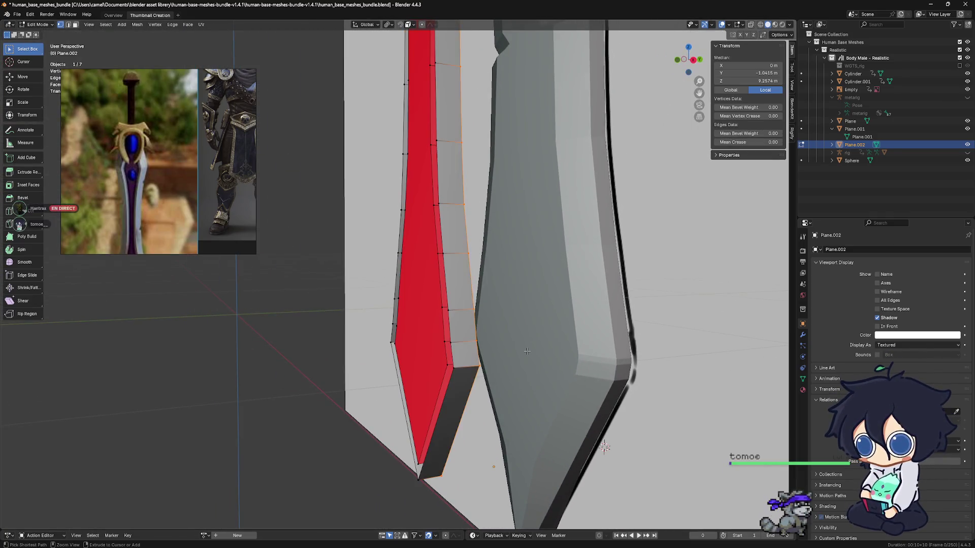
pyautogui.keyDown('alt'); pyautogui.click(523, 357); pyautogui.keyUp('alt')
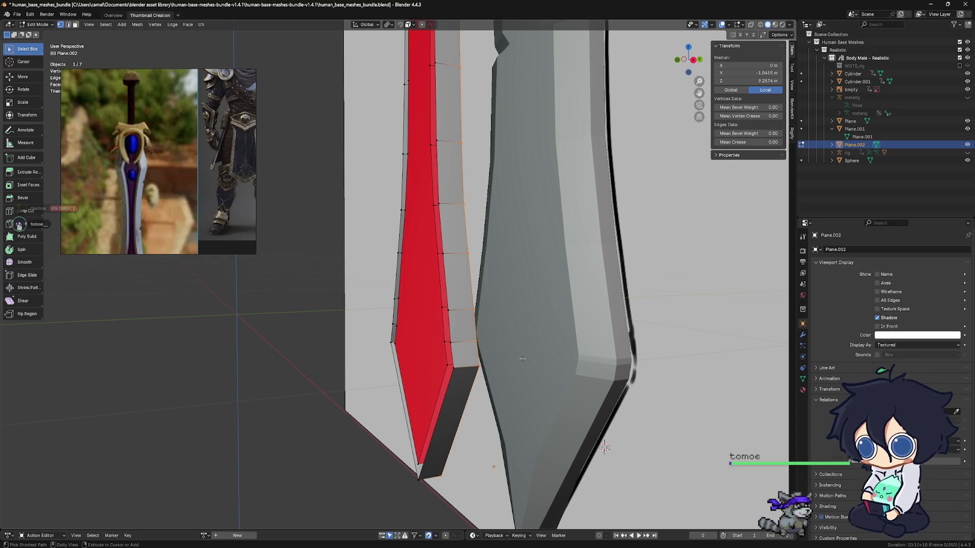
pyautogui.press('a')
pyautogui.hotkey('shift', 'n')
pyautogui.hotkey('alt', 'a')
pyautogui.press('a')
pyautogui.hotkey('shift', 'n')
pyautogui.hotkey('alt', 'a')
pyautogui.keyDown('alt'); pyautogui.click(522, 359); pyautogui.keyUp('alt')
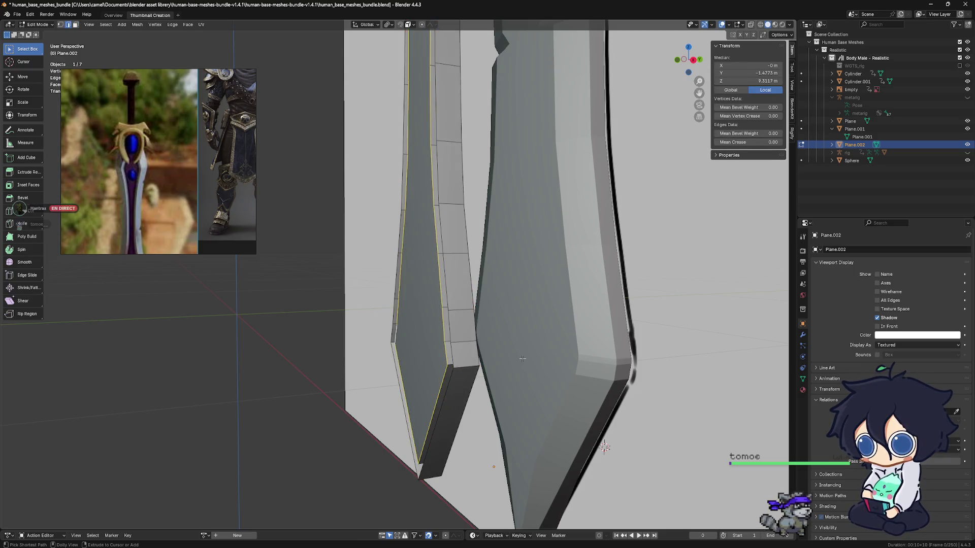
pyautogui.hotkey('shift', 'n')
pyautogui.hotkey('alt', 'a')
# Step: Isolate the blade in Local View and select its red ring of border faces in Edit Mode
pyautogui.moveTo(520, 358)
pyautogui.mouseDown(button='middle')
pyautogui.moveTo(488, 355)
pyautogui.moveTo(545, 354)
pyautogui.mouseUp(button='middle')
pyautogui.hotkey('ctrl', 'Tab')
pyautogui.click(547, 369)
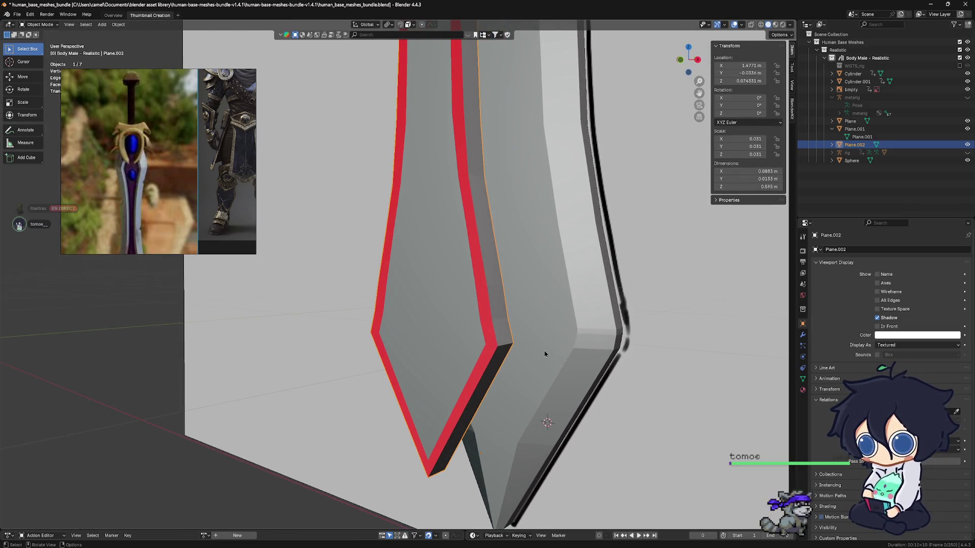
pyautogui.press('KP_Divide')
pyautogui.moveTo(482, 365)
pyautogui.mouseDown(button='middle')
pyautogui.moveTo(481, 400)
pyautogui.moveTo(516, 311)
pyautogui.moveTo(557, 315)
pyautogui.moveTo(540, 322)
pyautogui.moveTo(520, 302)
pyautogui.moveTo(512, 269)
pyautogui.mouseUp(button='middle')
pyautogui.press('Tab')
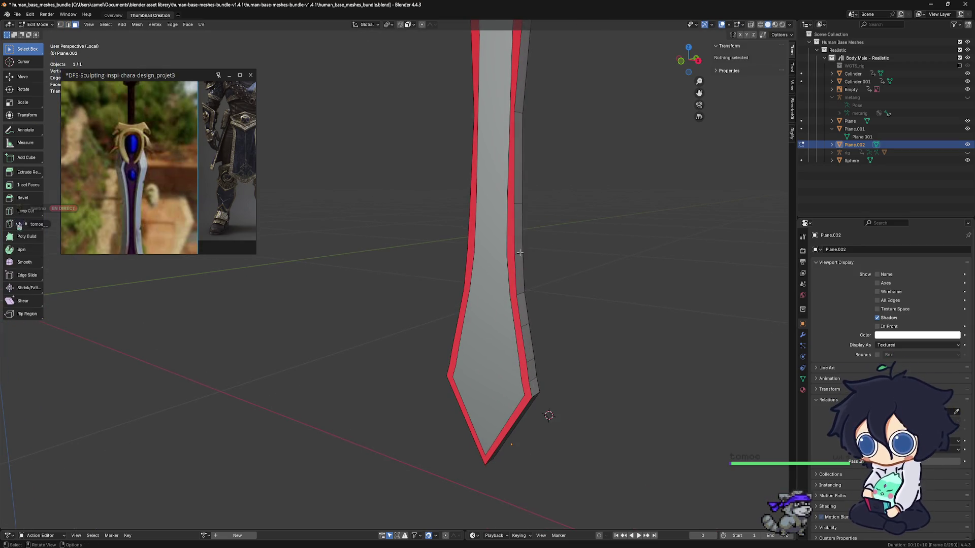
pyautogui.keyDown('alt'); pyautogui.click(510, 255); pyautogui.keyUp('alt')
# Step: Flip the normals of the blade's red border faces
pyautogui.keyDown('shift'); pyautogui.moveTo(510, 255); pyautogui.dragTo(495, 222, button='middle'); pyautogui.keyUp('shift')
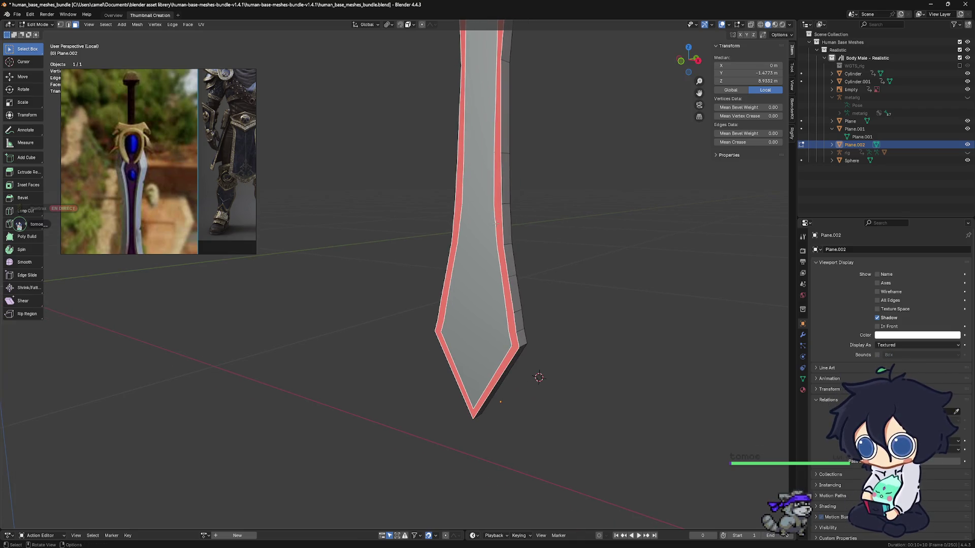
pyautogui.hotkey('alt', 'n')
pyautogui.click(497, 225)
# Step: In edge select mode, select the blade's inner edge loop, then clear the selection
pyautogui.moveTo(497, 227)
pyautogui.mouseDown(button='middle')
pyautogui.moveTo(478, 250)
pyautogui.moveTo(559, 283)
pyautogui.moveTo(543, 262)
pyautogui.mouseUp(button='middle')
pyautogui.scroll(3, 543, 262)
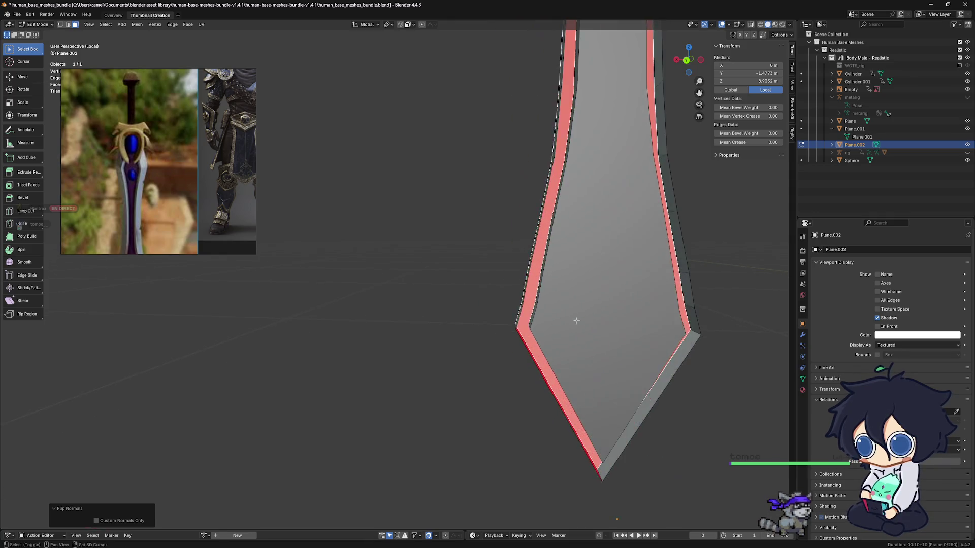
pyautogui.keyDown('shift'); pyautogui.moveTo(577, 322); pyautogui.dragTo(447, 274, button='middle'); pyautogui.keyUp('shift')
pyautogui.click(69, 25)
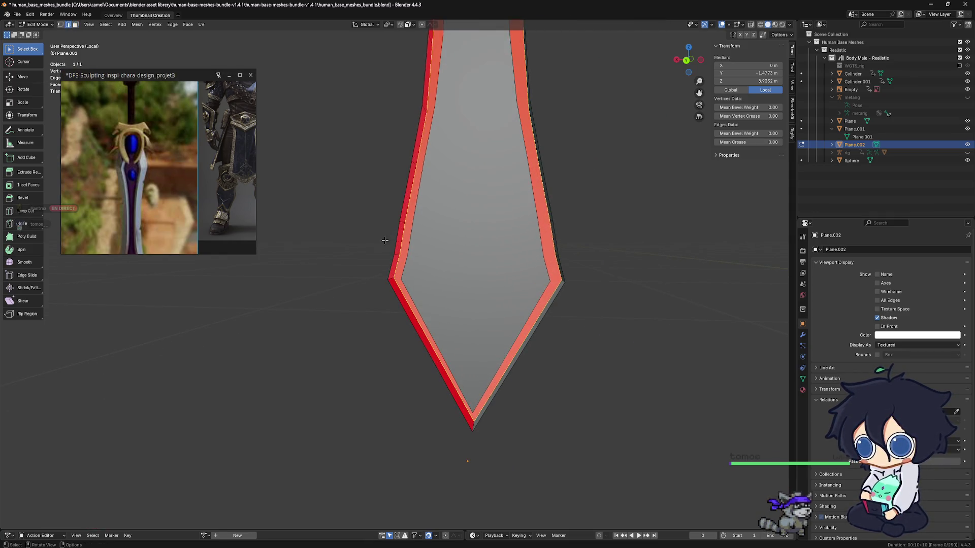
pyautogui.click(406, 260)
pyautogui.keyDown('alt'); pyautogui.click(405, 260); pyautogui.keyUp('alt')
pyautogui.keyDown('alt'); pyautogui.keyDown('shift'); pyautogui.click(397, 259); pyautogui.keyUp('shift'); pyautogui.keyUp('alt')
pyautogui.moveTo(455, 266)
pyautogui.keyDown('shift'); pyautogui.mouseDown(button='middle')
pyautogui.moveTo(483, 299)
pyautogui.moveTo(457, 284)
pyautogui.moveTo(466, 294)
pyautogui.moveTo(439, 300)
pyautogui.moveTo(544, 311)
pyautogui.moveTo(461, 261)
pyautogui.moveTo(438, 233)
pyautogui.mouseUp(button='middle'); pyautogui.keyUp('shift')
pyautogui.click(438, 233)
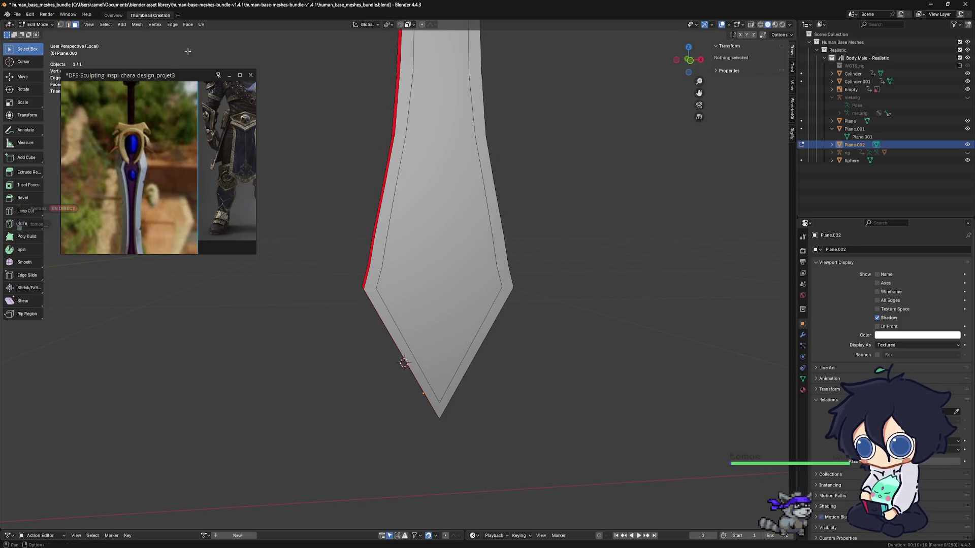
# Step: Select the blade's inner face and all linked faces, then delete them
pyautogui.click(416, 162)
pyautogui.moveTo(534, 207)
pyautogui.mouseDown(button='middle')
pyautogui.moveTo(518, 278)
pyautogui.moveTo(488, 268)
pyautogui.moveTo(398, 270)
pyautogui.moveTo(560, 300)
pyautogui.moveTo(437, 264)
pyautogui.moveTo(641, 286)
pyautogui.moveTo(485, 253)
pyautogui.moveTo(443, 190)
pyautogui.mouseUp(button='middle')
pyautogui.hotkey('ctrl', 'l')
pyautogui.scroll(-10, 450, 219)
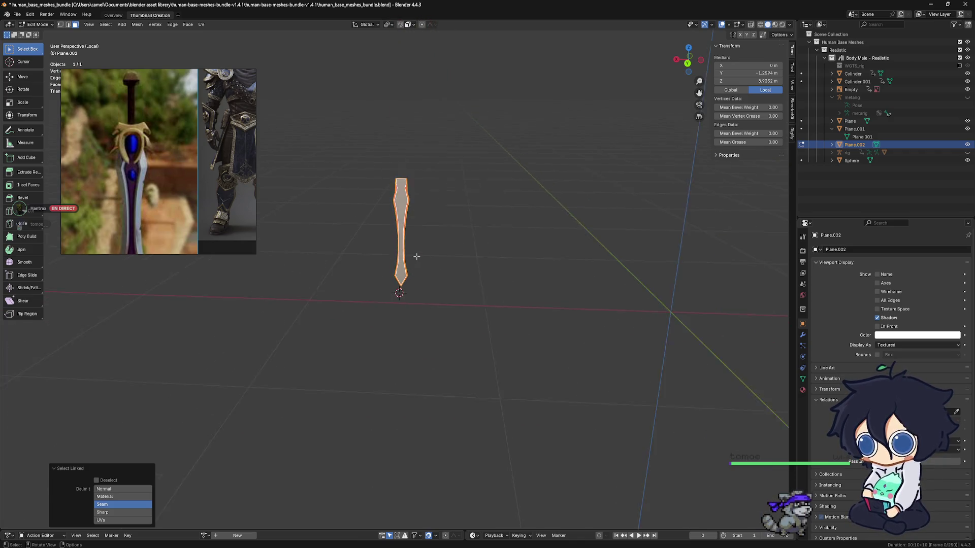
pyautogui.scroll(3, 416, 256)
pyautogui.scroll(6, 417, 256)
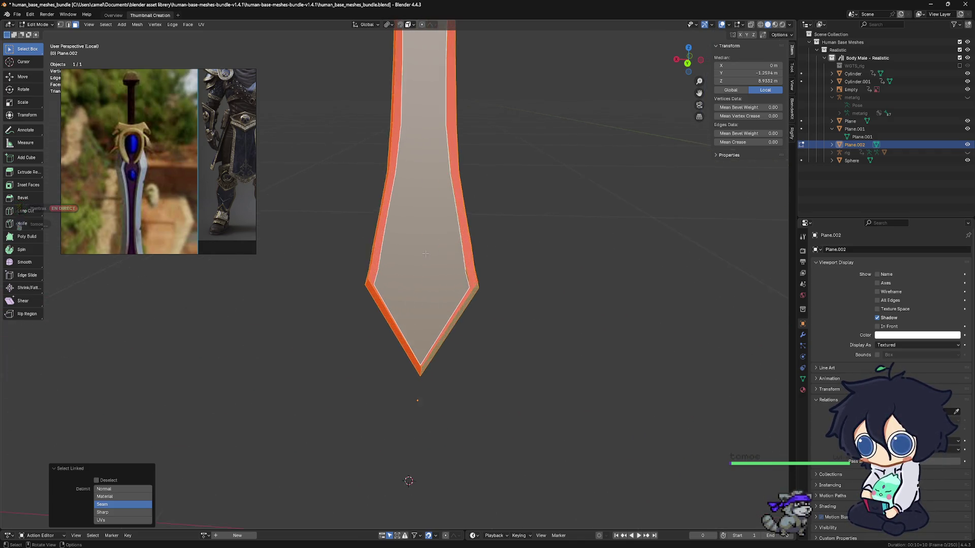
pyautogui.press('x')
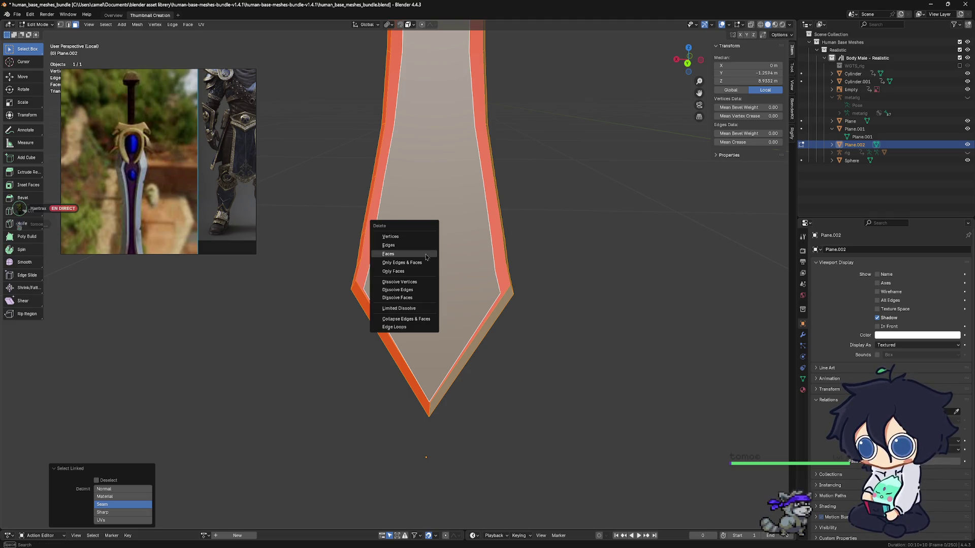
pyautogui.click(425, 254)
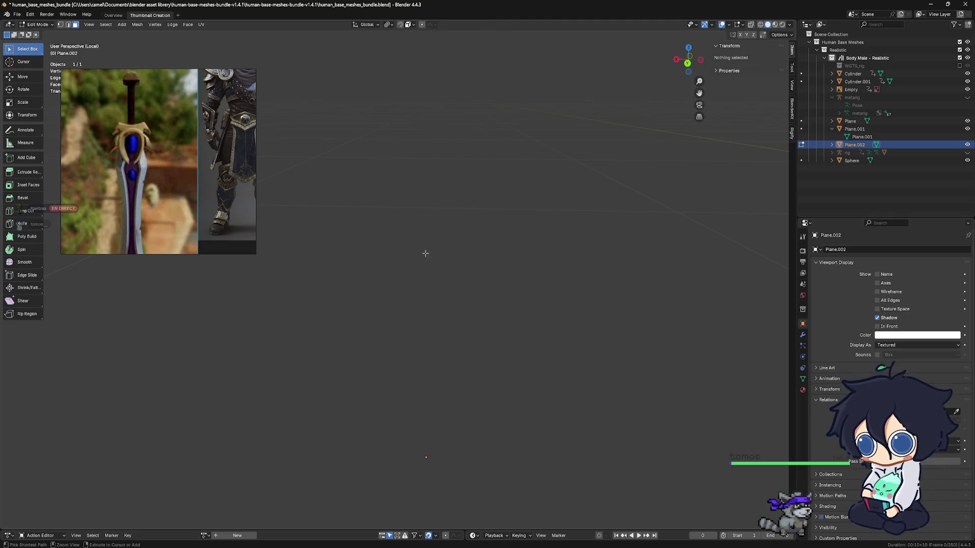
# Step: Undo the face deletion and flip the normal of the blade's main face
pyautogui.hotkey('ctrl', 'z')
pyautogui.moveTo(443, 270)
pyautogui.mouseDown(button='middle')
pyautogui.moveTo(479, 277)
pyautogui.moveTo(418, 253)
pyautogui.moveTo(437, 264)
pyautogui.moveTo(483, 386)
pyautogui.moveTo(541, 383)
pyautogui.moveTo(477, 361)
pyautogui.moveTo(620, 388)
pyautogui.moveTo(552, 354)
pyautogui.moveTo(534, 328)
pyautogui.moveTo(497, 463)
pyautogui.moveTo(474, 451)
pyautogui.moveTo(480, 374)
pyautogui.moveTo(622, 374)
pyautogui.moveTo(477, 363)
pyautogui.moveTo(388, 342)
pyautogui.mouseUp(button='middle')
pyautogui.rightClick(523, 325)
pyautogui.click(541, 327)
pyautogui.scroll(-3, 540, 328)
# Step: Select the face loop running along both sides of the blade and delete it
pyautogui.click(399, 337)
pyautogui.keyDown('shift'); pyautogui.click(390, 325); pyautogui.keyUp('shift')
pyautogui.keyDown('alt'); pyautogui.keyDown('shift'); pyautogui.click(390, 326); pyautogui.keyUp('shift'); pyautogui.keyUp('alt')
pyautogui.moveTo(468, 350)
pyautogui.mouseDown(button='middle')
pyautogui.moveTo(510, 341)
pyautogui.moveTo(452, 350)
pyautogui.moveTo(566, 348)
pyautogui.moveTo(445, 350)
pyautogui.mouseUp(button='middle')
pyautogui.press('x')
pyautogui.click(482, 345)
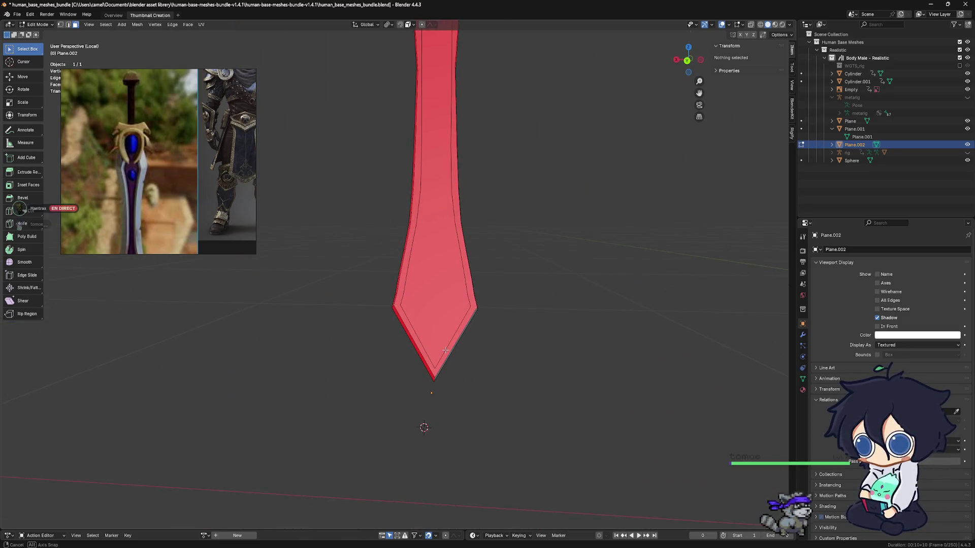
pyautogui.scroll(2, 445, 350)
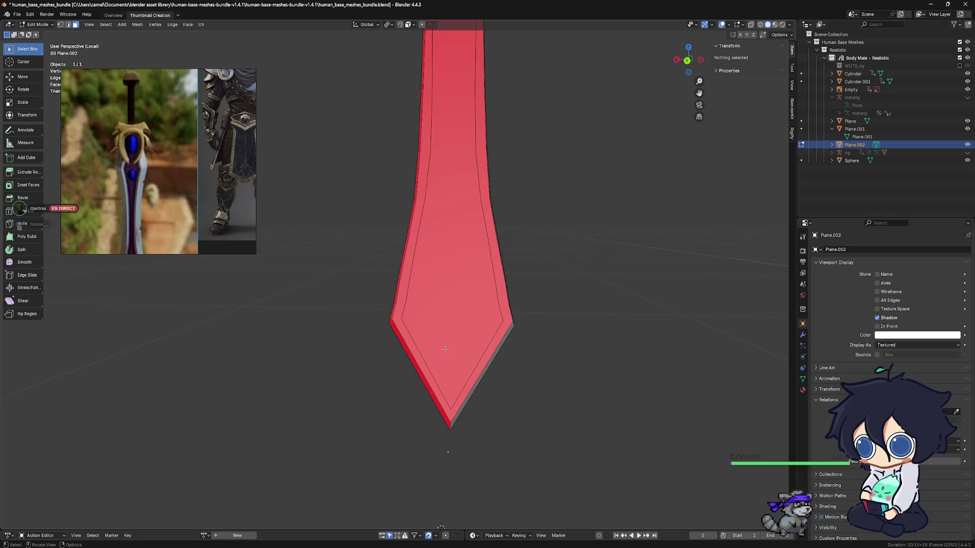
# Step: Select the blade's outer boundary edge loop in edge select mode
pyautogui.click(68, 24)
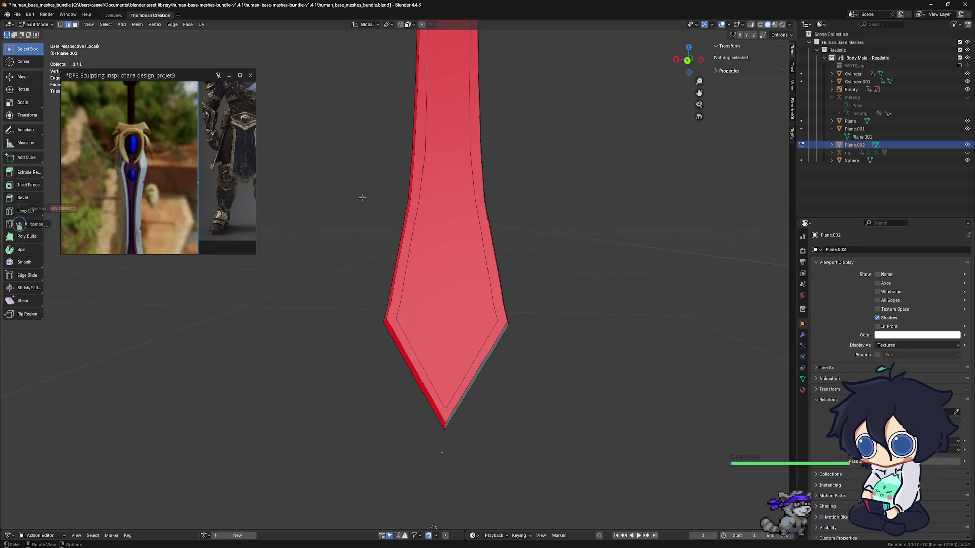
pyautogui.keyDown('alt'); pyautogui.click(391, 333); pyautogui.keyUp('alt')
pyautogui.moveTo(418, 328)
pyautogui.keyDown('shift'); pyautogui.mouseDown(button='middle')
pyautogui.moveTo(412, 345)
pyautogui.moveTo(432, 385)
pyautogui.moveTo(573, 383)
pyautogui.mouseUp(button='middle'); pyautogui.keyUp('shift')
pyautogui.moveTo(494, 369)
pyautogui.mouseDown(button='middle')
pyautogui.moveTo(455, 340)
pyautogui.moveTo(474, 439)
pyautogui.moveTo(398, 396)
pyautogui.moveTo(361, 393)
pyautogui.moveTo(527, 388)
pyautogui.mouseUp(button='middle')
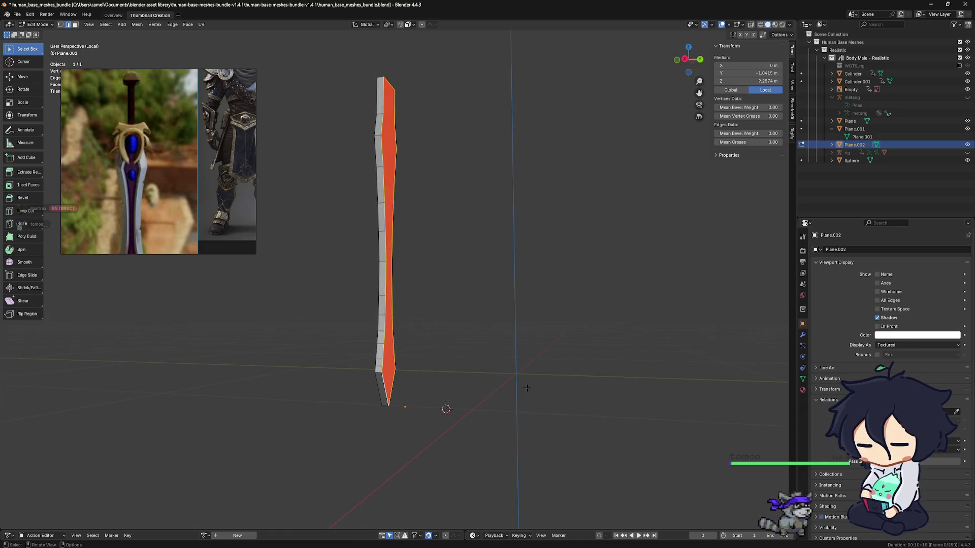
# Step: Bevel the selected outer edges 0.265 m wide with one segment
pyautogui.hotkey('ctrl', 'b')
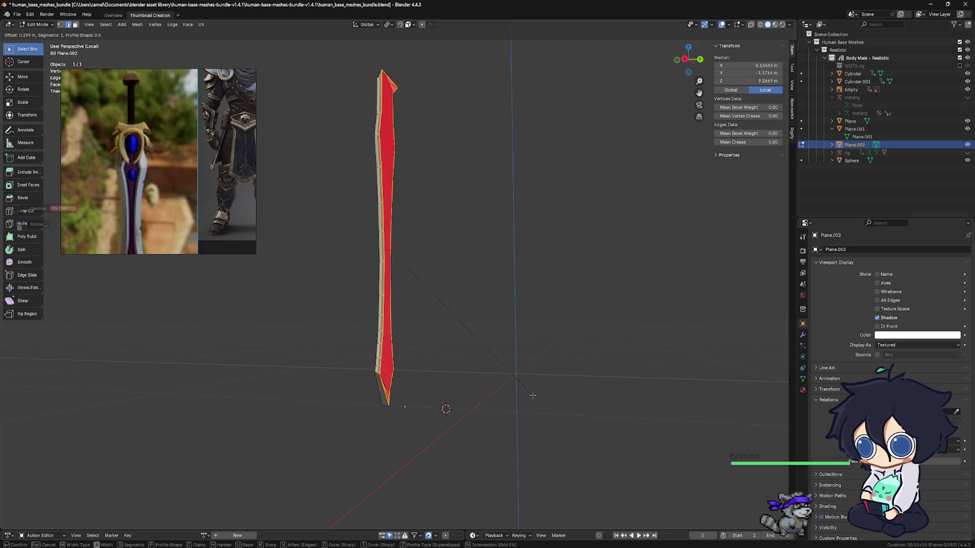
pyautogui.click(511, 396)
pyautogui.moveTo(510, 396); pyautogui.dragTo(531, 395, button='middle')
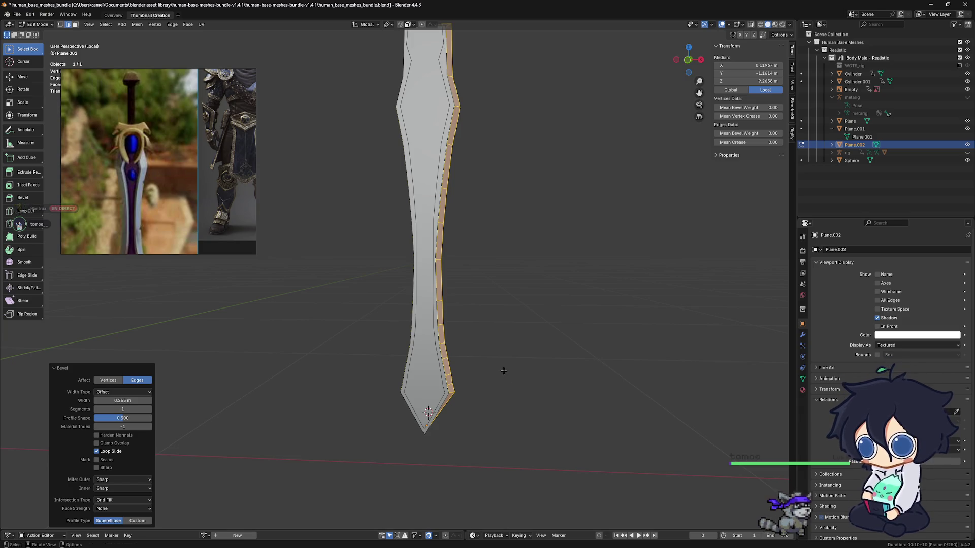
pyautogui.moveTo(501, 368)
pyautogui.mouseDown(button='middle')
pyautogui.moveTo(442, 394)
pyautogui.moveTo(387, 367)
pyautogui.moveTo(499, 373)
pyautogui.mouseUp(button='middle')
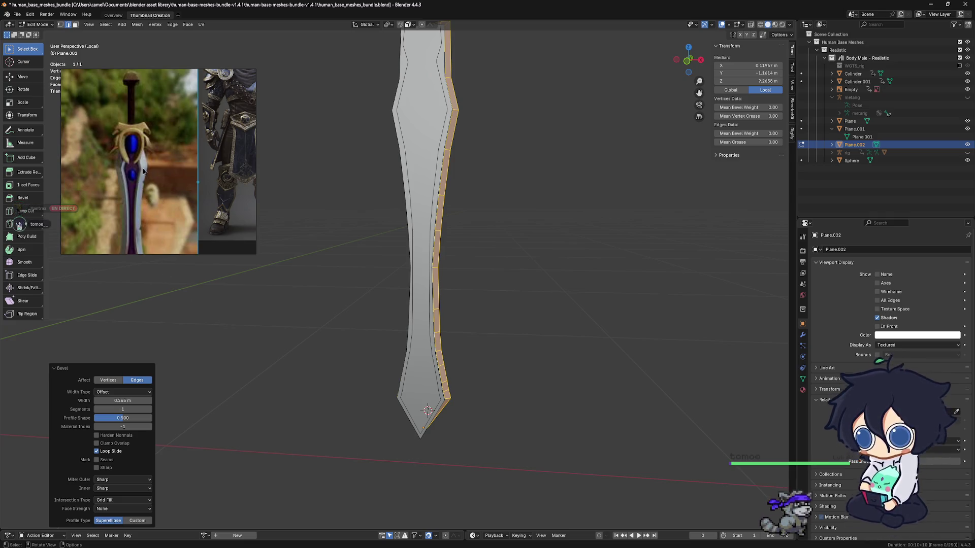
pyautogui.press('KP_5')
pyautogui.moveTo(355, 244)
pyautogui.mouseDown(button='middle')
pyautogui.moveTo(535, 272)
pyautogui.moveTo(518, 277)
pyautogui.mouseUp(button='middle')
pyautogui.scroll(4, 498, 287)
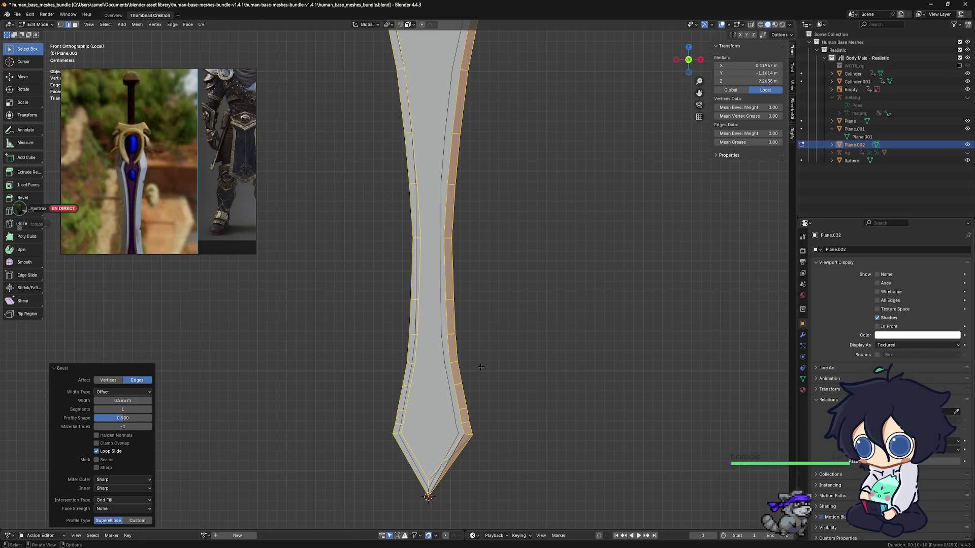
pyautogui.moveTo(481, 366)
pyautogui.mouseDown(button='middle')
pyautogui.moveTo(457, 348)
pyautogui.moveTo(339, 341)
pyautogui.moveTo(366, 350)
pyautogui.mouseUp(button='middle')
# Step: Select the grey column of side faces and start a new bevel on them
pyautogui.moveTo(545, 407)
pyautogui.mouseDown(button='middle')
pyautogui.moveTo(513, 337)
pyautogui.moveTo(485, 311)
pyautogui.moveTo(281, 275)
pyautogui.mouseUp(button='middle')
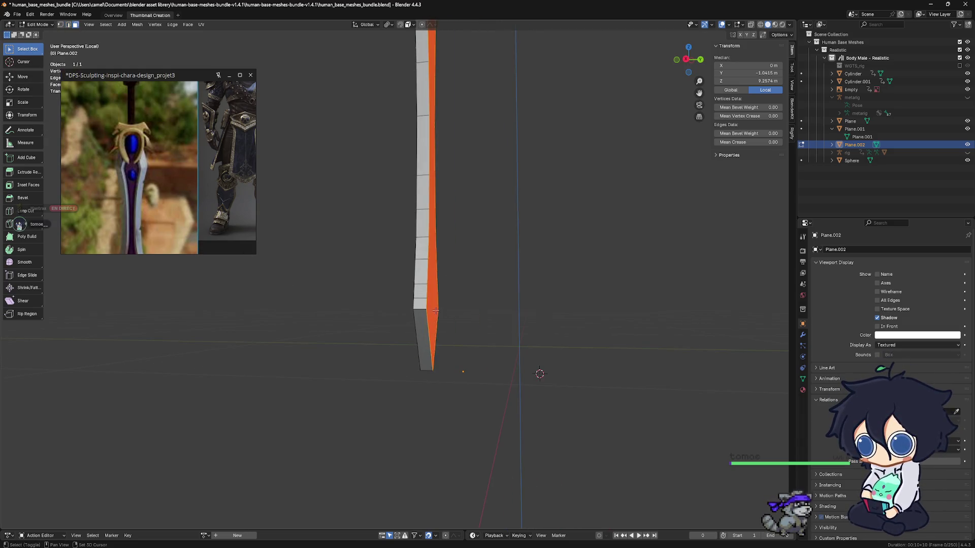
pyautogui.click(420, 302)
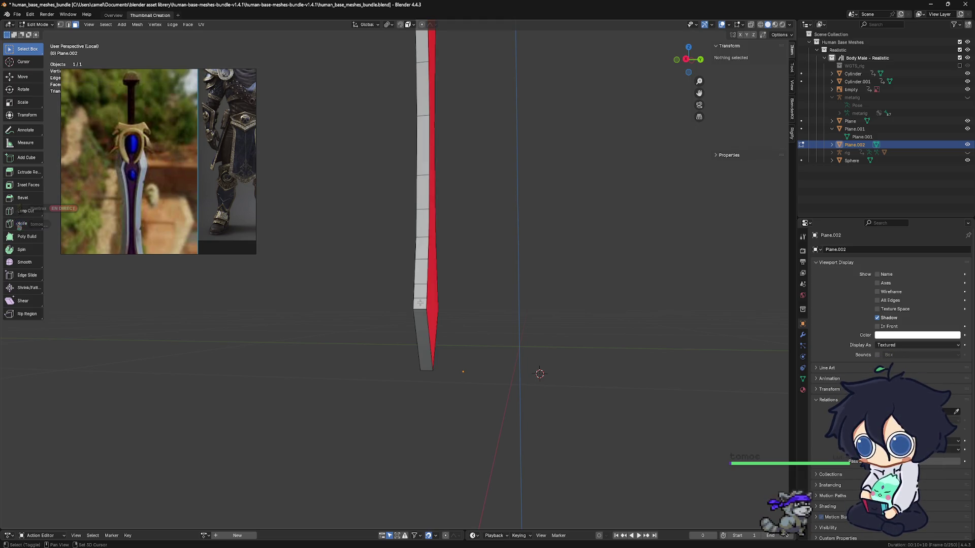
pyautogui.keyDown('alt'); pyautogui.click(420, 297); pyautogui.keyUp('alt')
pyautogui.moveTo(420, 304)
pyautogui.mouseDown(button='middle')
pyautogui.moveTo(472, 364)
pyautogui.moveTo(505, 312)
pyautogui.mouseUp(button='middle')
pyautogui.hotkey('ctrl', 'b')
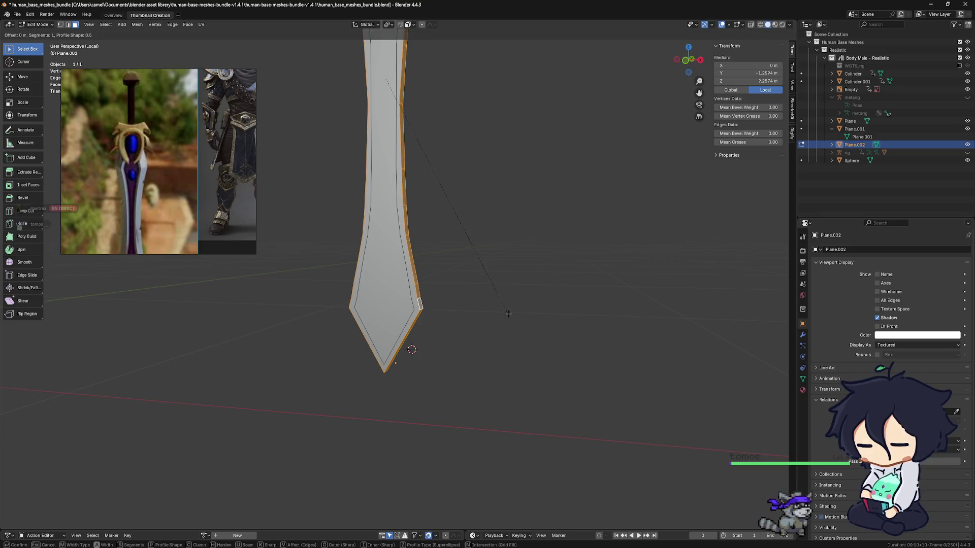
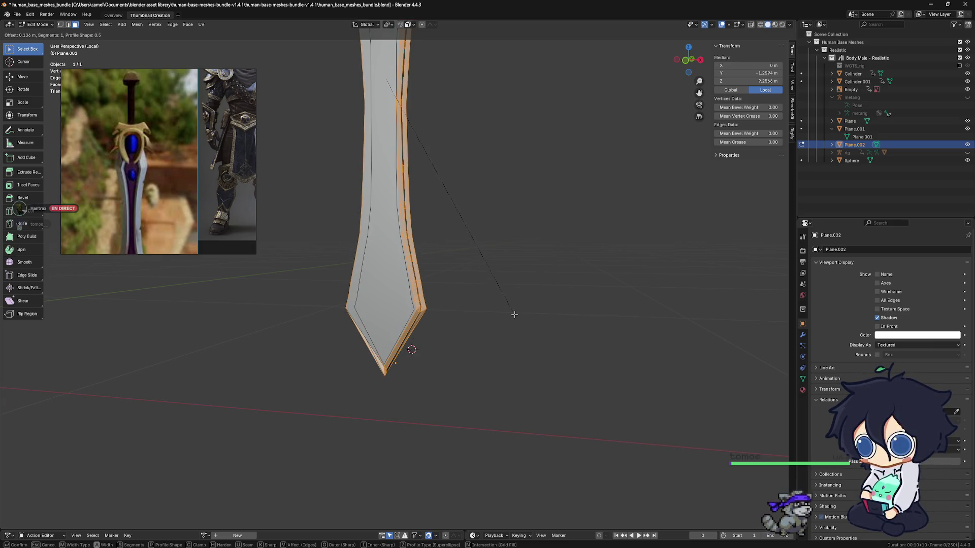
# Step: Confirm the edge bevel, then undo it
pyautogui.scroll(1, 514, 314)
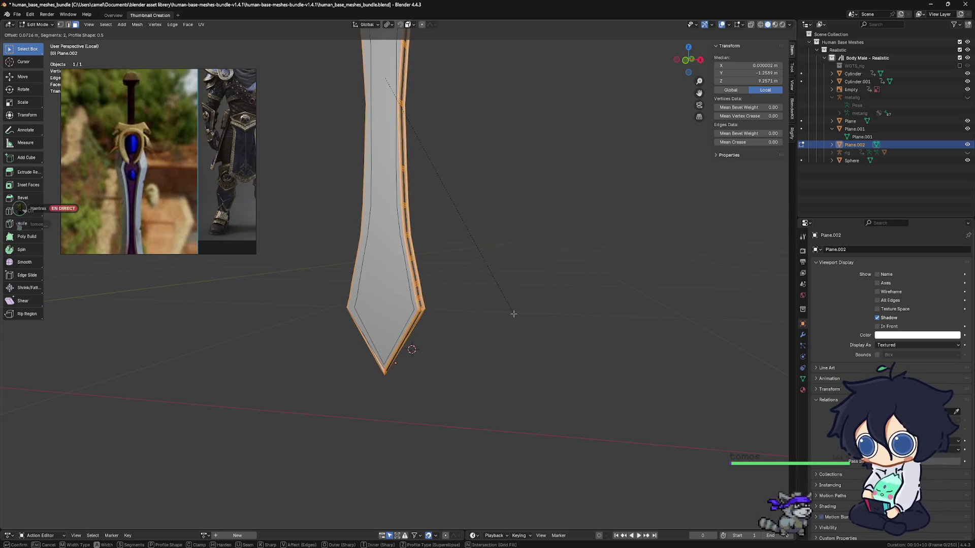
pyautogui.click(515, 314)
pyautogui.moveTo(514, 317); pyautogui.dragTo(376, 311, button='middle')
pyautogui.moveTo(542, 334)
pyautogui.keyDown('shift'); pyautogui.mouseDown(button='middle')
pyautogui.moveTo(366, 384)
pyautogui.moveTo(382, 368)
pyautogui.moveTo(372, 361)
pyautogui.mouseUp(button='middle'); pyautogui.keyUp('shift')
pyautogui.hotkey('ctrl', 'z')
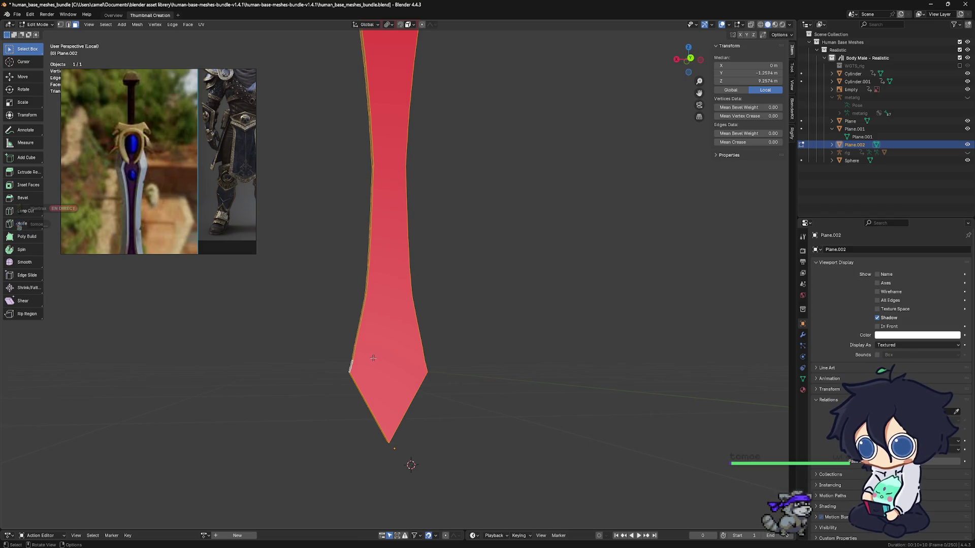
# Step: Select the blade face and flip its normals
pyautogui.click(382, 350)
pyautogui.hotkey('alt', 'n')
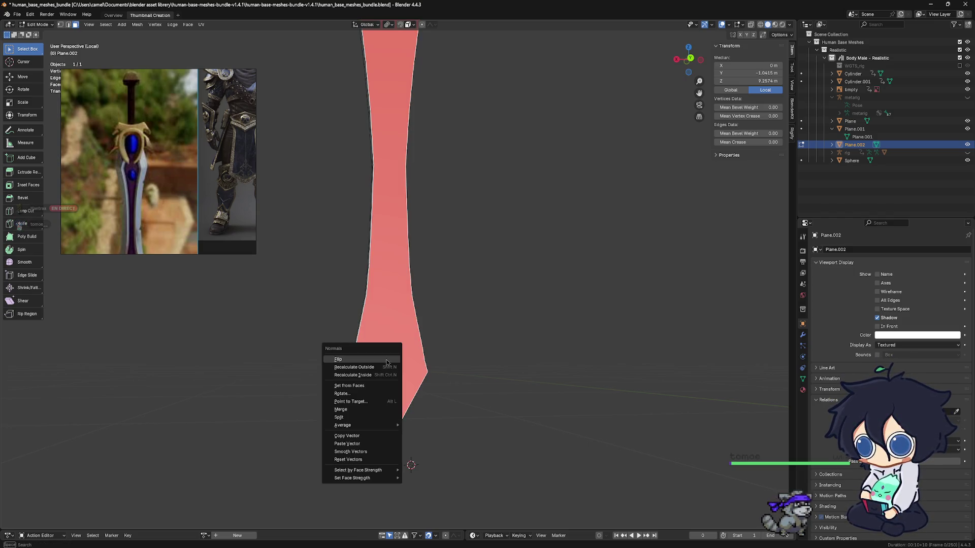
pyautogui.click(387, 362)
pyautogui.moveTo(387, 362)
pyautogui.mouseDown(button='middle')
pyautogui.moveTo(420, 352)
pyautogui.moveTo(433, 361)
pyautogui.moveTo(396, 358)
pyautogui.moveTo(489, 330)
pyautogui.moveTo(488, 351)
pyautogui.mouseUp(button='middle')
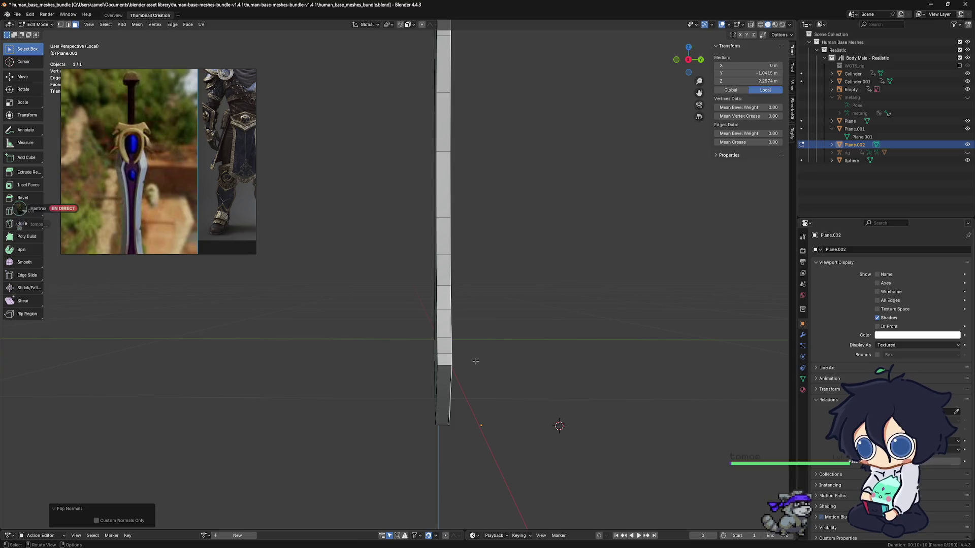
# Step: Save the sword file
pyautogui.scroll(2, 475, 362)
pyautogui.moveTo(452, 343); pyautogui.dragTo(464, 317, button='middle')
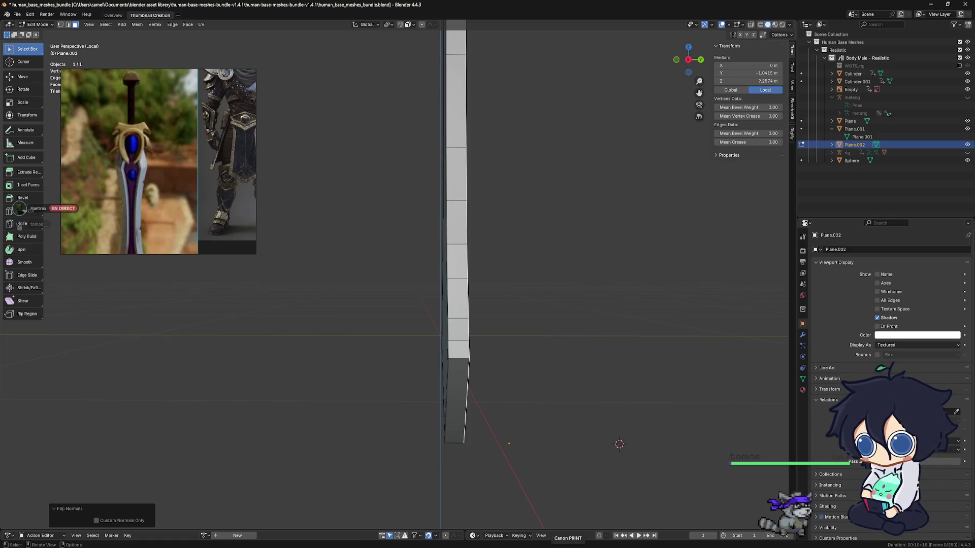
pyautogui.hotkey('ctrl', 's')
# Step: Select the blade's side strip faces, try a bevel on them, then undo it
pyautogui.scroll(-2, 531, 345)
pyautogui.moveTo(500, 341)
pyautogui.keyDown('shift'); pyautogui.mouseDown(button='middle')
pyautogui.moveTo(508, 334)
pyautogui.moveTo(630, 432)
pyautogui.moveTo(601, 440)
pyautogui.moveTo(467, 367)
pyautogui.moveTo(517, 355)
pyautogui.mouseUp(button='middle'); pyautogui.keyUp('shift')
pyautogui.moveTo(491, 395); pyautogui.dragTo(465, 358, button='middle')
pyautogui.keyDown('shift'); pyautogui.click(451, 338); pyautogui.keyUp('shift')
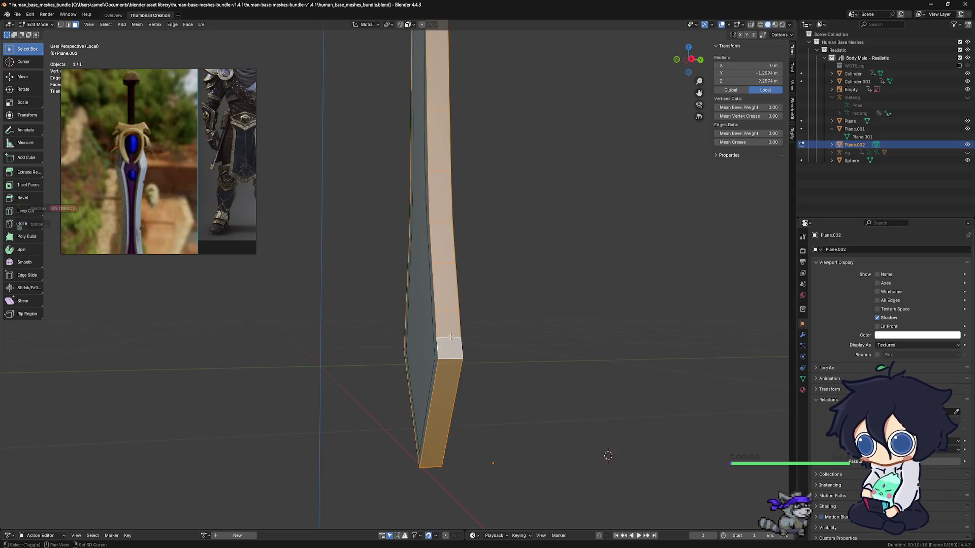
pyautogui.hotkey('ctrl', 'b')
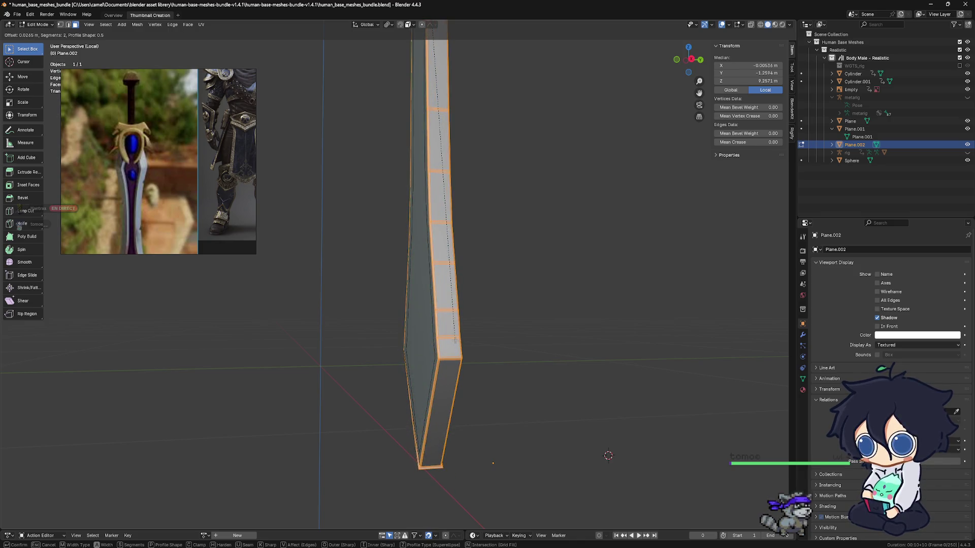
pyautogui.click(479, 344)
pyautogui.hotkey('ctrl', 'z')
pyautogui.moveTo(480, 344)
pyautogui.mouseDown(button='middle')
pyautogui.moveTo(413, 340)
pyautogui.moveTo(331, 305)
pyautogui.mouseUp(button='middle')
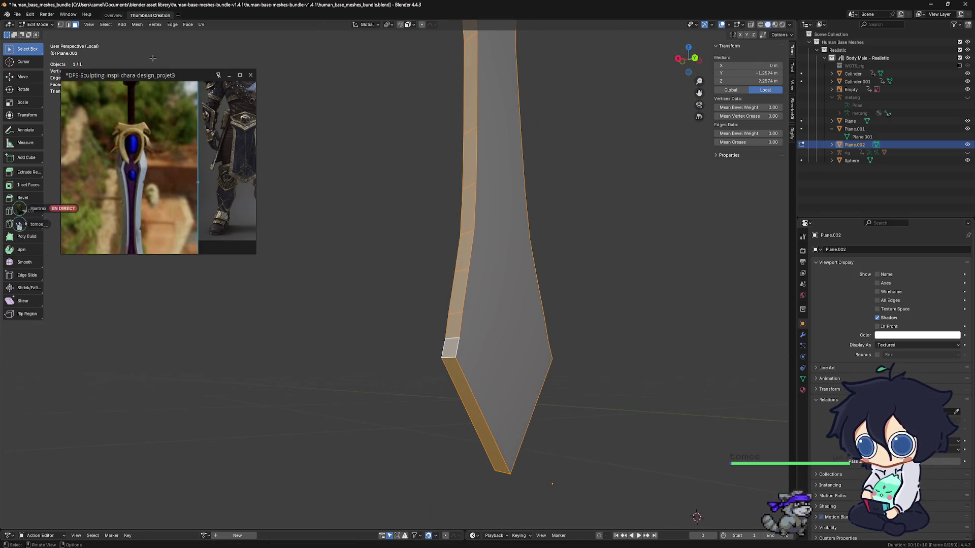
# Step: In edge select mode, select the blade's front outline edge loop
pyautogui.click(68, 25)
pyautogui.press('a')
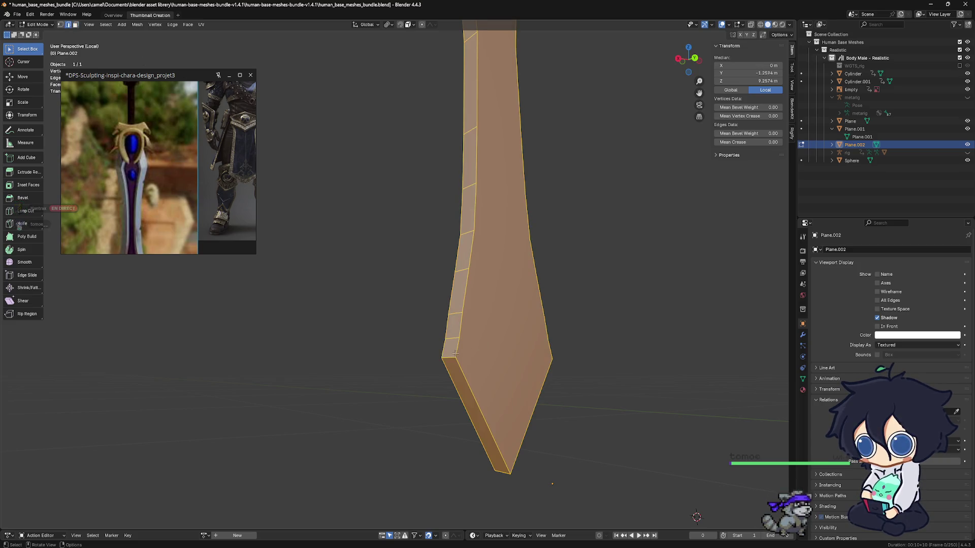
pyautogui.keyDown('alt'); pyautogui.click(455, 352); pyautogui.keyUp('alt')
pyautogui.moveTo(453, 354); pyautogui.dragTo(526, 360, button='middle')
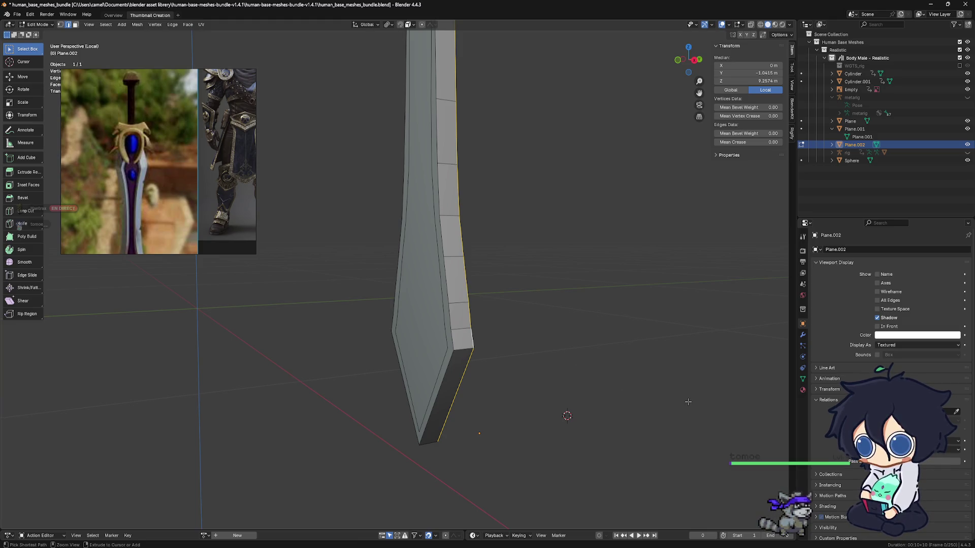
# Step: Bevel the outline edges with two segments, then undo the bevel
pyautogui.hotkey('ctrl', 'b')
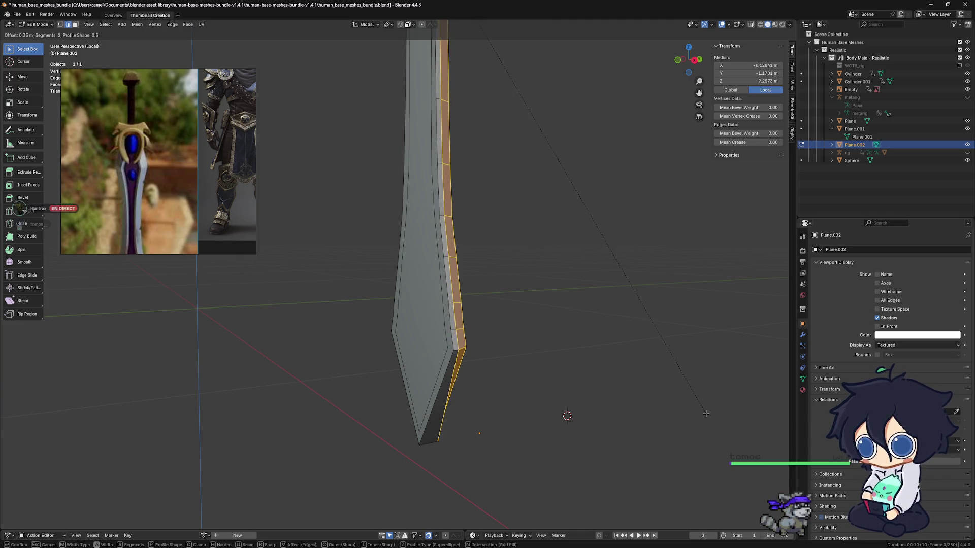
pyautogui.click(706, 414)
pyautogui.moveTo(599, 391)
pyautogui.mouseDown(button='middle')
pyautogui.moveTo(498, 388)
pyautogui.moveTo(468, 375)
pyautogui.moveTo(559, 386)
pyautogui.moveTo(562, 376)
pyautogui.moveTo(521, 360)
pyautogui.moveTo(511, 474)
pyautogui.mouseUp(button='middle')
pyautogui.hotkey('ctrl', 'z')
# Step: Select the inner edge loop near the blade tip and try a bevel on it
pyautogui.scroll(-3, 549, 441)
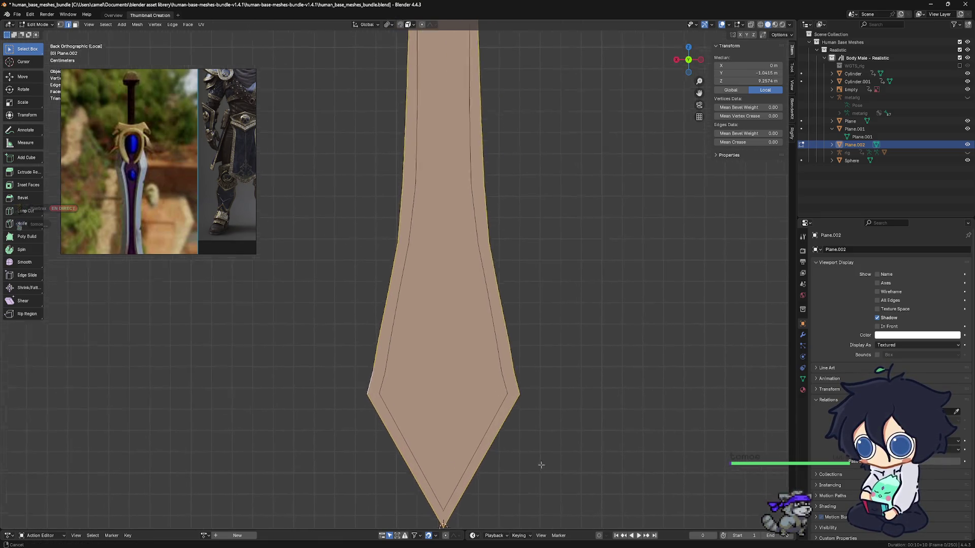
pyautogui.scroll(3, 531, 442)
pyautogui.keyDown('shift'); pyautogui.moveTo(531, 441); pyautogui.dragTo(504, 362, button='middle'); pyautogui.keyUp('shift')
pyautogui.click(503, 367)
pyautogui.keyDown('alt'); pyautogui.click(502, 367); pyautogui.keyUp('alt')
pyautogui.keyDown('shift'); pyautogui.moveTo(542, 395); pyautogui.dragTo(534, 373, button='middle'); pyautogui.keyUp('shift')
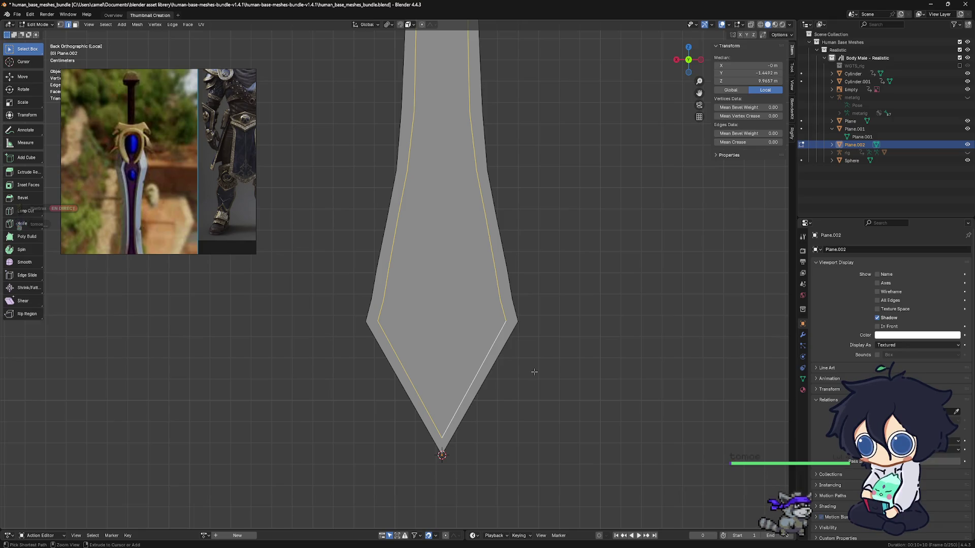
pyautogui.hotkey('ctrl', 'b')
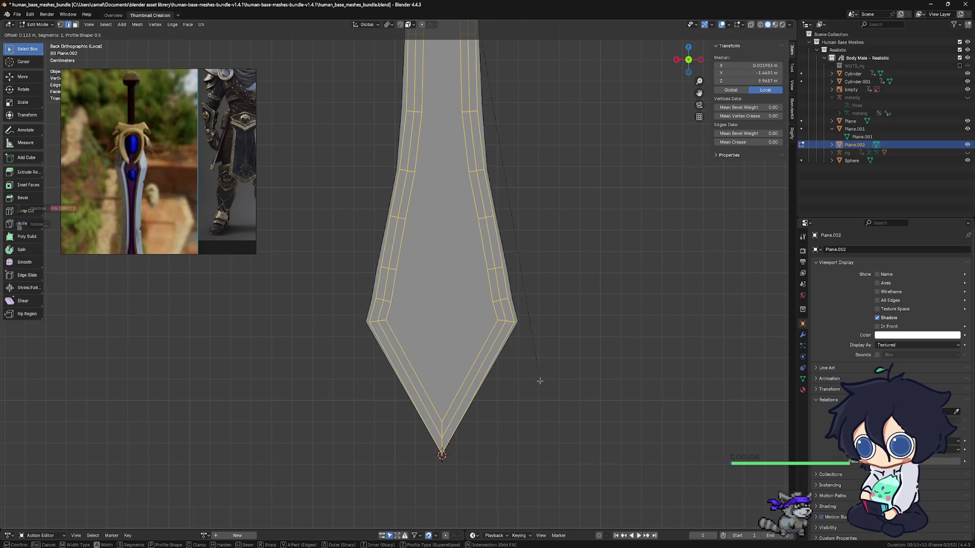
pyautogui.click(539, 381)
pyautogui.click(515, 378)
# Step: Reset the selection and switch to the Front Orthographic view of the sword
pyautogui.moveTo(434, 364); pyautogui.dragTo(523, 368, button='middle')
pyautogui.press('a')
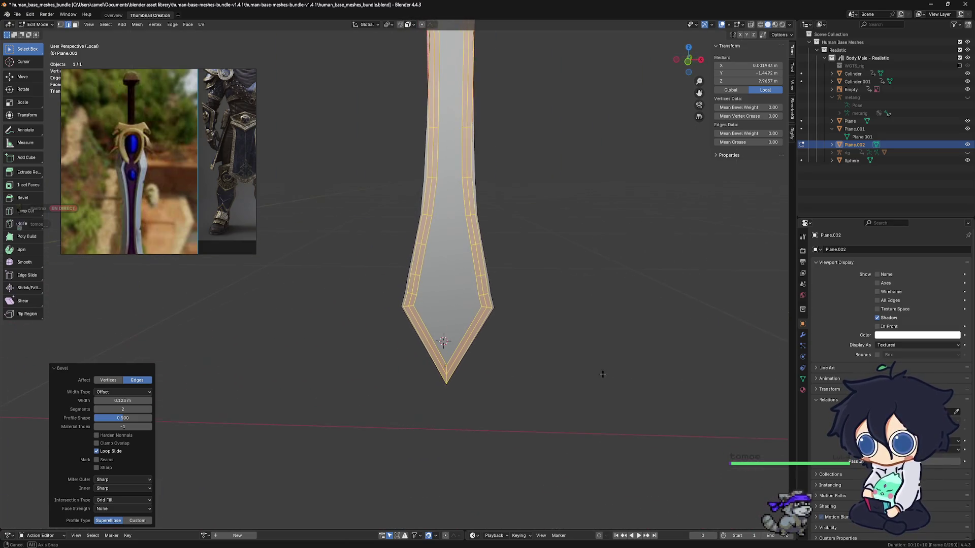
pyautogui.scroll(2, 523, 369)
pyautogui.click(577, 394)
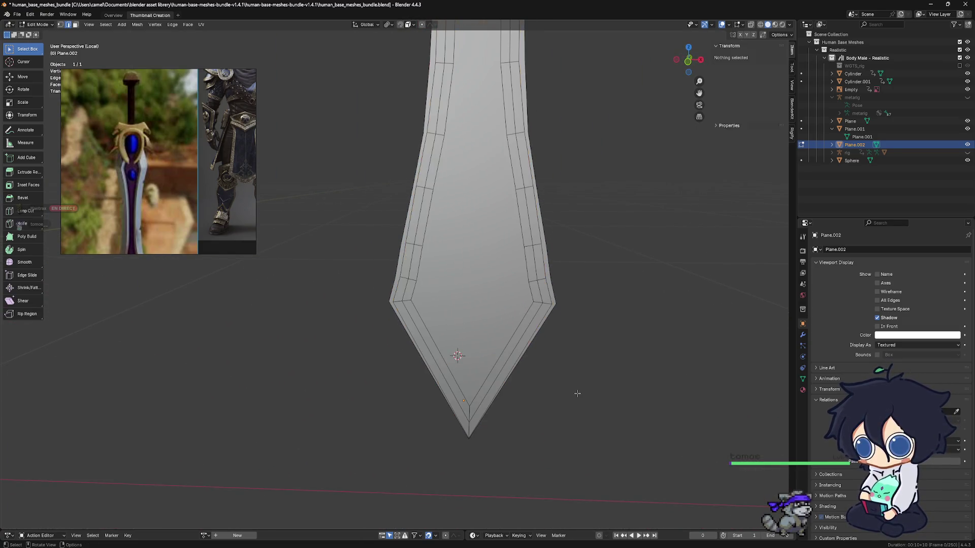
pyautogui.press('KP_3')
pyautogui.press('KP_1')
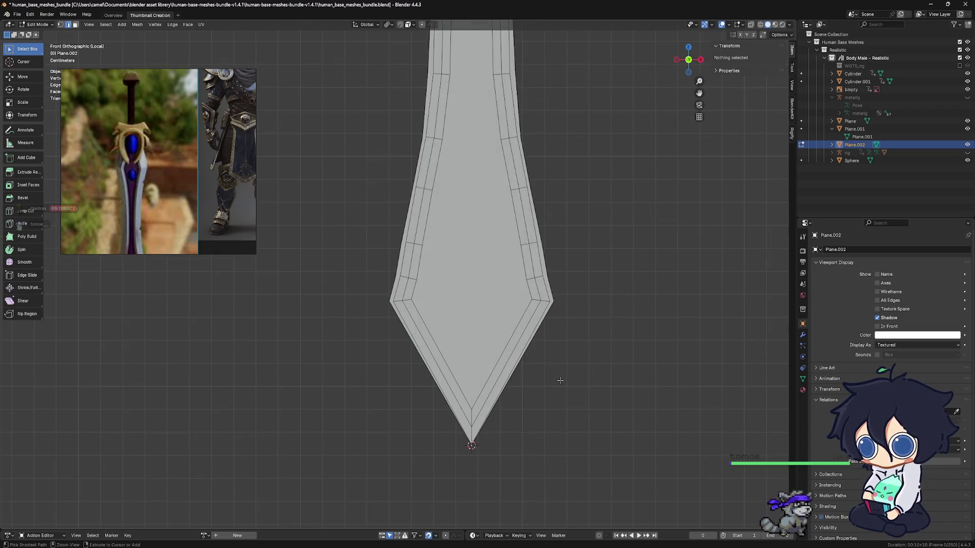
pyautogui.press('a')
pyautogui.keyDown('shift'); pyautogui.moveTo(552, 378); pyautogui.dragTo(533, 355, button='middle'); pyautogui.keyUp('shift')
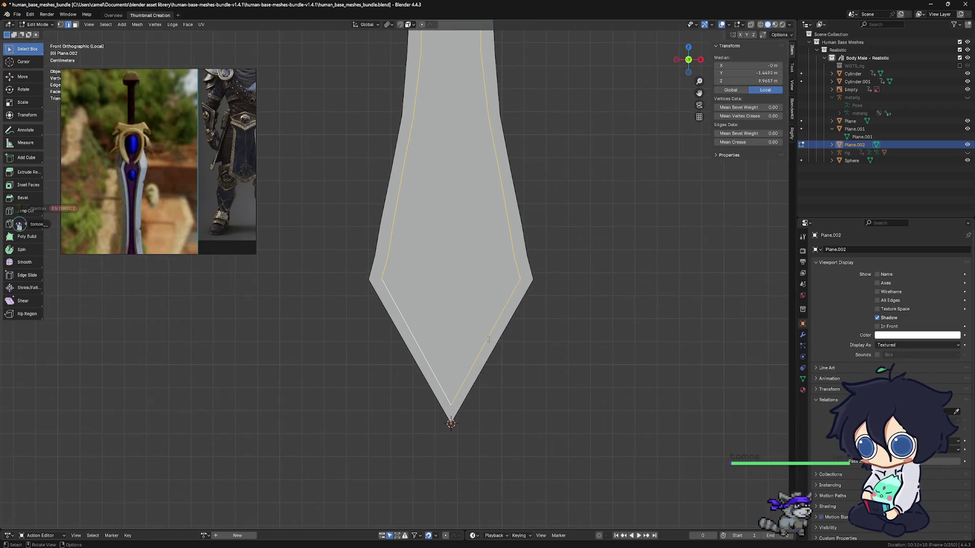
# Step: Delete the selected blade faces
pyautogui.press('x')
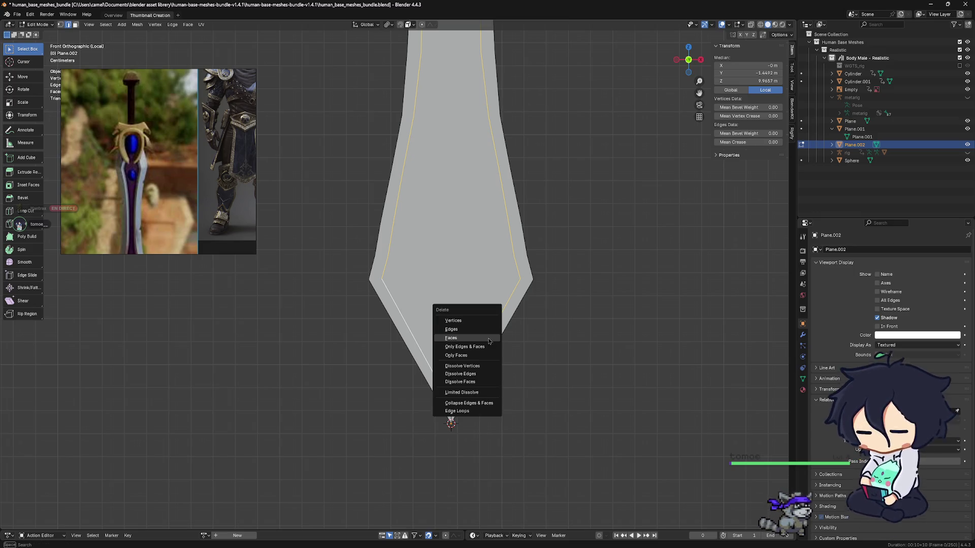
pyautogui.click(485, 337)
pyautogui.scroll(-2, 483, 331)
pyautogui.keyDown('shift'); pyautogui.moveTo(467, 314); pyautogui.dragTo(469, 334, button='middle'); pyautogui.keyUp('shift')
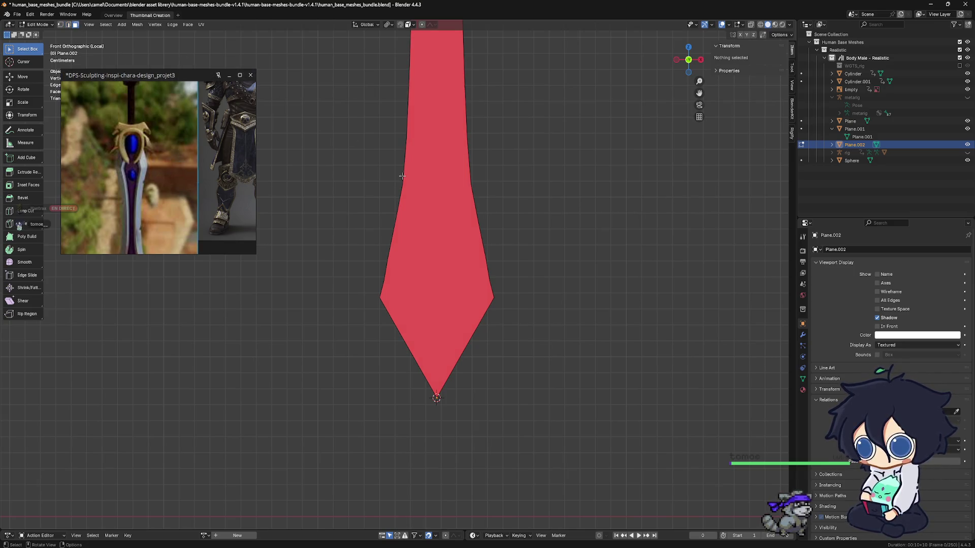
# Step: Select the whole mesh and flip its normals to clear the red back-face shading
pyautogui.press('a')
pyautogui.keyDown('shift'); pyautogui.moveTo(470, 225); pyautogui.dragTo(470, 232, button='middle'); pyautogui.keyUp('shift')
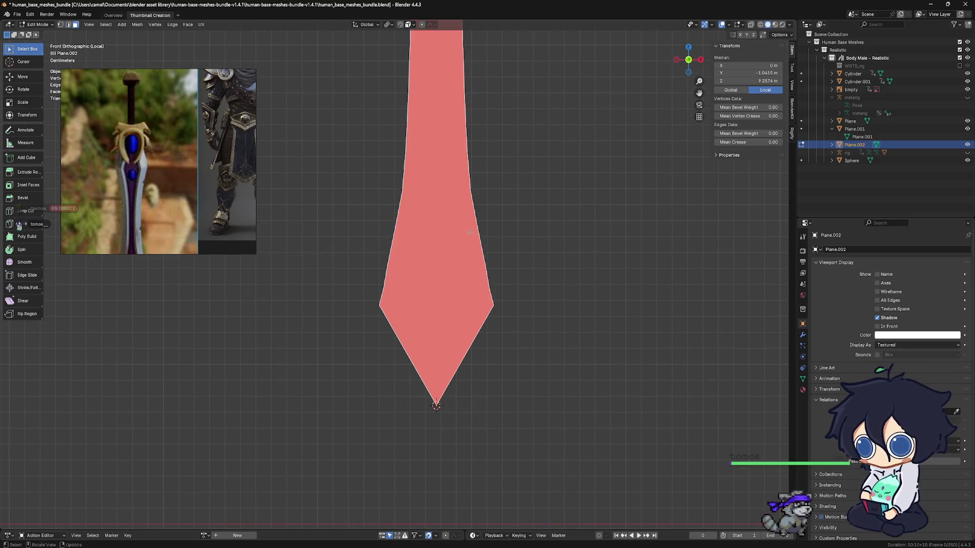
pyautogui.hotkey('alt', 'n')
pyautogui.click(471, 235)
pyautogui.moveTo(486, 277); pyautogui.dragTo(452, 309, button='middle')
pyautogui.hotkey('ctrl', 'z')
pyautogui.hotkey('ctrl', 'z')
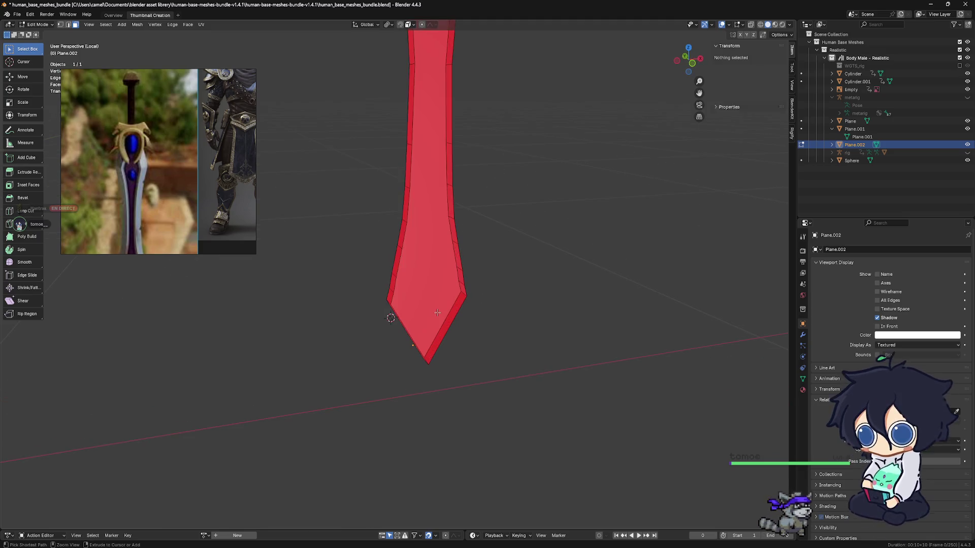
pyautogui.hotkey('ctrl', 'shift', 'z')
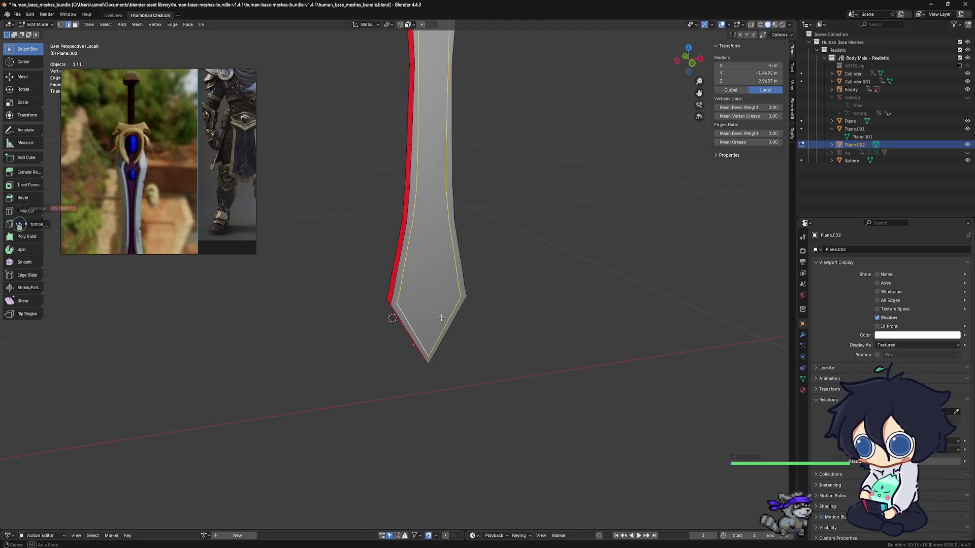
pyautogui.hotkey('ctrl', 'shift', 'z')
pyautogui.scroll(3, 440, 327)
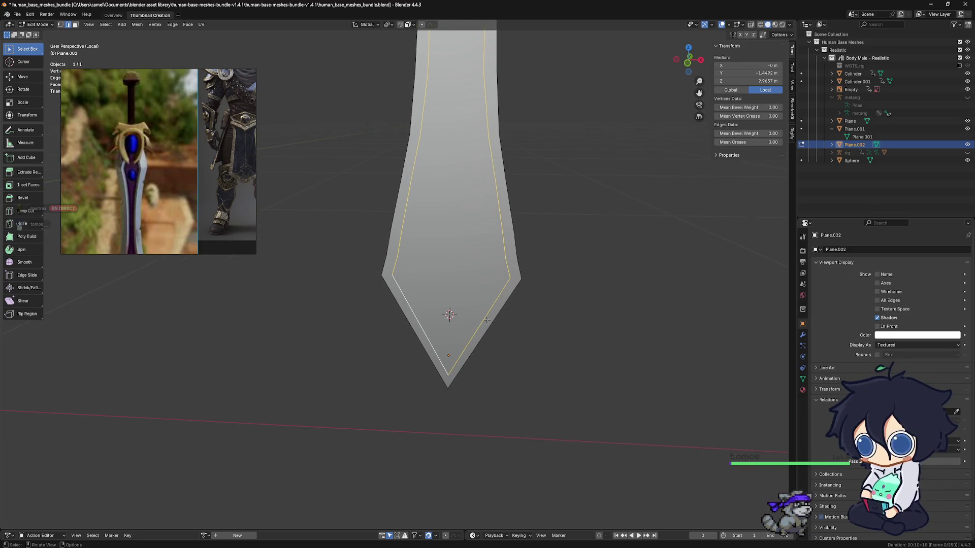
# Step: Dissolve the inner outline edges back into the blade face
pyautogui.press('x')
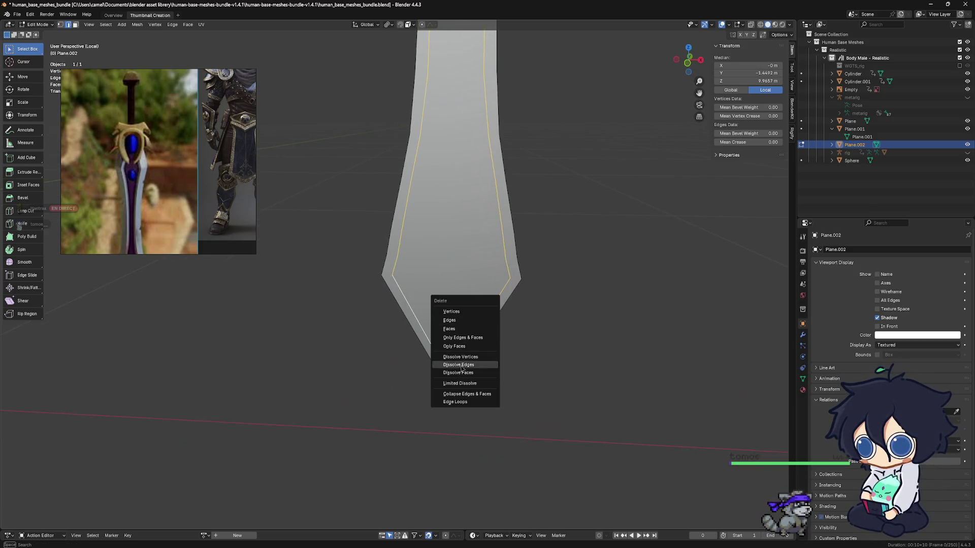
pyautogui.click(461, 366)
pyautogui.moveTo(462, 364)
pyautogui.mouseDown(button='middle')
pyautogui.moveTo(504, 341)
pyautogui.moveTo(562, 355)
pyautogui.moveTo(513, 349)
pyautogui.mouseUp(button='middle')
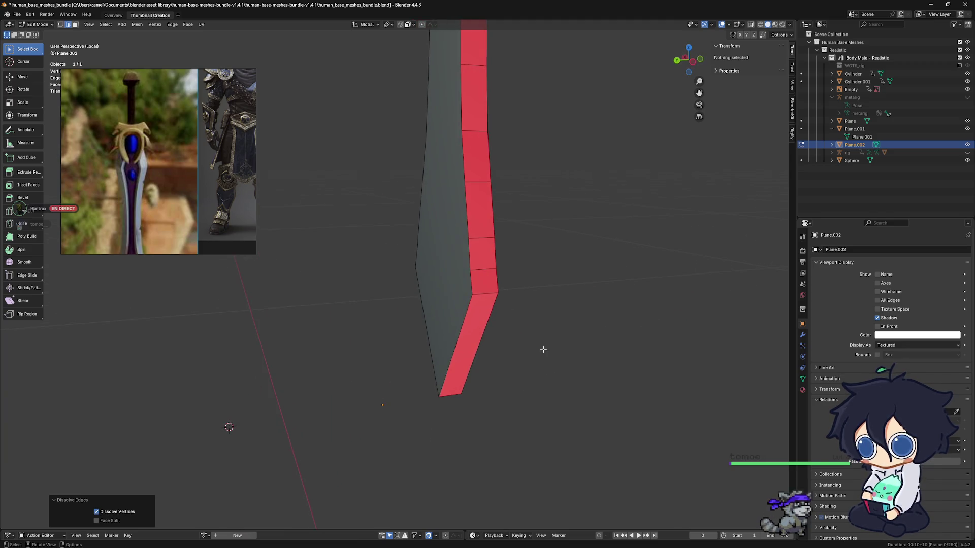
pyautogui.click(73, 26)
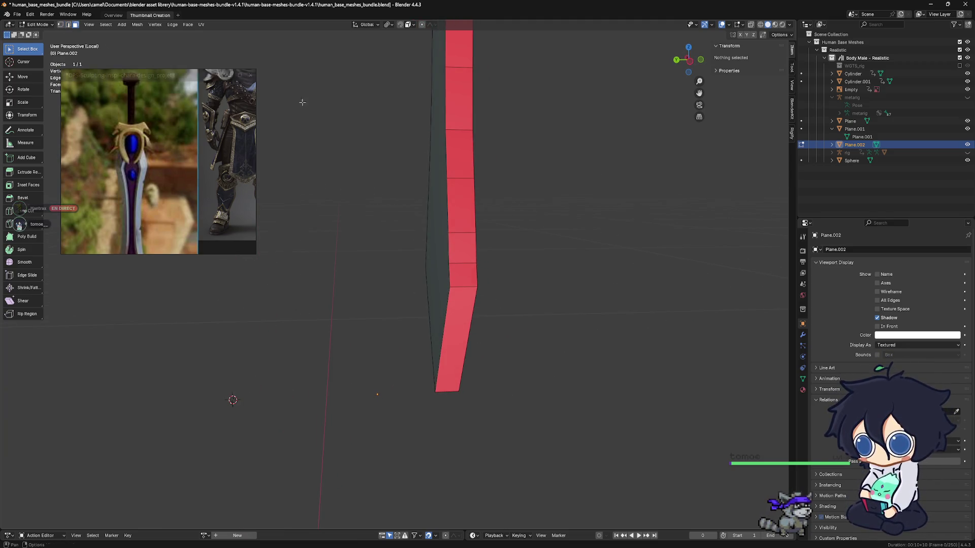
# Step: Select the side face strip and flip its normals
pyautogui.click(466, 288)
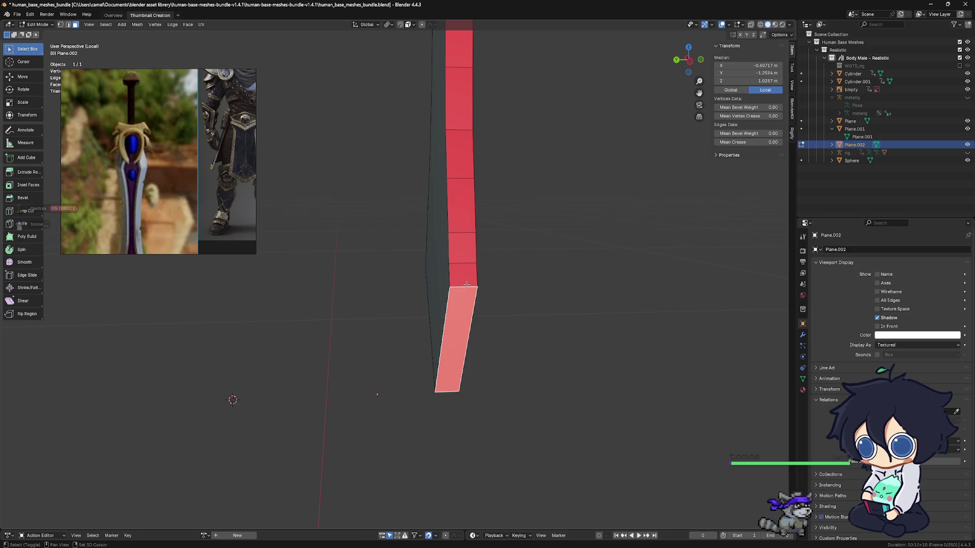
pyautogui.keyDown('alt'); pyautogui.keyDown('shift'); pyautogui.click(466, 285); pyautogui.keyUp('shift'); pyautogui.keyUp('alt')
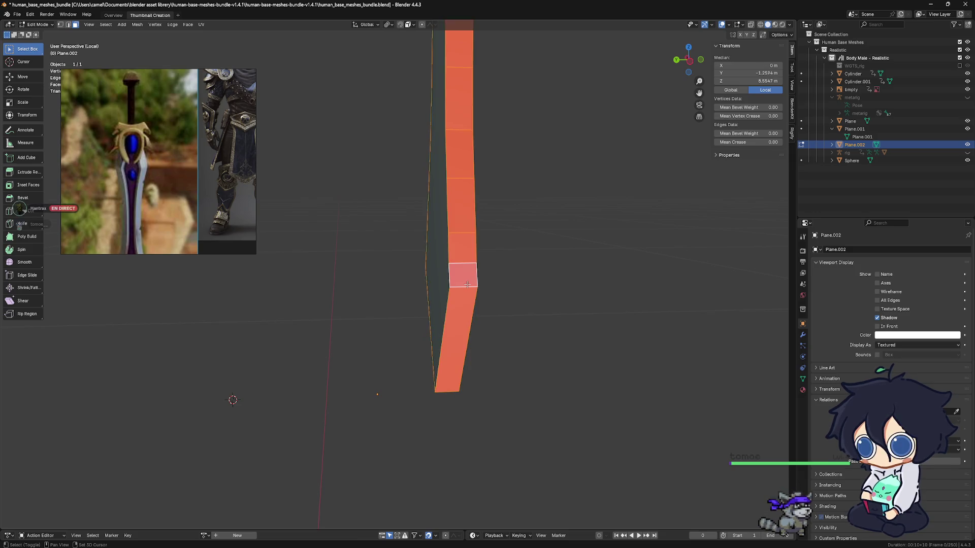
pyautogui.moveTo(466, 286); pyautogui.dragTo(480, 288, button='middle')
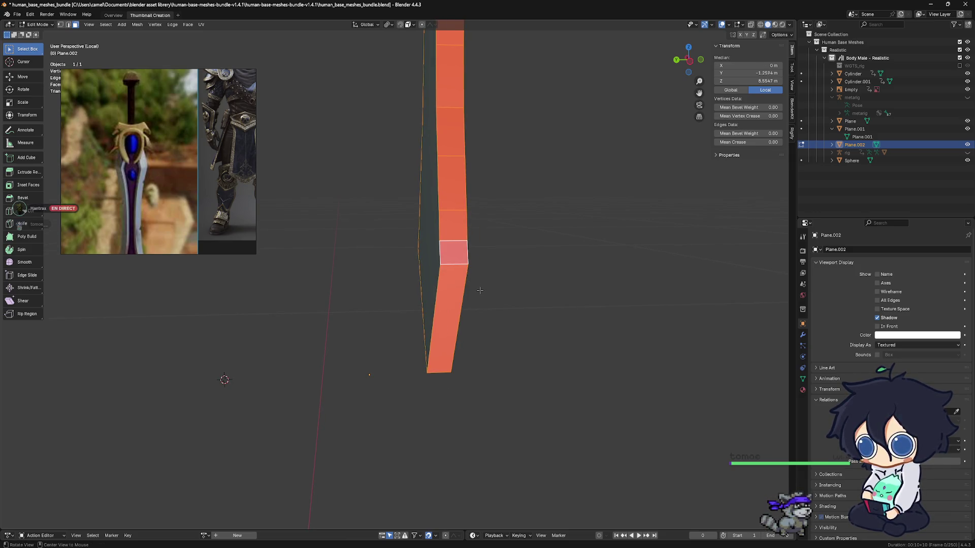
pyautogui.hotkey('alt', 'n')
pyautogui.click(481, 294)
pyautogui.moveTo(480, 294)
pyautogui.mouseDown(button='middle')
pyautogui.moveTo(506, 303)
pyautogui.moveTo(492, 366)
pyautogui.moveTo(400, 315)
pyautogui.moveTo(456, 288)
pyautogui.mouseUp(button='middle')
# Step: Extrude the blade face into a thick slab
pyautogui.press('e')
pyautogui.click(505, 373)
pyautogui.hotkey('ctrl', 'z')
pyautogui.hotkey('ctrl', 'f')
pyautogui.press('Escape')
pyautogui.hotkey('ctrl', 'shift', 'z')
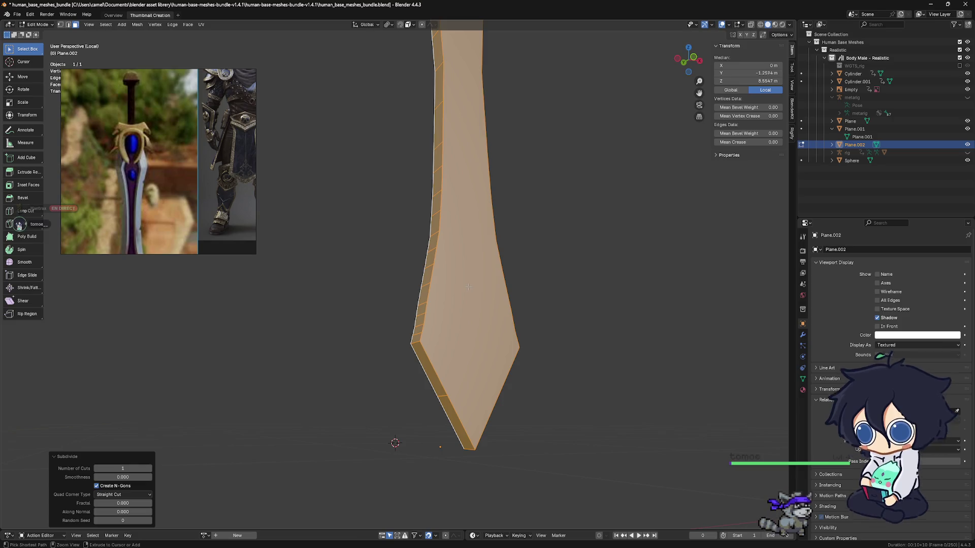
# Step: Subdivide the selected faces with one cut
pyautogui.hotkey('ctrl', 'f')
pyautogui.click(470, 288)
pyautogui.moveTo(474, 288)
pyautogui.mouseDown(button='middle')
pyautogui.moveTo(488, 315)
pyautogui.moveTo(501, 311)
pyautogui.moveTo(510, 416)
pyautogui.moveTo(522, 413)
pyautogui.mouseUp(button='middle')
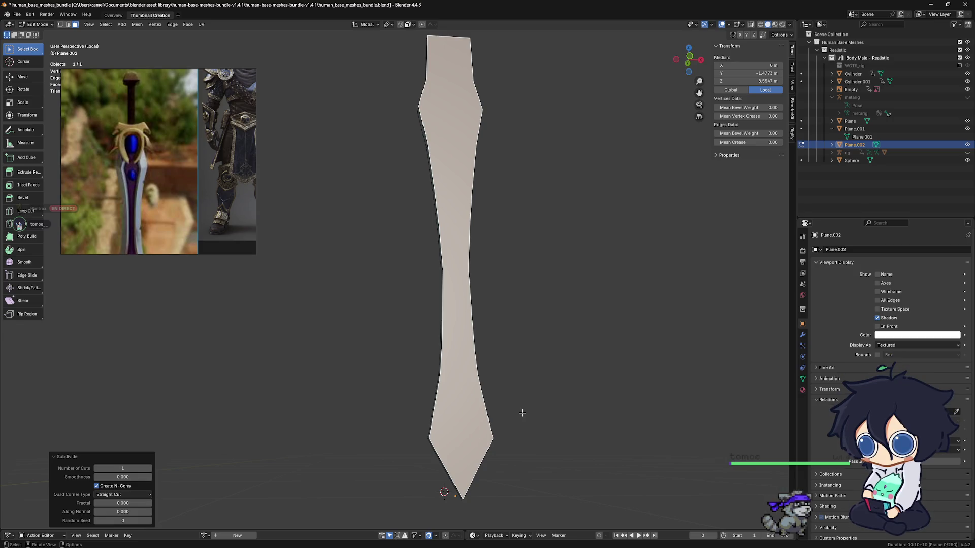
# Step: Switch to the Front Orthographic view and frame the whole blade
pyautogui.click(522, 413)
pyautogui.press('KP_3')
pyautogui.press('KP_1')
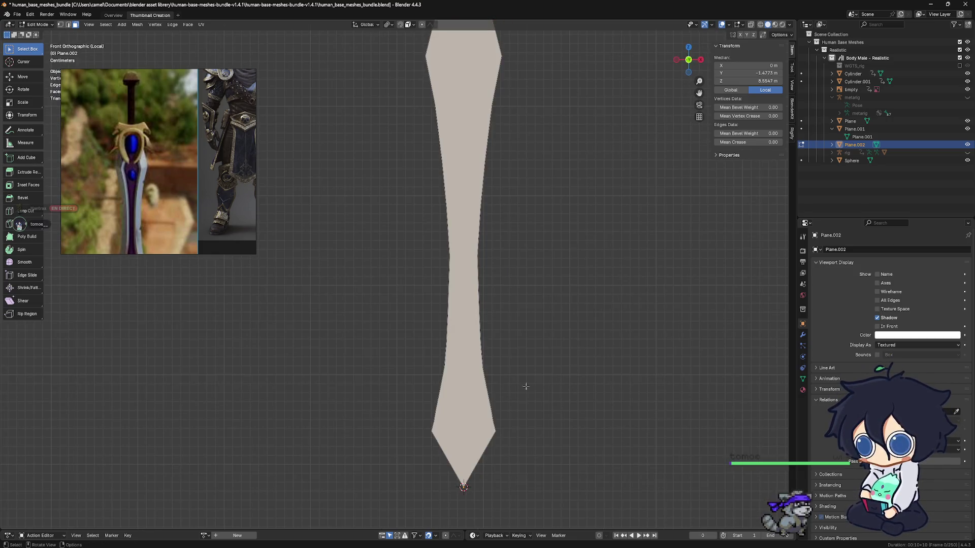
pyautogui.scroll(1, 482, 413)
pyautogui.scroll(-2, 475, 386)
pyautogui.moveTo(474, 383)
pyautogui.keyDown('shift'); pyautogui.mouseDown(button='middle')
pyautogui.moveTo(462, 370)
pyautogui.moveTo(460, 305)
pyautogui.moveTo(486, 401)
pyautogui.moveTo(464, 387)
pyautogui.moveTo(468, 344)
pyautogui.moveTo(447, 336)
pyautogui.mouseUp(button='middle'); pyautogui.keyUp('shift')
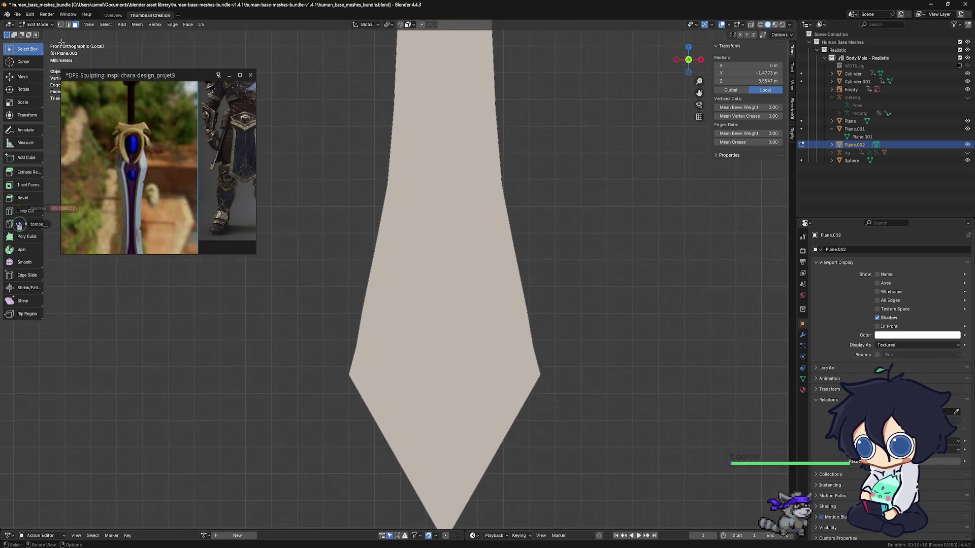
# Step: In vertex mode, select all and start a Knife cut at the left widest vertex
pyautogui.click(60, 25)
pyautogui.press('a')
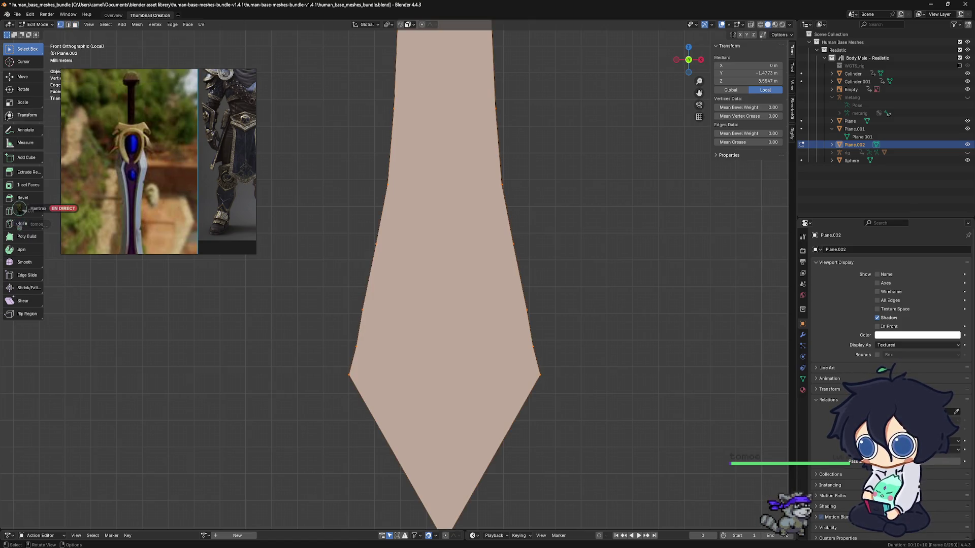
pyautogui.click(10, 224)
pyautogui.keyDown('shift'); pyautogui.scroll(-3, 329, 311); pyautogui.keyUp('shift')
pyautogui.click(327, 307)
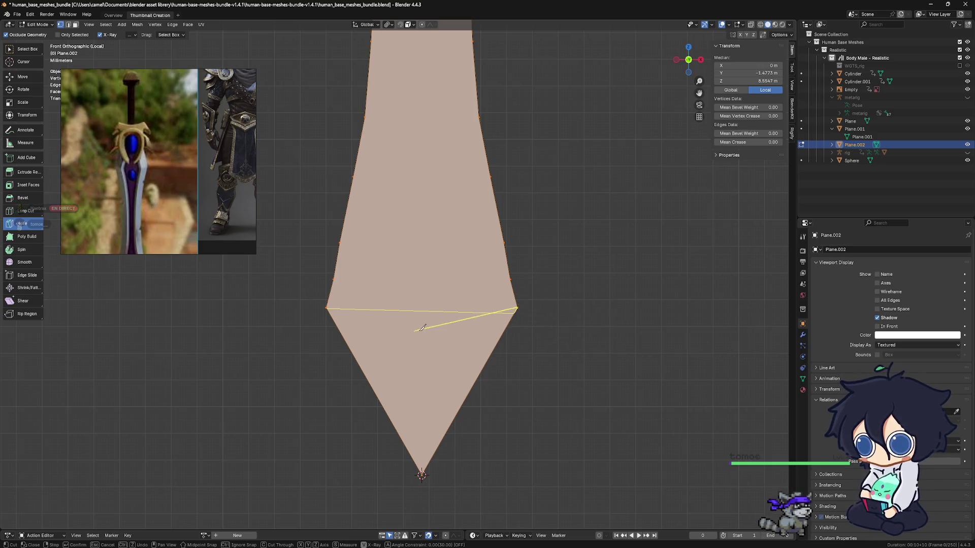
# Step: Knife a horizontal edge across the blade's widest point, right vertex to left
pyautogui.scroll(3, 563, 328)
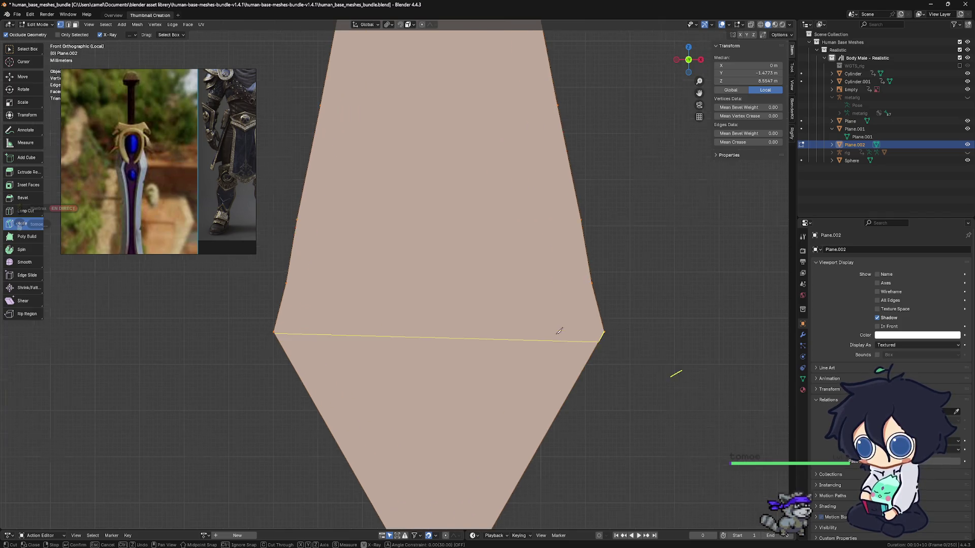
pyautogui.scroll(2, 618, 362)
pyautogui.scroll(2, 618, 361)
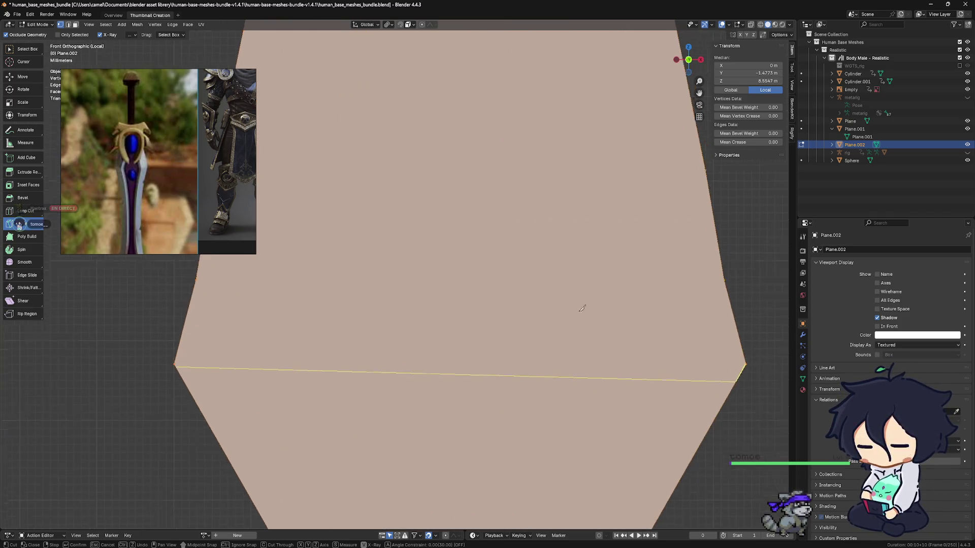
pyautogui.rightClick(658, 342)
pyautogui.keyDown('shift'); pyautogui.moveTo(655, 335); pyautogui.dragTo(720, 344, button='middle'); pyautogui.keyUp('shift')
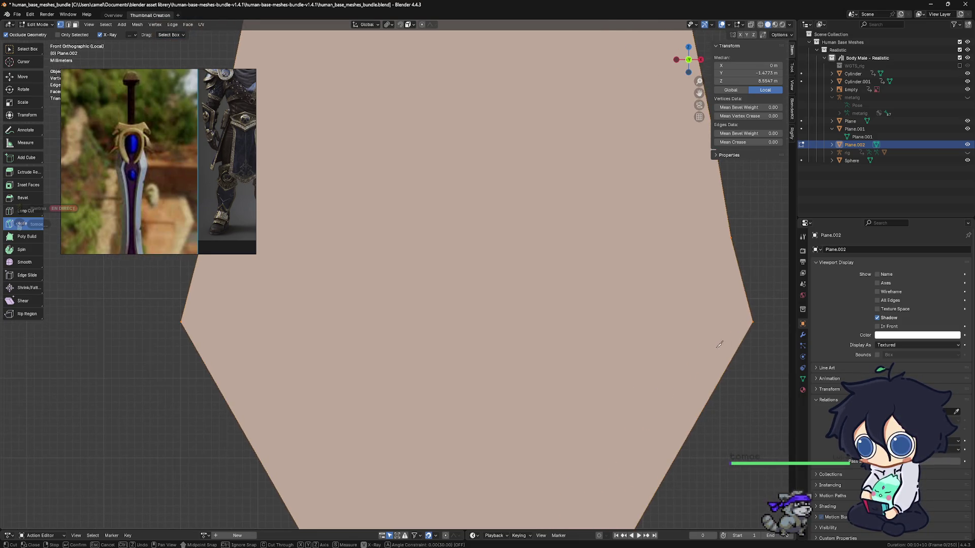
pyautogui.click(756, 319)
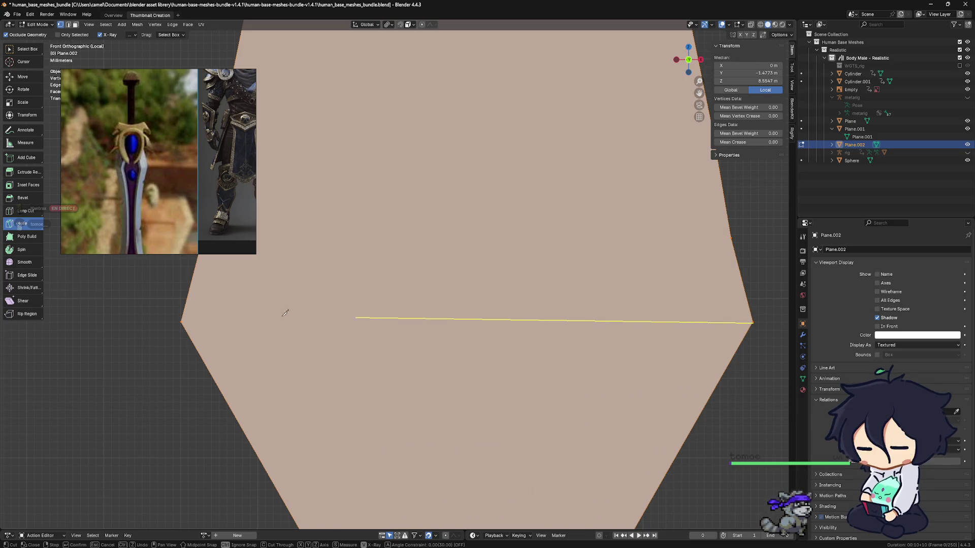
pyautogui.click(183, 320)
pyautogui.press('Return')
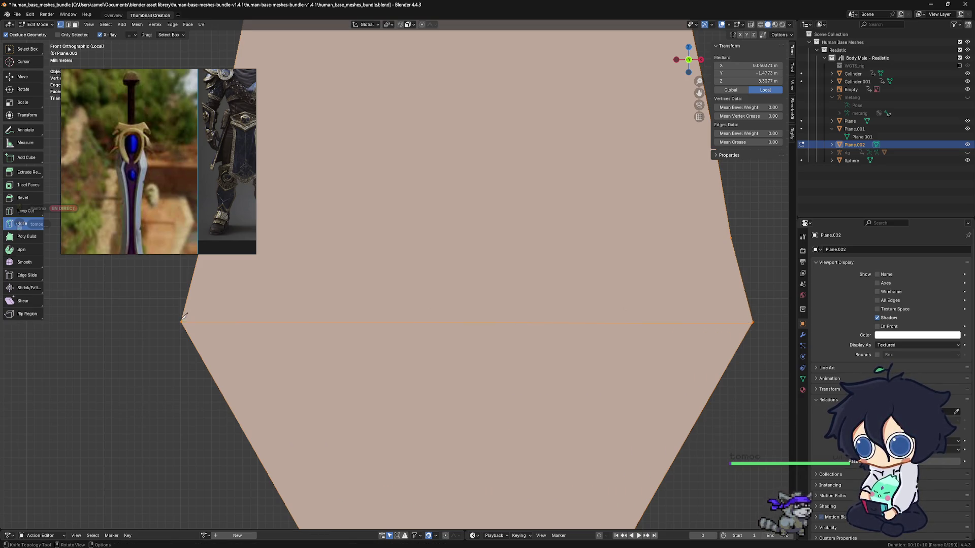
# Step: Add two more horizontal knife cuts higher up the blade
pyautogui.keyDown('shift'); pyautogui.moveTo(434, 256); pyautogui.dragTo(436, 446, button='middle'); pyautogui.keyUp('shift')
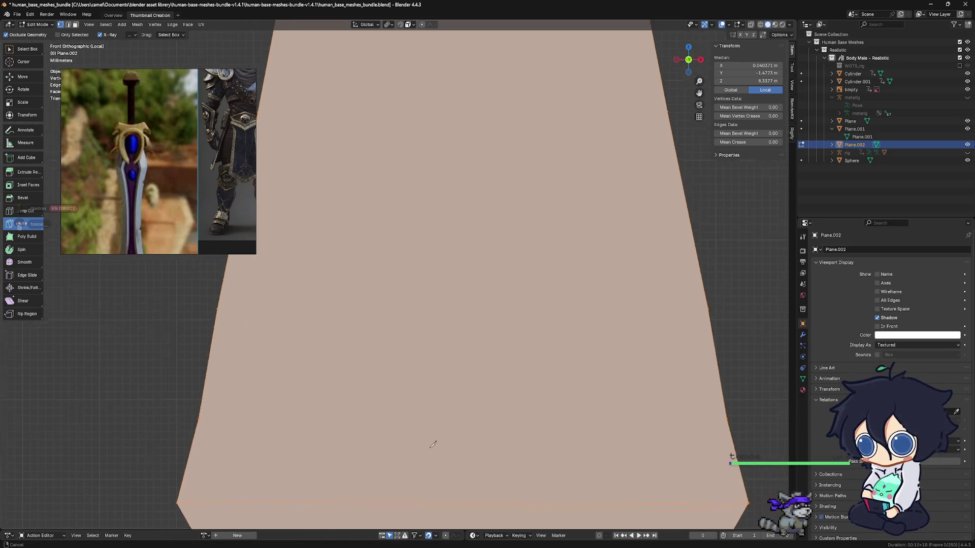
pyautogui.click(709, 316)
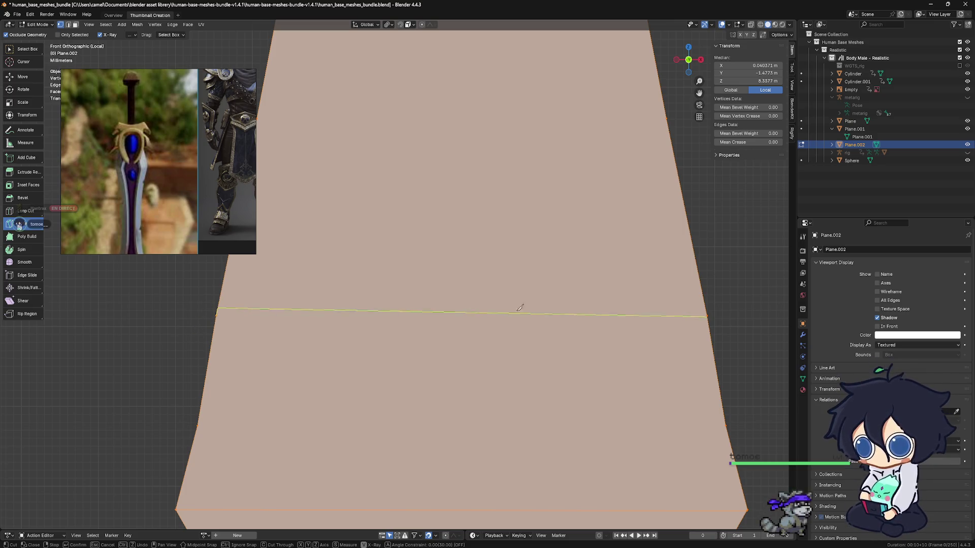
pyautogui.hotkey('ctrl', 'z')
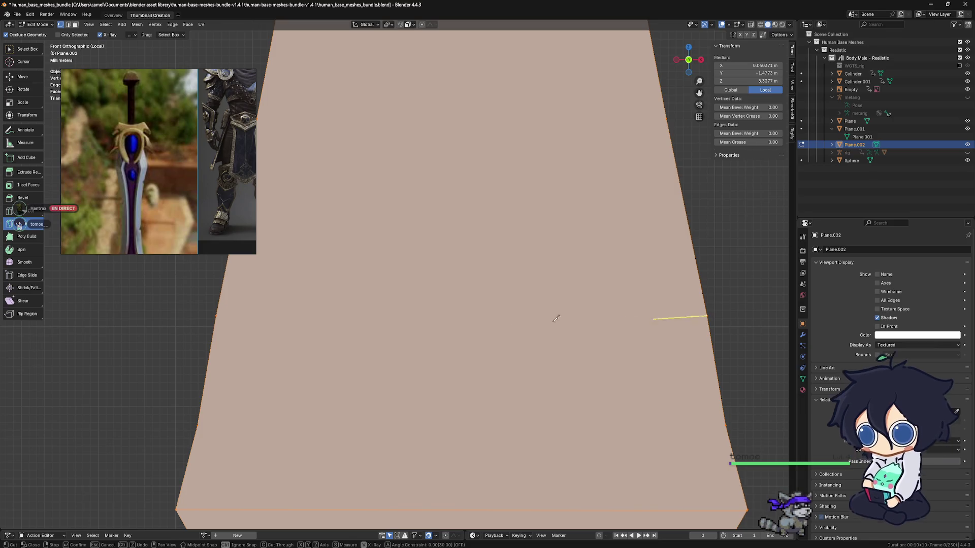
pyautogui.click(219, 315)
pyautogui.press('Return')
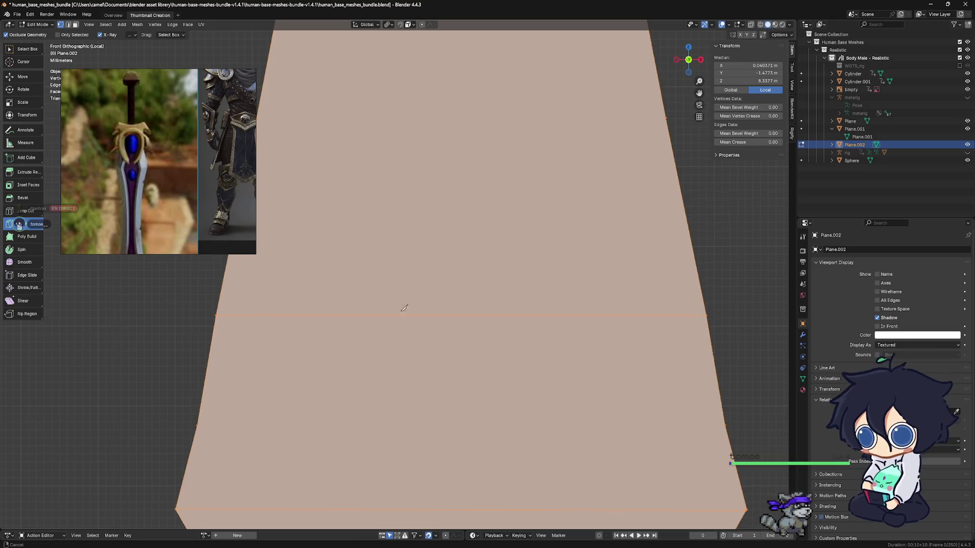
pyautogui.keyDown('shift'); pyautogui.scroll(-3, 533, 312); pyautogui.keyUp('shift')
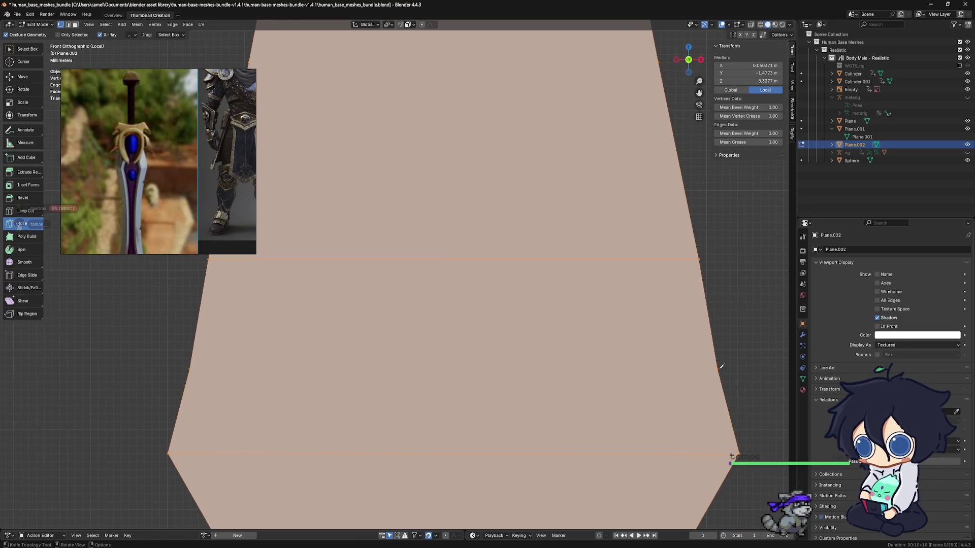
pyautogui.click(718, 369)
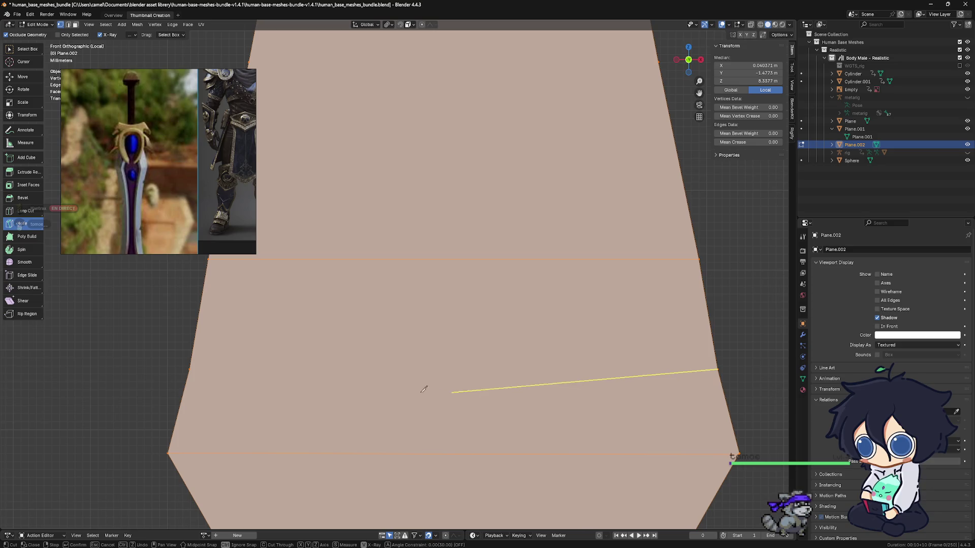
pyautogui.click(192, 368)
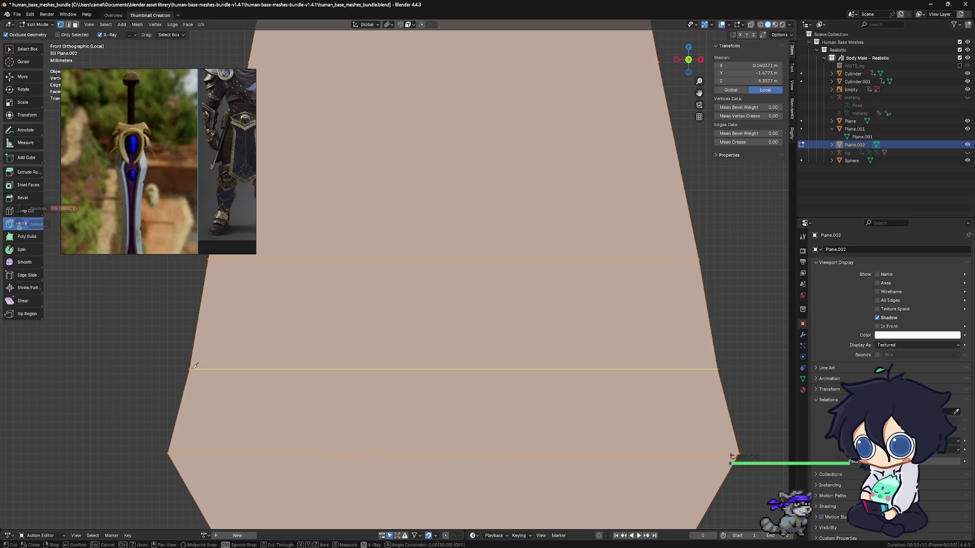
pyautogui.press('Return')
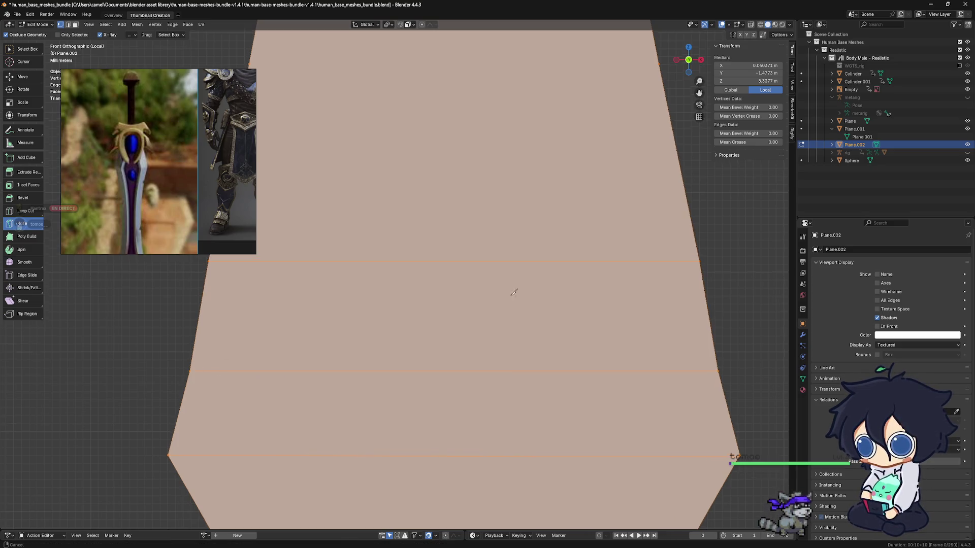
# Step: Knife another horizontal edge across the blade's upper section
pyautogui.keyDown('shift'); pyautogui.moveTo(513, 283); pyautogui.dragTo(503, 413, button='middle'); pyautogui.keyUp('shift')
pyautogui.keyDown('shift'); pyautogui.moveTo(676, 290); pyautogui.dragTo(685, 250, button='middle'); pyautogui.keyUp('shift')
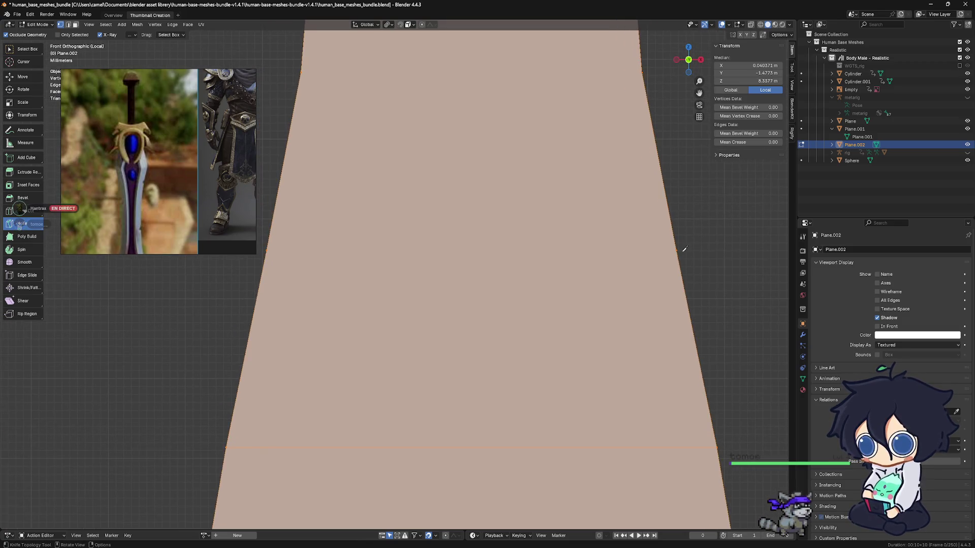
pyautogui.click(678, 249)
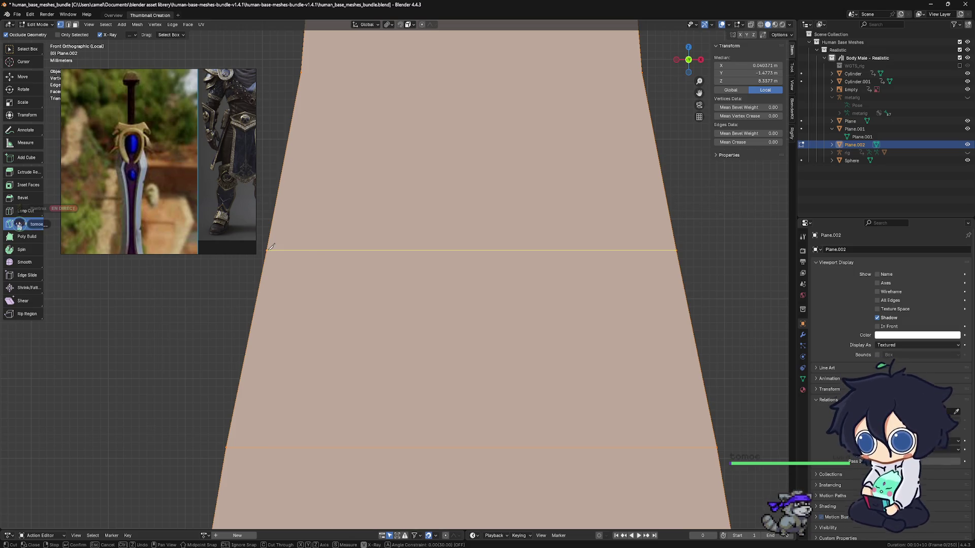
pyautogui.press('Return')
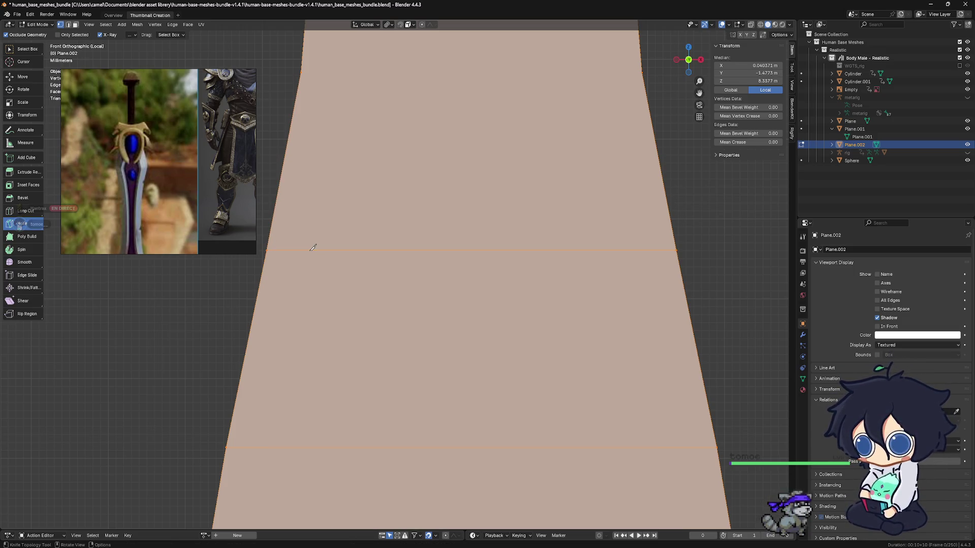
pyautogui.scroll(-1, 513, 424)
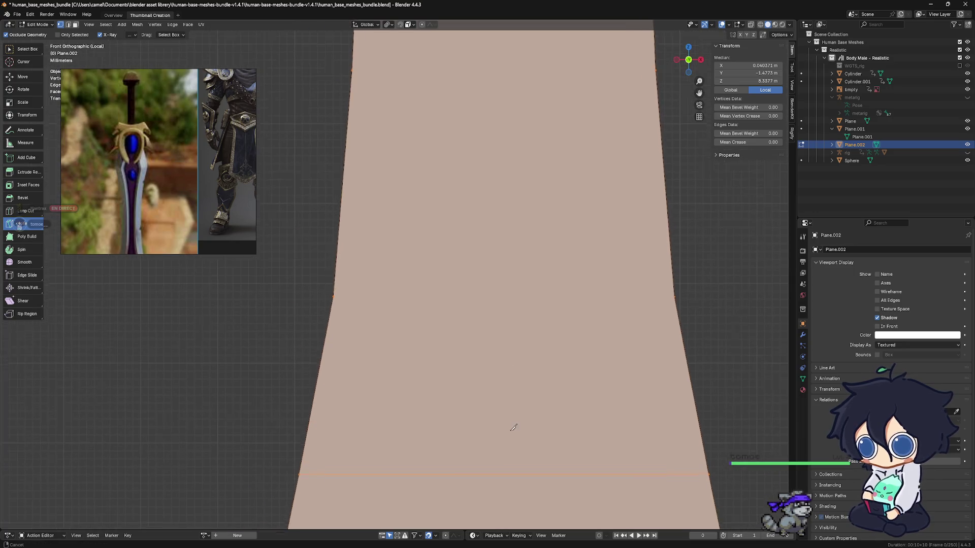
pyautogui.click(676, 299)
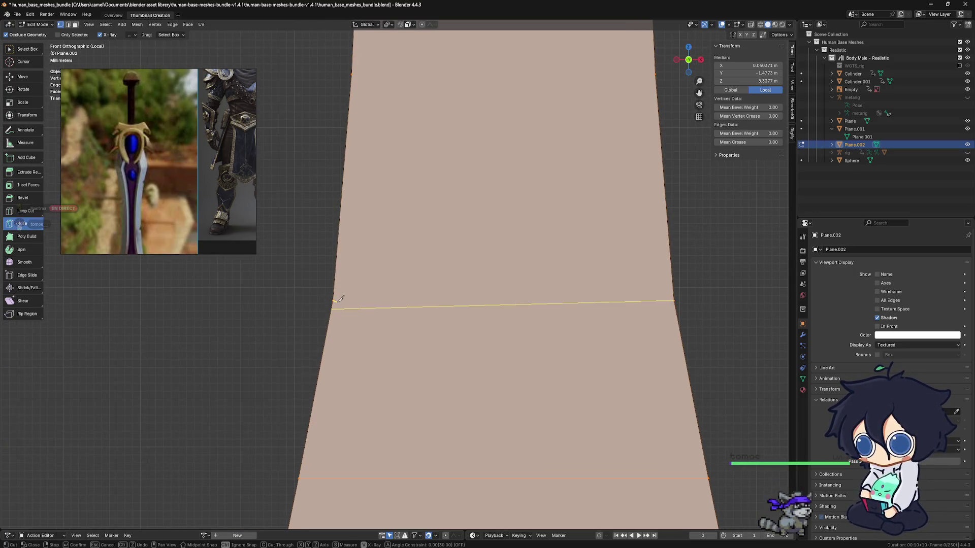
pyautogui.rightClick(685, 300)
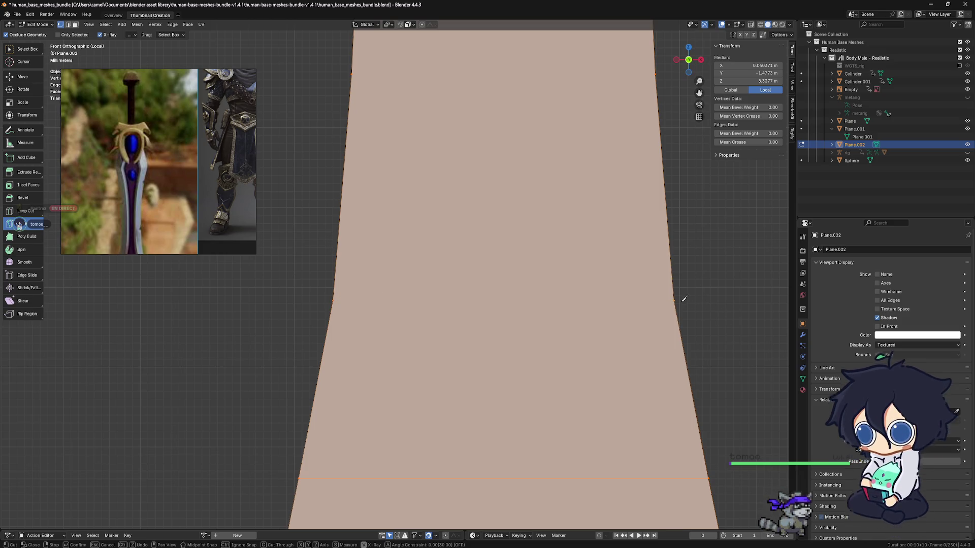
pyautogui.click(678, 298)
pyautogui.click(340, 297)
pyautogui.press('Return')
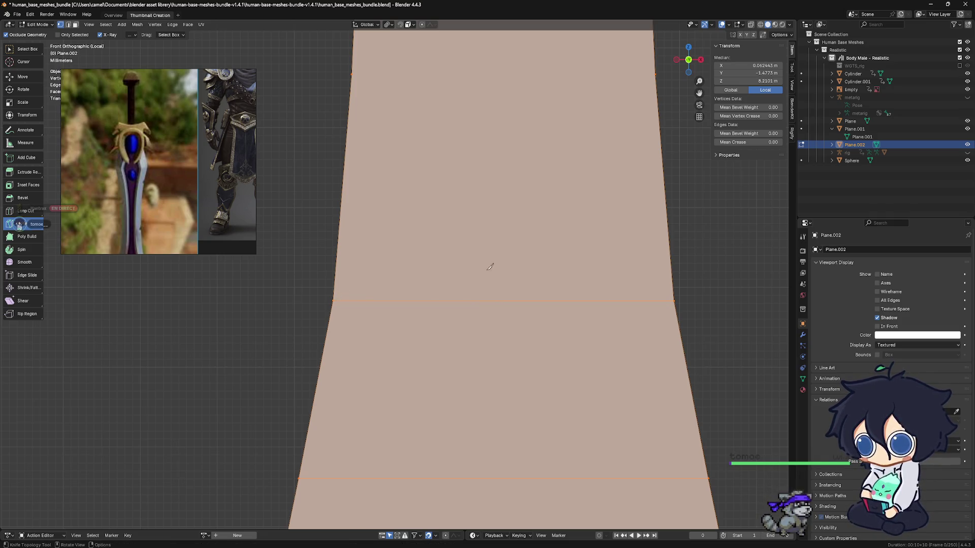
pyautogui.press('g')
pyautogui.click(570, 361)
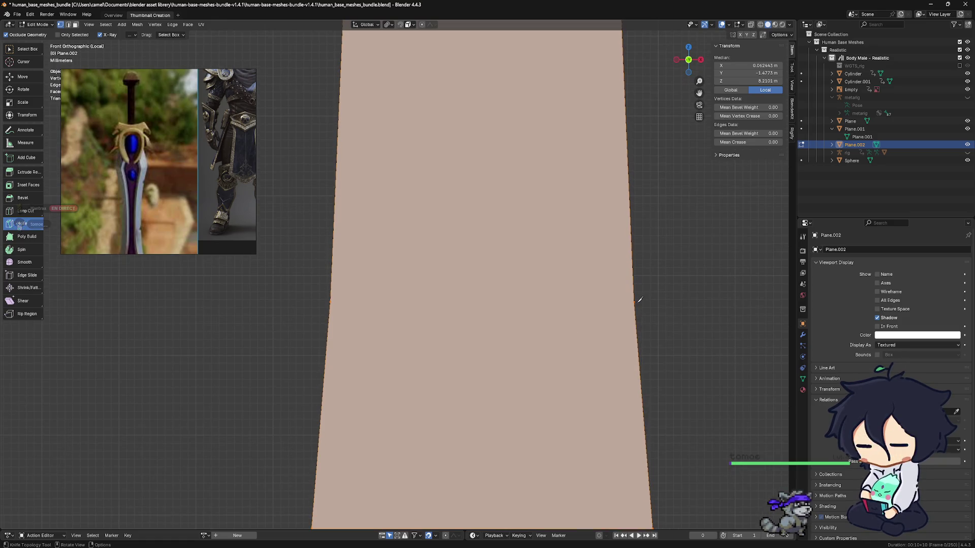
# Step: Cut one more horizontal edge, then start a further cut across the narrower upper blade
pyautogui.click(634, 302)
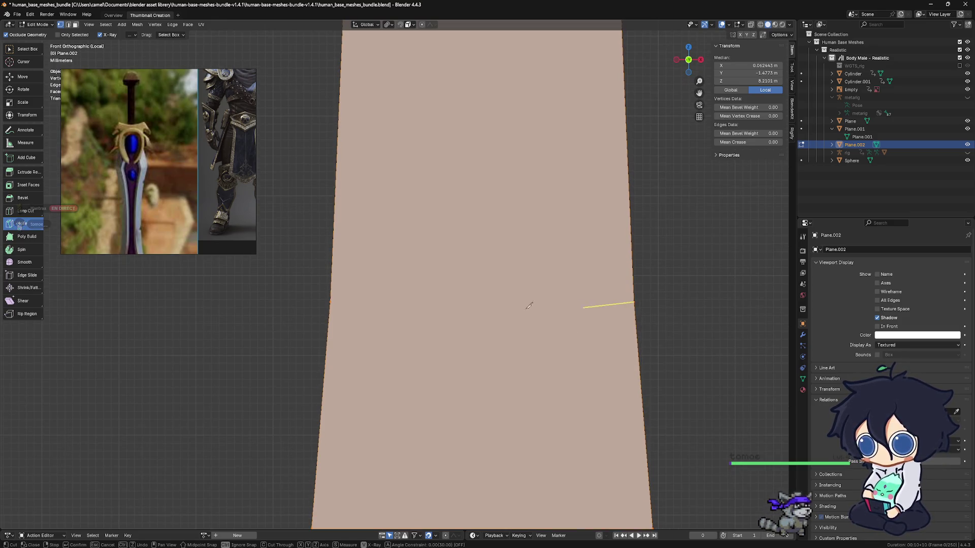
pyautogui.click(333, 300)
pyautogui.press('Return')
pyautogui.keyDown('shift'); pyautogui.moveTo(470, 263); pyautogui.dragTo(498, 462, button='middle'); pyautogui.keyUp('shift')
pyautogui.keyDown('shift'); pyautogui.moveTo(547, 295); pyautogui.dragTo(540, 350, button='middle'); pyautogui.keyUp('shift')
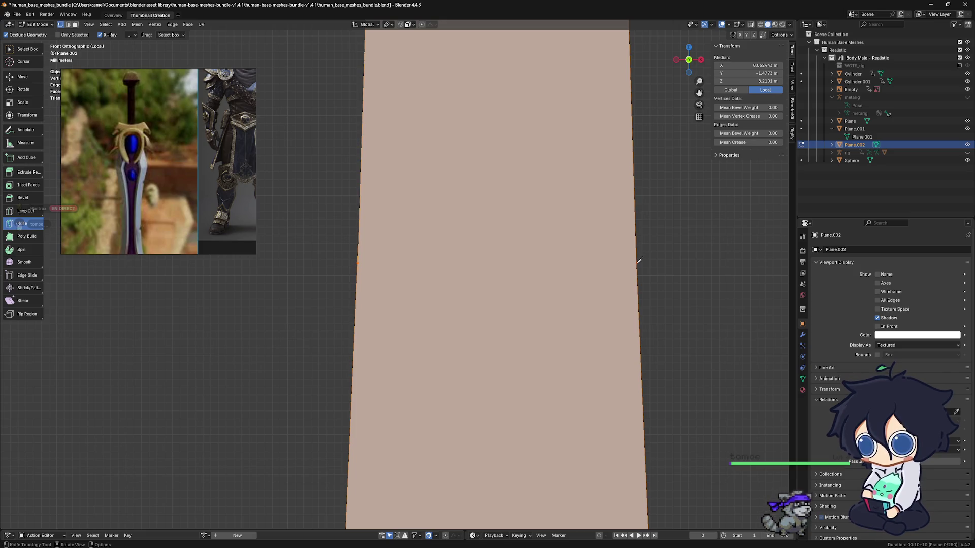
pyautogui.click(638, 261)
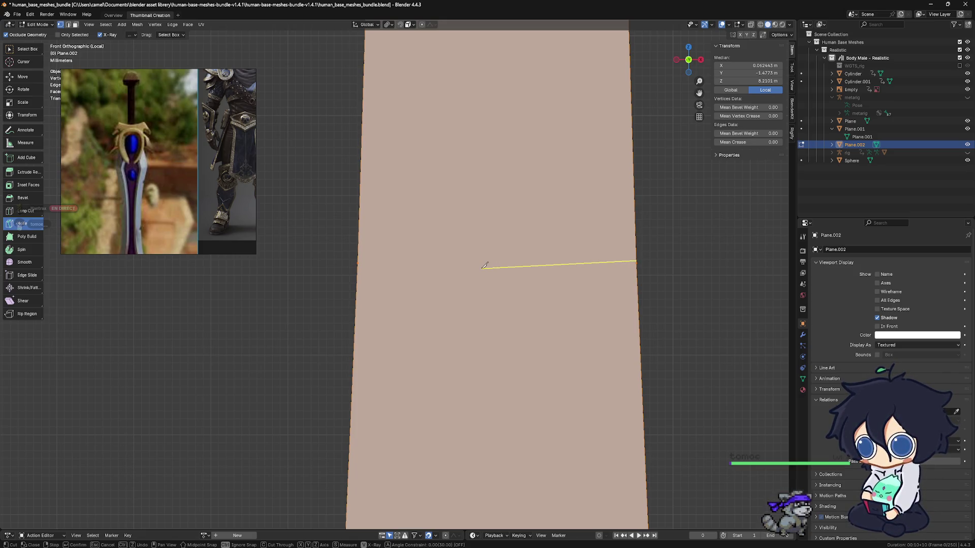
pyautogui.click(359, 262)
pyautogui.hotkey('ctrl', 'z')
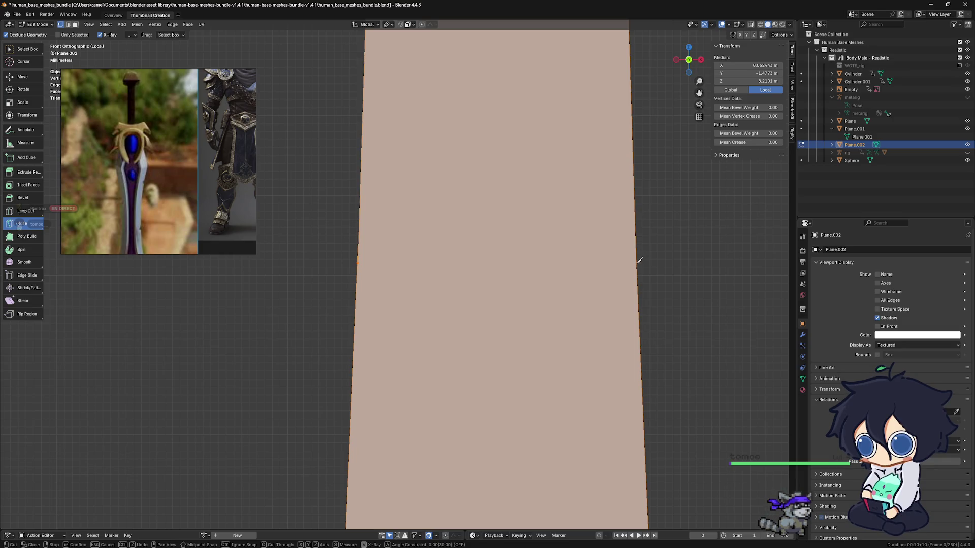
pyautogui.click(639, 261)
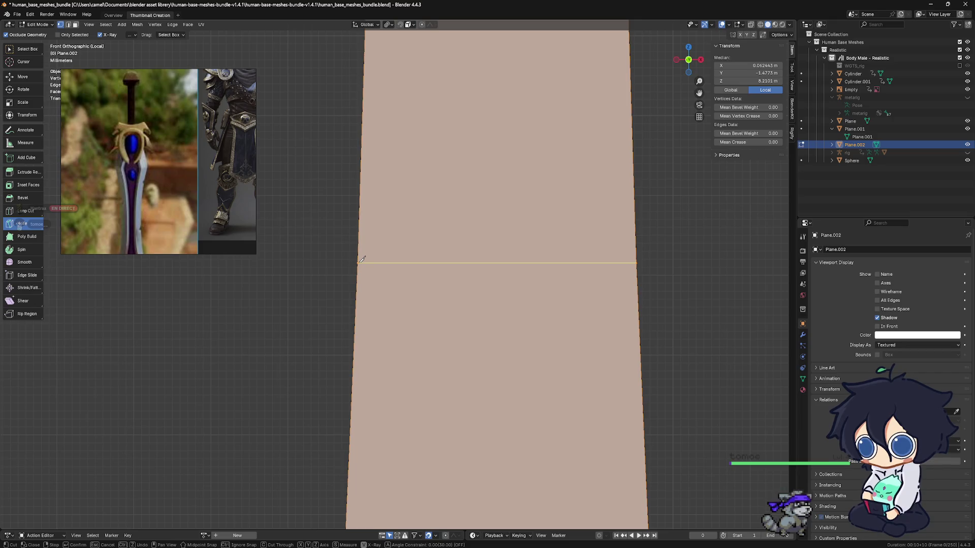
pyautogui.rightClick(361, 260)
pyautogui.scroll(-2, 550, 241)
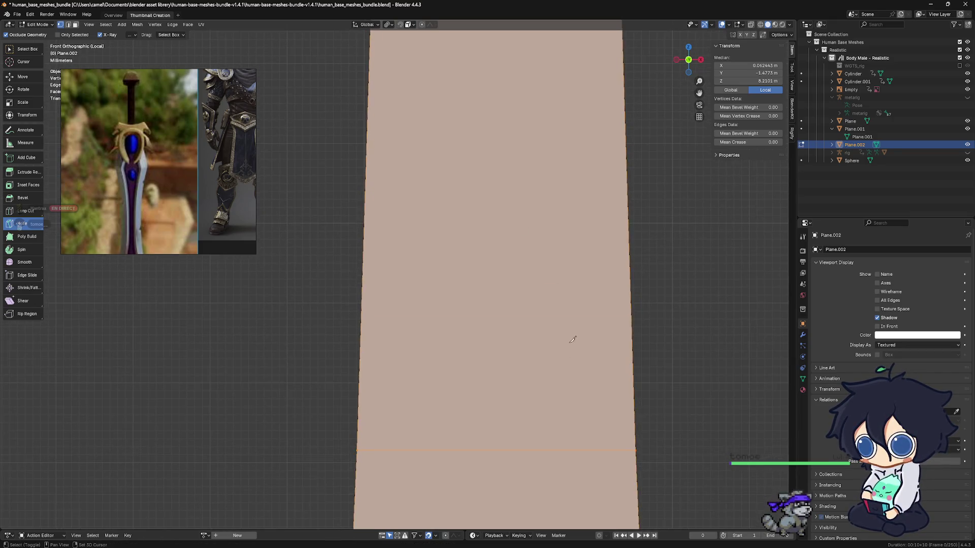
pyautogui.hotkey('ctrl', 'z')
pyautogui.hotkey('ctrl', 'z')
pyautogui.hotkey('ctrl', 'z')
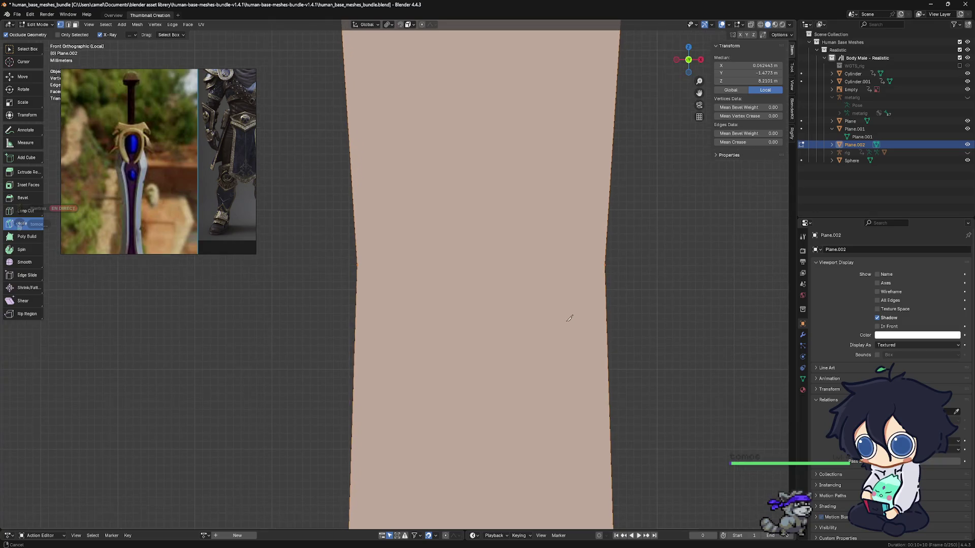
pyautogui.click(607, 265)
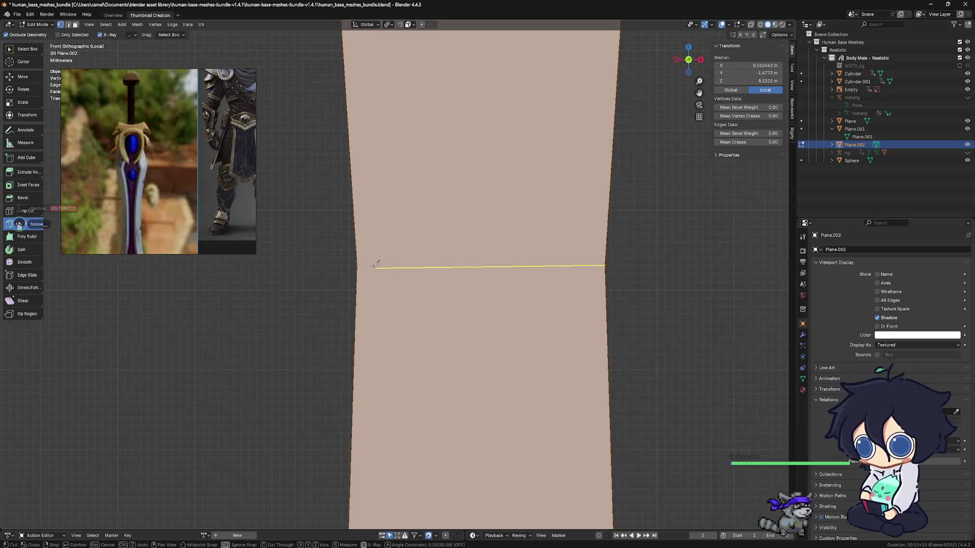
# Step: Undo the pinch on the blade's sides, back to straight tapered sides
pyautogui.press('Escape')
pyautogui.hotkey('ctrl', 'z')
pyautogui.hotkey('ctrl', 'z')
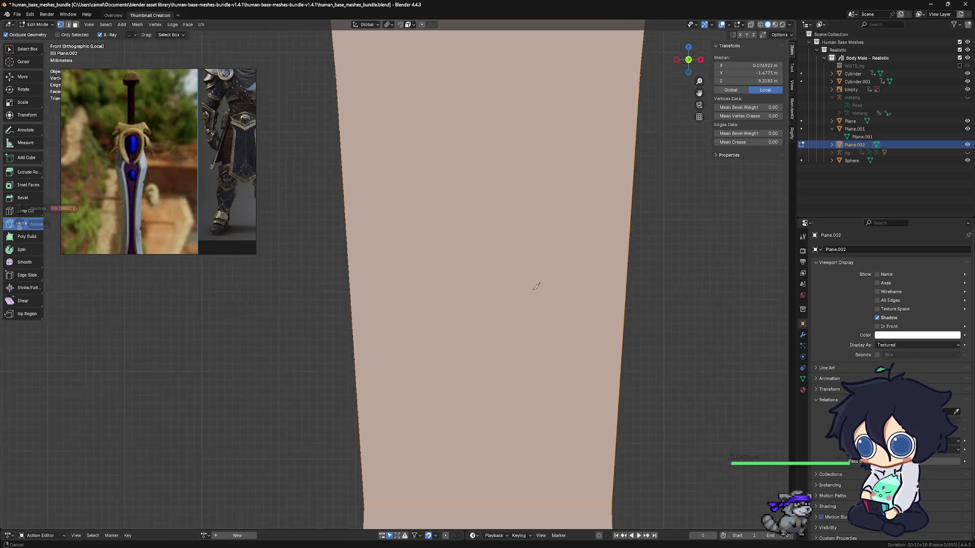
pyautogui.hotkey('ctrl', 'z')
pyautogui.hotkey('ctrl', 'z')
pyautogui.hotkey('ctrl', 'z')
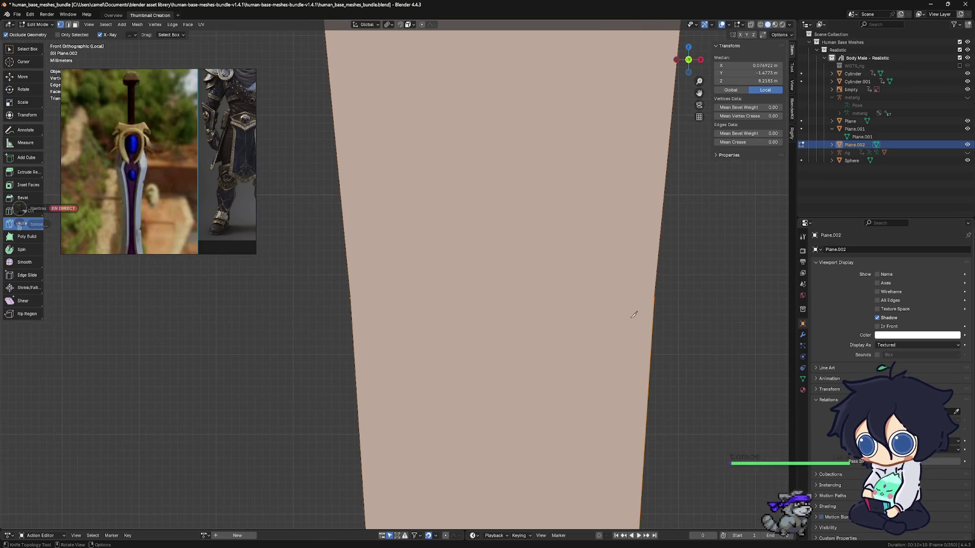
# Step: Knife two horizontal cuts across the blade from its right edge to its left edge
pyautogui.click(656, 296)
pyautogui.click(357, 294)
pyautogui.press('Return')
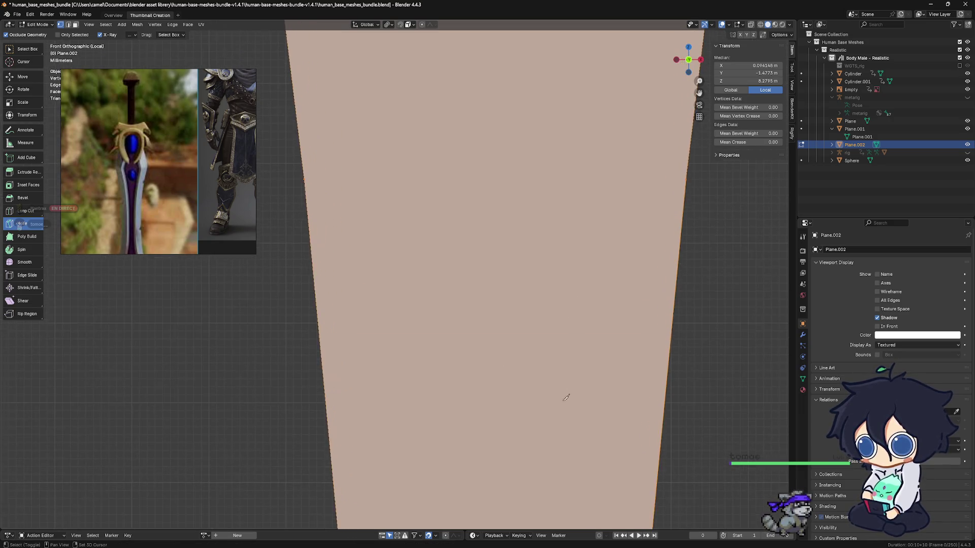
pyautogui.scroll(2, 599, 322)
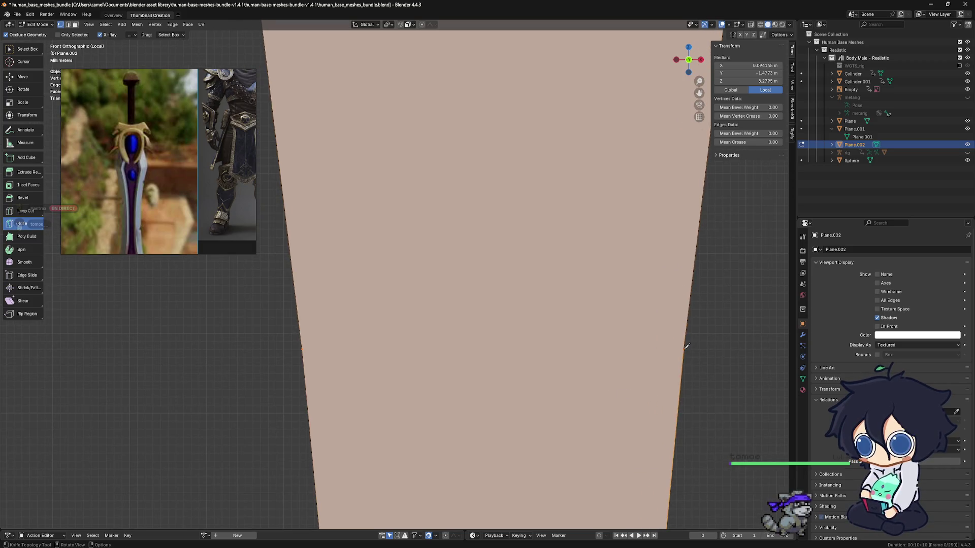
pyautogui.click(686, 346)
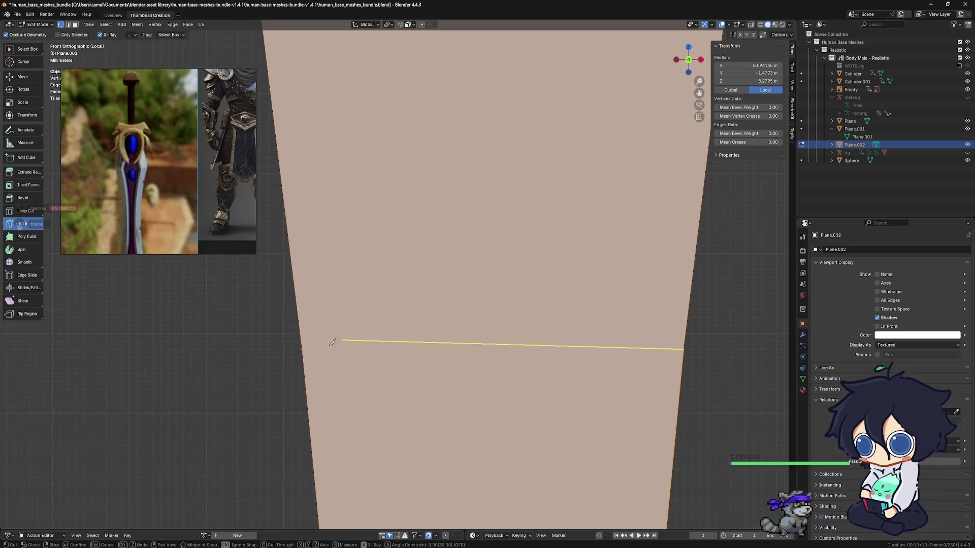
pyautogui.click(307, 347)
pyautogui.press('Return')
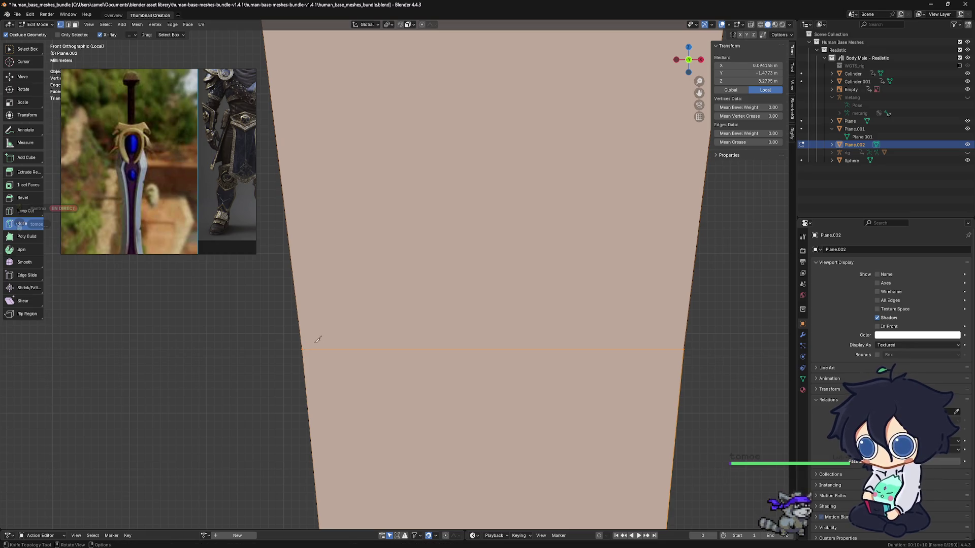
pyautogui.scroll(3, 515, 276)
pyautogui.scroll(-2, 600, 467)
pyautogui.scroll(2, 596, 461)
pyautogui.scroll(-1, 625, 391)
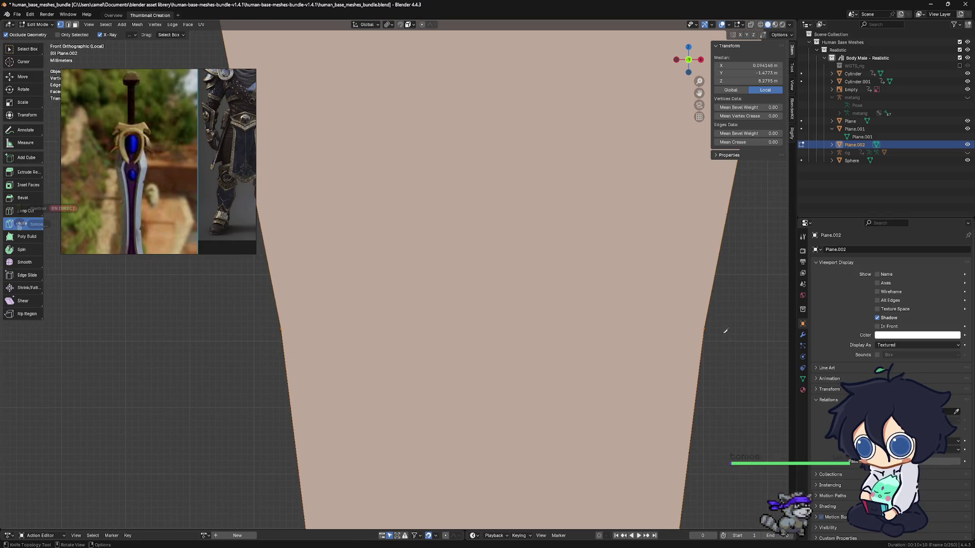
# Step: Add another cross cut and move its side points outward to form the widest section
pyautogui.click(705, 328)
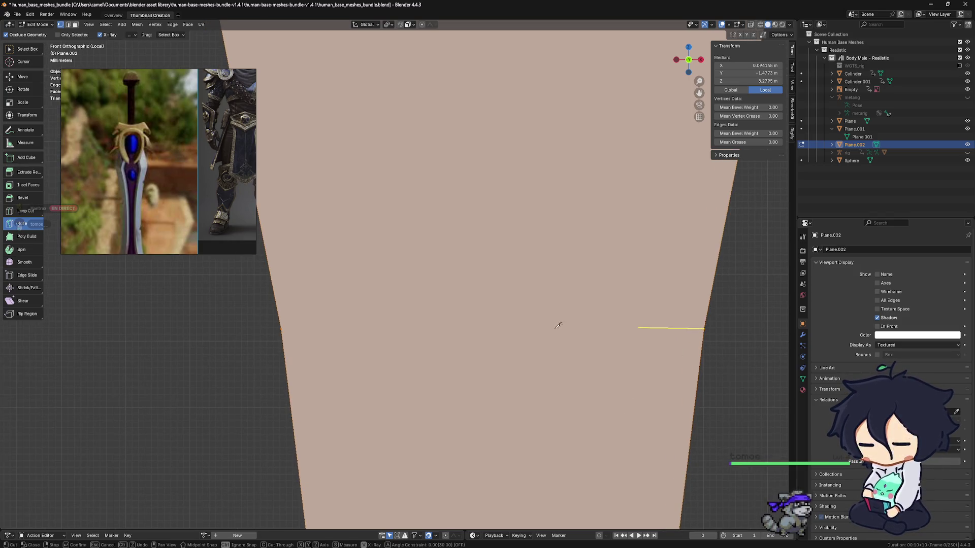
pyautogui.click(286, 327)
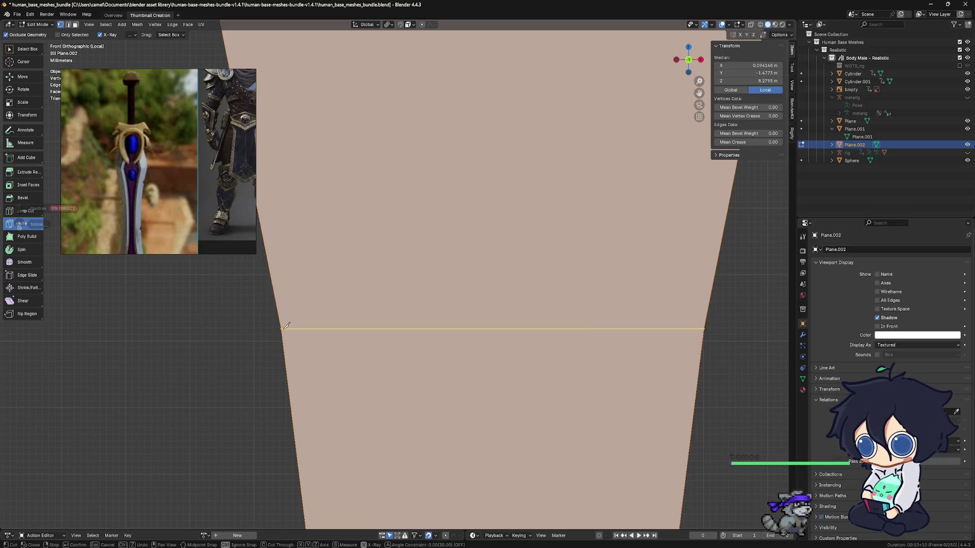
pyautogui.press('Return')
pyautogui.press('g')
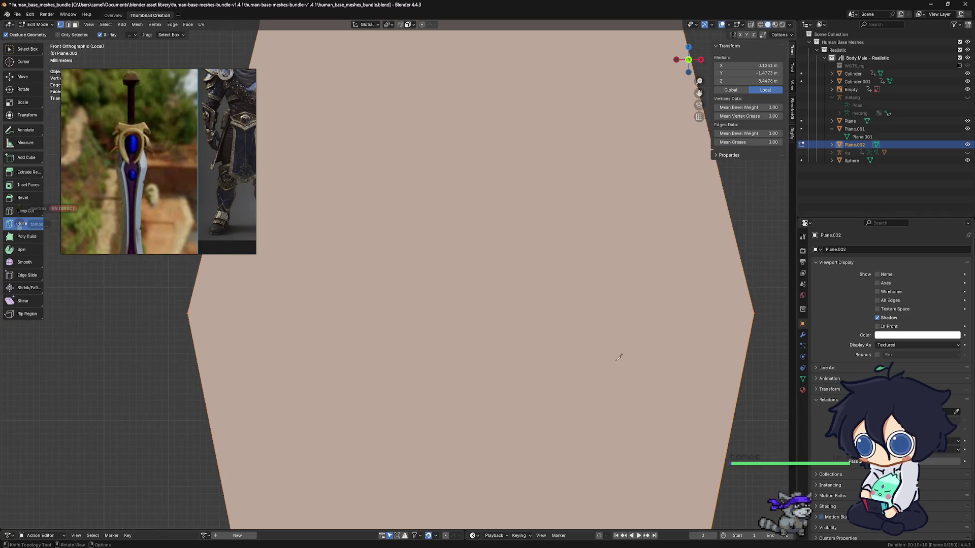
pyautogui.click(755, 337)
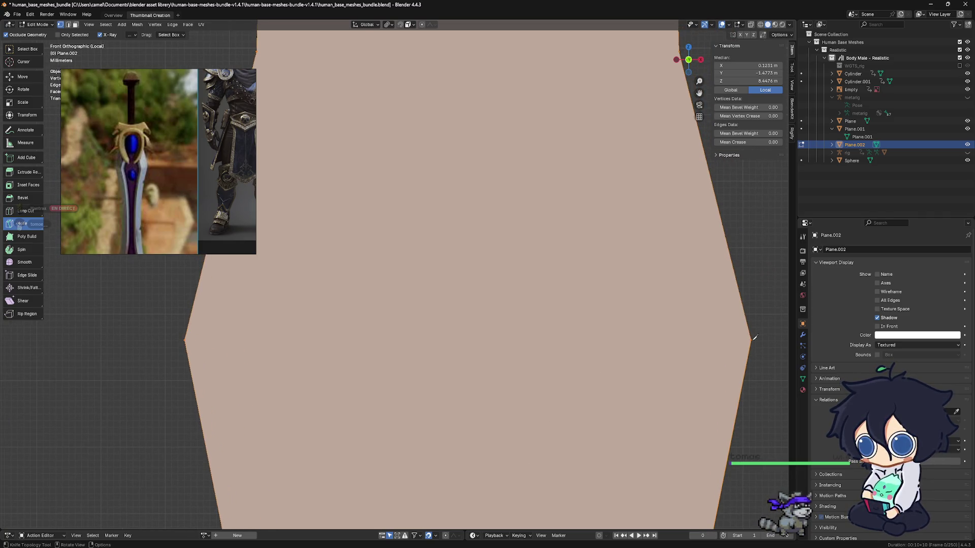
# Step: Cut across the widened points, then add one more horizontal cut lower down the blade
pyautogui.click(752, 339)
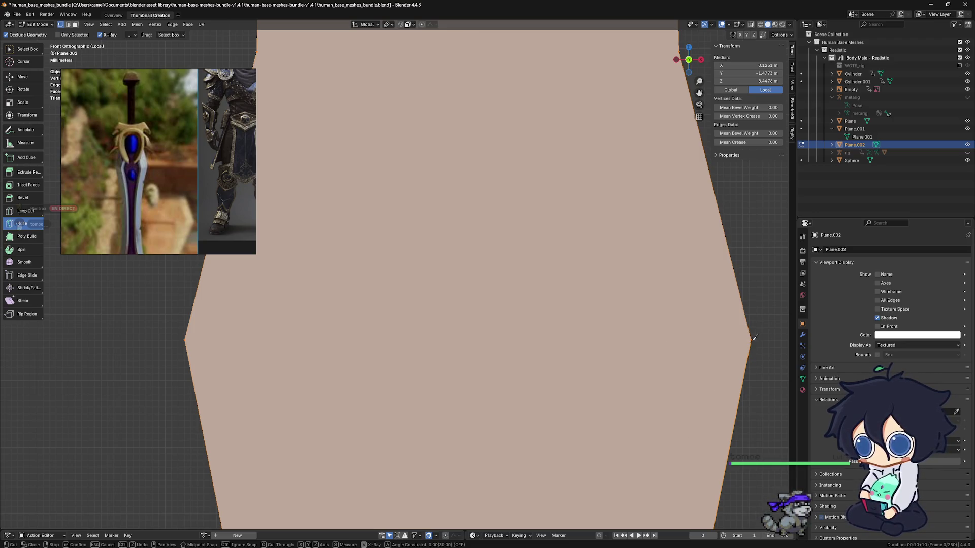
pyautogui.rightClick(658, 337)
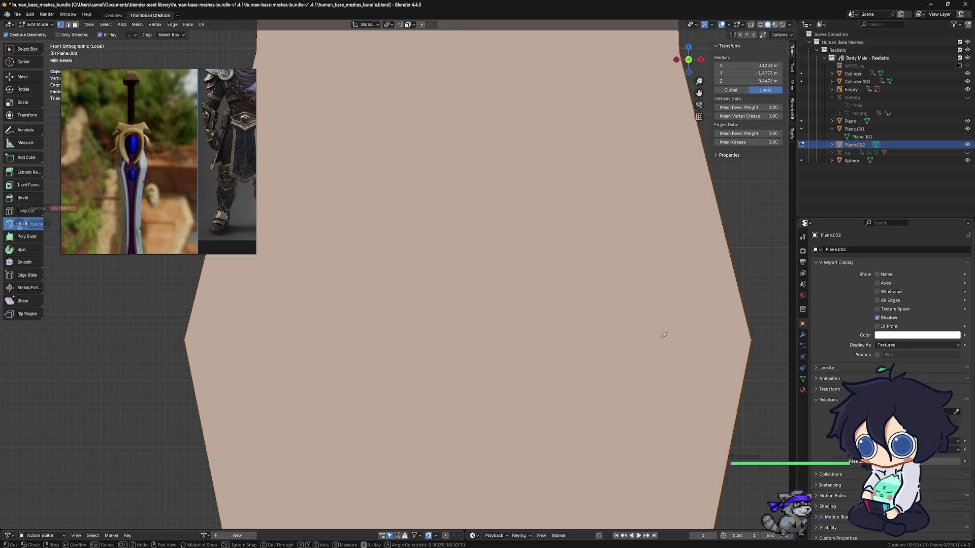
pyautogui.click(752, 338)
pyautogui.rightClick(680, 335)
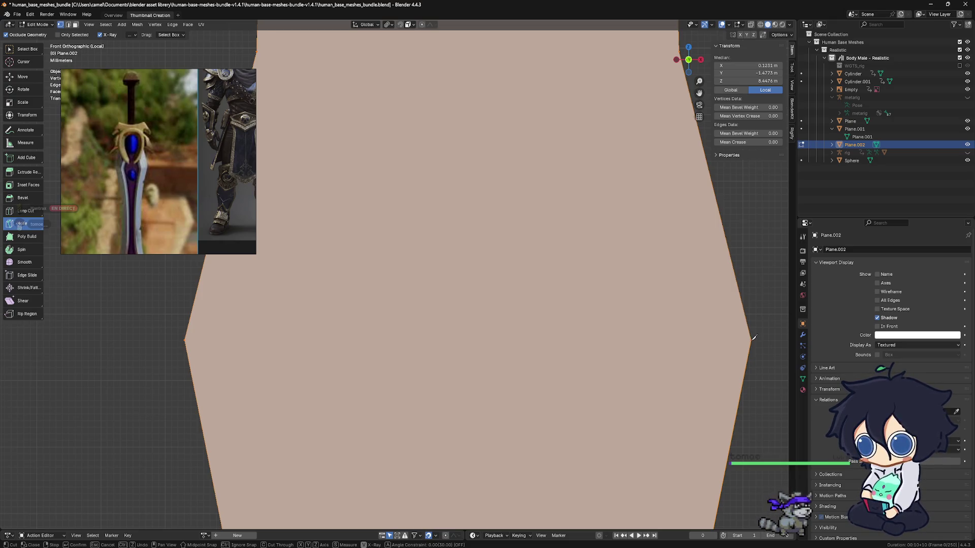
pyautogui.click(752, 339)
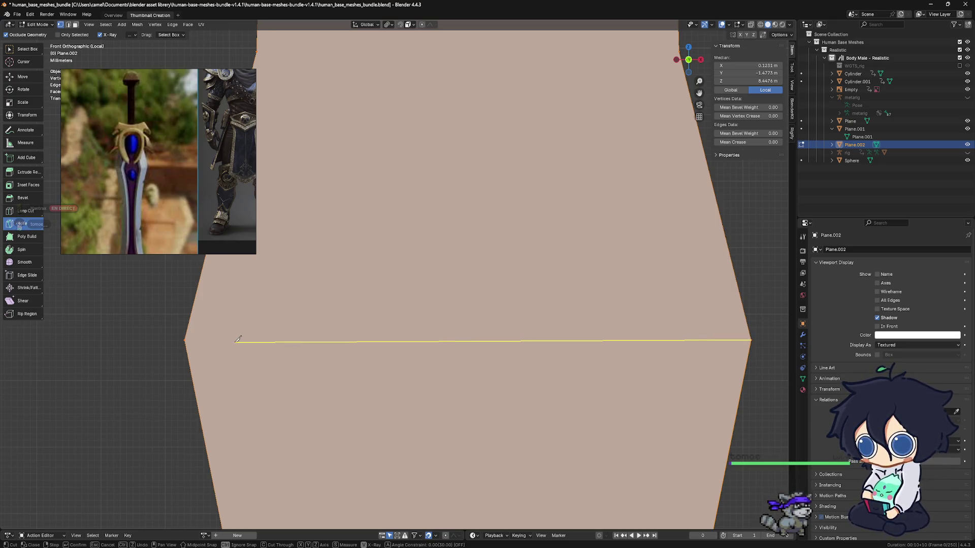
pyautogui.click(189, 339)
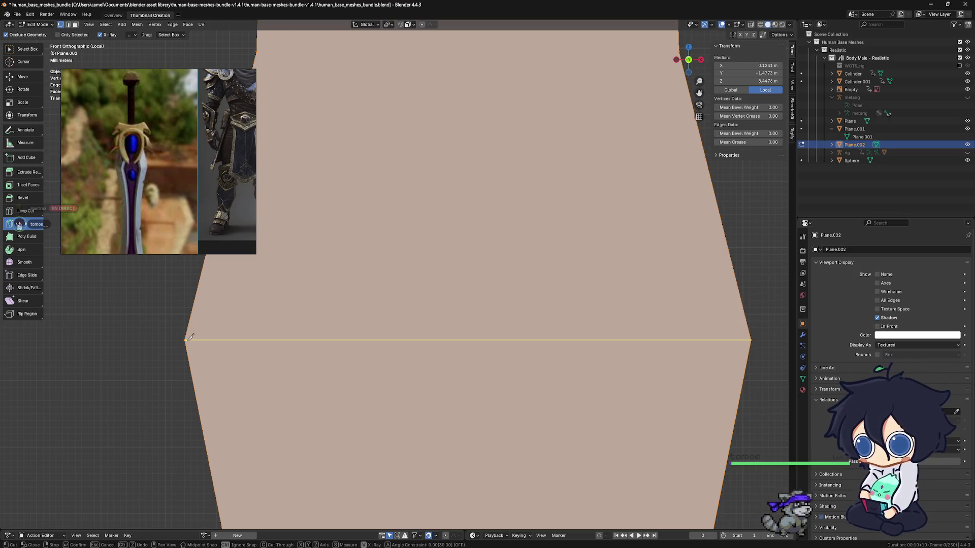
pyautogui.press('Return')
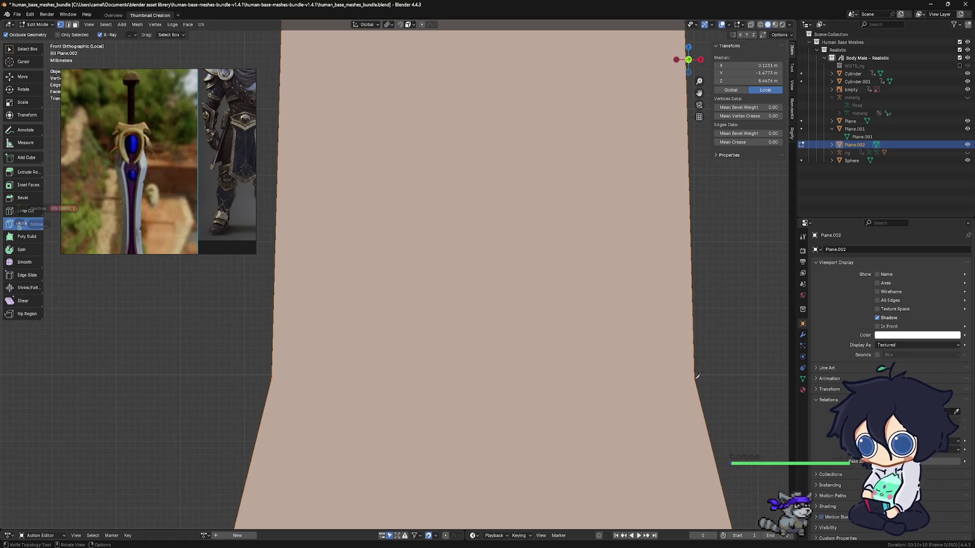
pyautogui.click(696, 376)
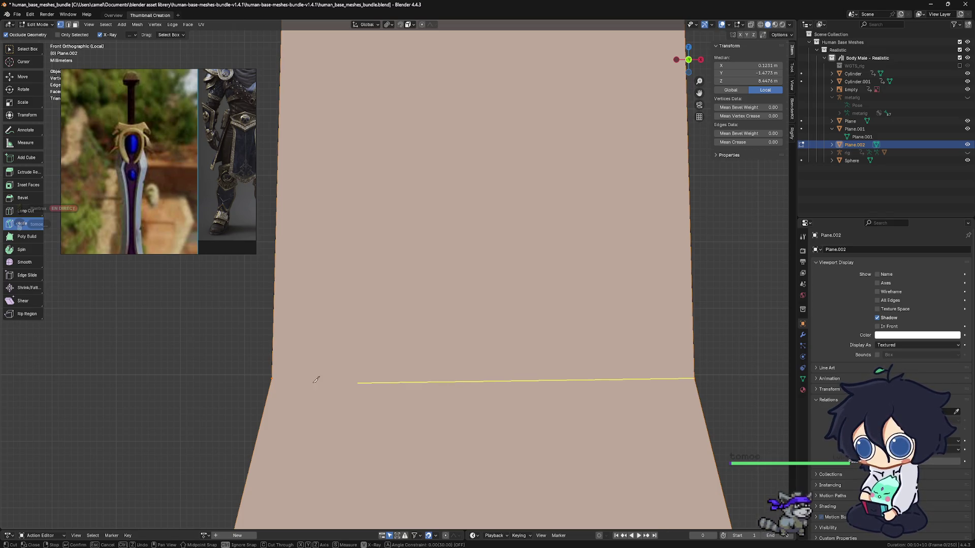
pyautogui.click(287, 368)
pyautogui.press('Return')
pyautogui.scroll(-4, 503, 391)
# Step: Fit the whole blade in view and trace a straight knife cut from the tip up the centre
pyautogui.scroll(-5, 600, 251)
pyautogui.keyDown('shift'); pyautogui.moveTo(478, 290); pyautogui.dragTo(482, 166, button='middle'); pyautogui.keyUp('shift')
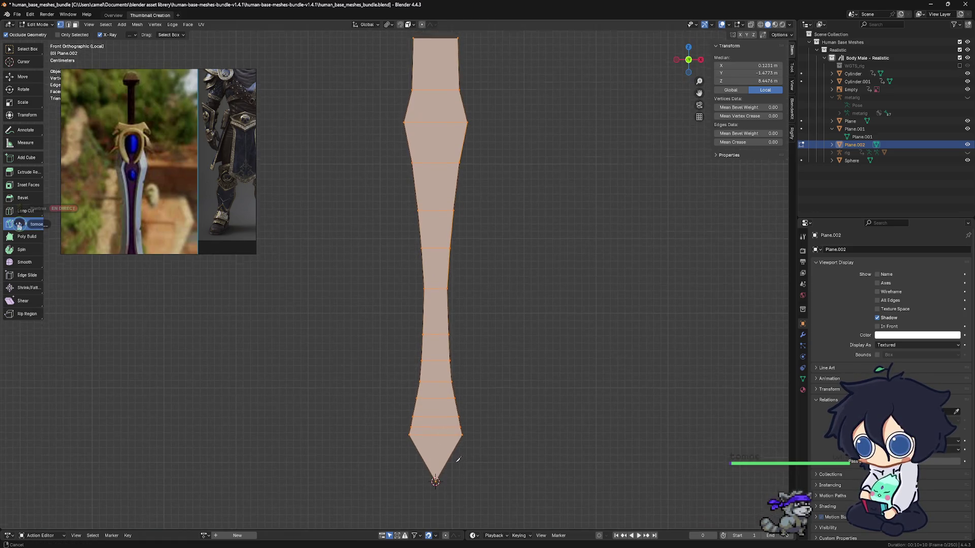
pyautogui.keyDown('shift'); pyautogui.moveTo(459, 458); pyautogui.dragTo(460, 492, button='middle'); pyautogui.keyUp('shift')
pyautogui.scroll(-1, 431, 470)
pyautogui.moveTo(427, 471)
pyautogui.mouseDown()
pyautogui.moveTo(449, 199)
pyautogui.moveTo(436, 102)
pyautogui.mouseUp()
pyautogui.press('Escape')
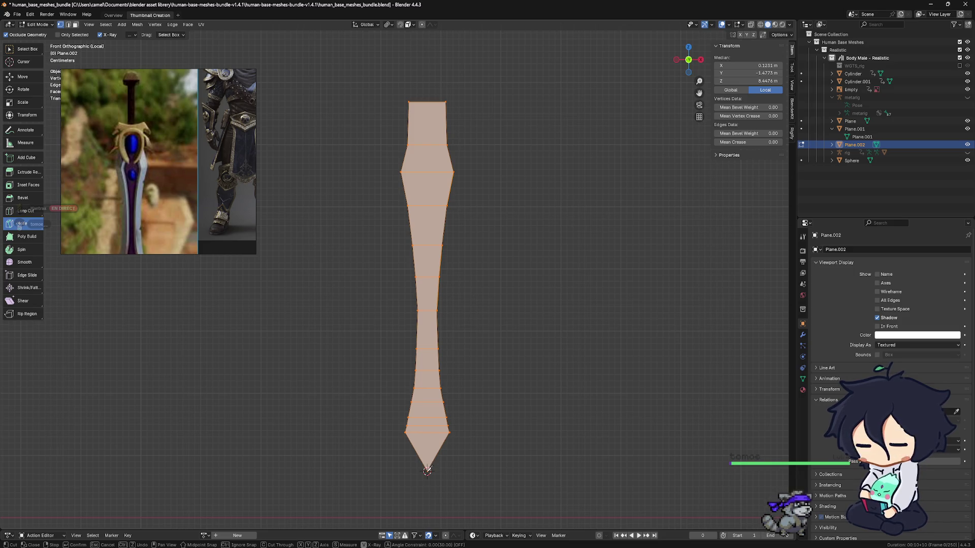
pyautogui.moveTo(427, 470); pyautogui.dragTo(430, 102)
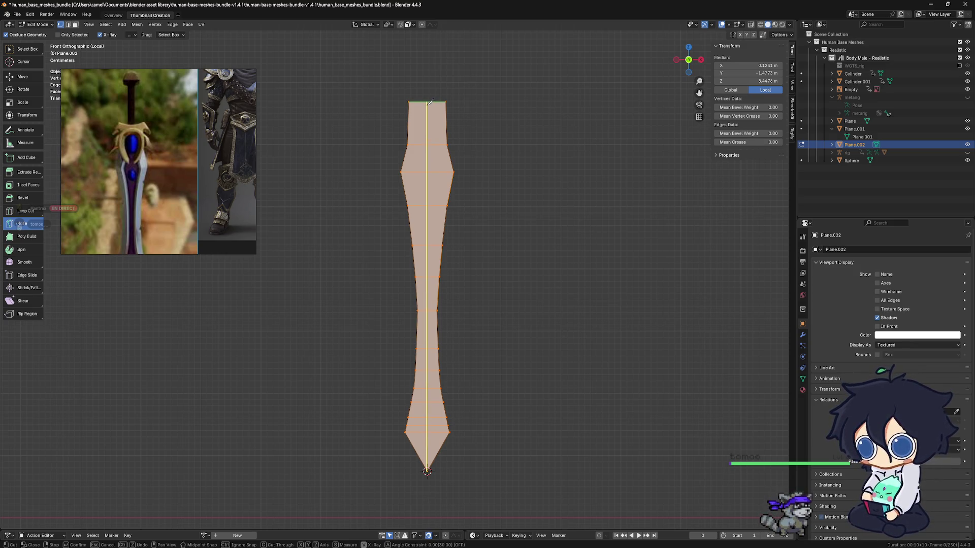
# Step: End the centre cut at the blade's top edge, confirm it, and orbit to view the back
pyautogui.click(430, 102)
pyautogui.press('Return')
pyautogui.scroll(-3, 522, 233)
pyautogui.scroll(4, 451, 351)
pyautogui.moveTo(457, 399)
pyautogui.keyDown('shift'); pyautogui.mouseDown(button='middle')
pyautogui.moveTo(462, 317)
pyautogui.moveTo(620, 322)
pyautogui.moveTo(492, 315)
pyautogui.moveTo(547, 311)
pyautogui.moveTo(548, 359)
pyautogui.moveTo(512, 370)
pyautogui.moveTo(434, 364)
pyautogui.moveTo(450, 374)
pyautogui.moveTo(391, 389)
pyautogui.moveTo(421, 378)
pyautogui.mouseUp(button='middle'); pyautogui.keyUp('shift')
pyautogui.moveTo(690, 65)
pyautogui.mouseDown()
pyautogui.moveTo(503, 322)
pyautogui.moveTo(513, 261)
pyautogui.moveTo(502, 300)
pyautogui.mouseUp()
# Step: Knife three horizontal edges across the blade's back, starting at its widest points
pyautogui.scroll(2, 501, 300)
pyautogui.keyDown('shift'); pyautogui.moveTo(502, 301); pyautogui.dragTo(339, 304, button='middle'); pyautogui.keyUp('shift')
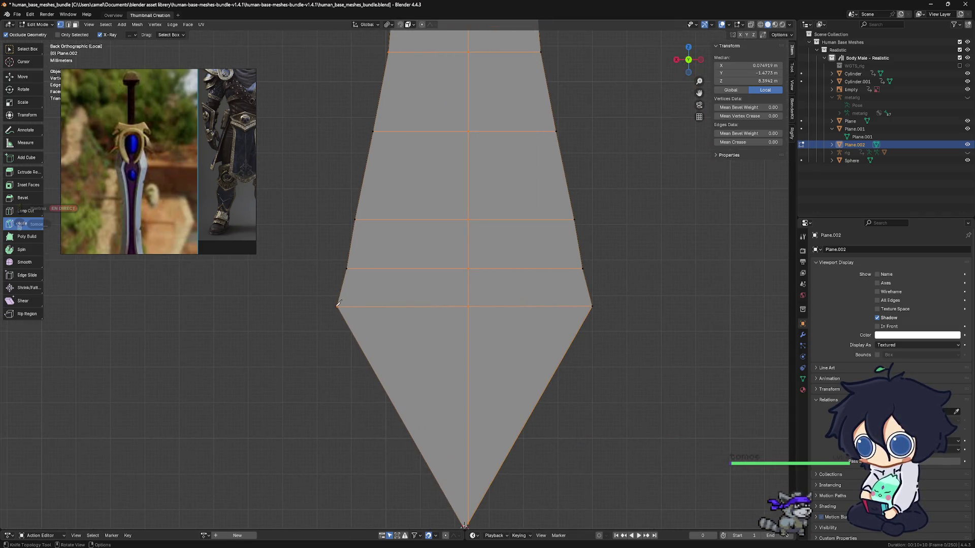
pyautogui.click(339, 304)
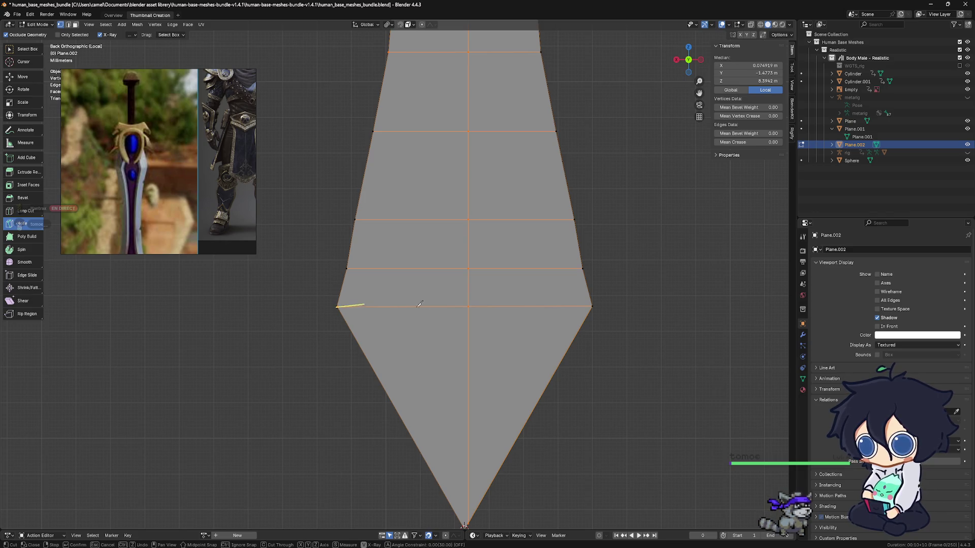
pyautogui.click(593, 305)
pyautogui.press('Return')
pyautogui.keyDown('shift'); pyautogui.moveTo(581, 267); pyautogui.dragTo(585, 317, button='middle'); pyautogui.keyUp('shift')
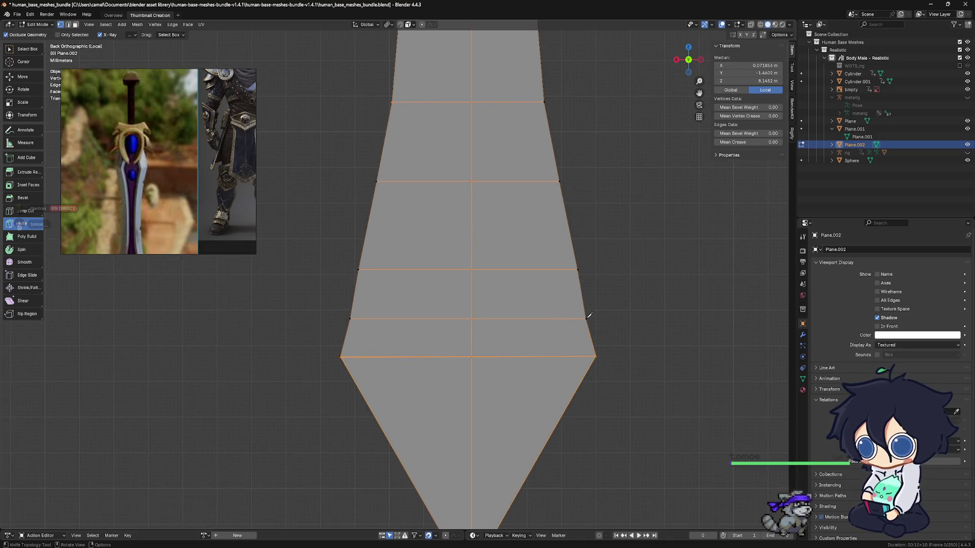
pyautogui.click(586, 318)
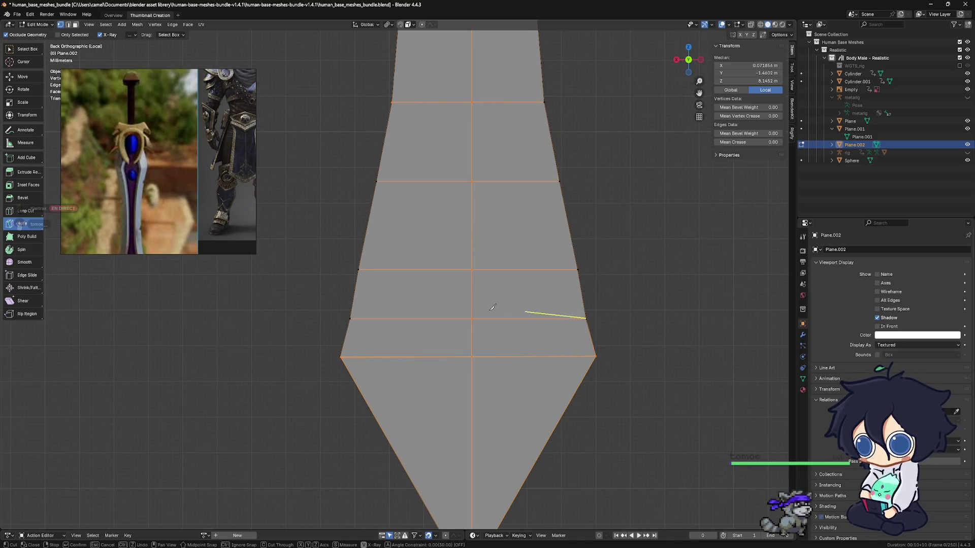
pyautogui.click(355, 318)
pyautogui.press('Return')
pyautogui.keyDown('shift'); pyautogui.moveTo(467, 292); pyautogui.dragTo(491, 370, button='middle'); pyautogui.keyUp('shift')
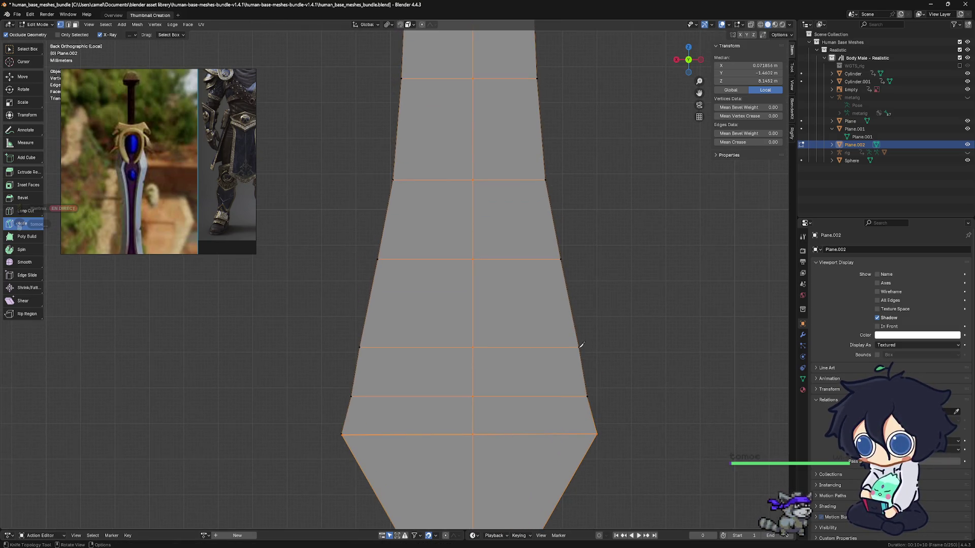
pyautogui.click(580, 347)
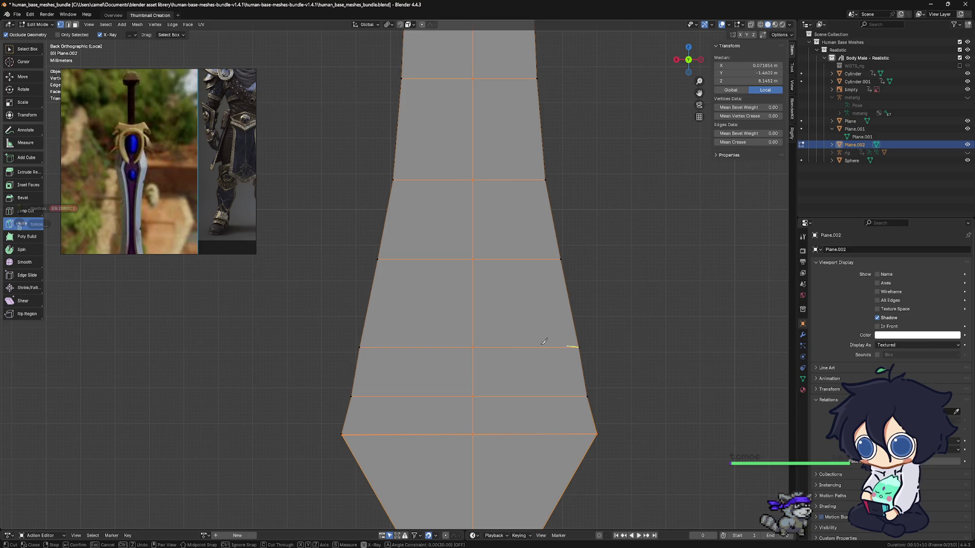
pyautogui.click(361, 346)
pyautogui.press('Return')
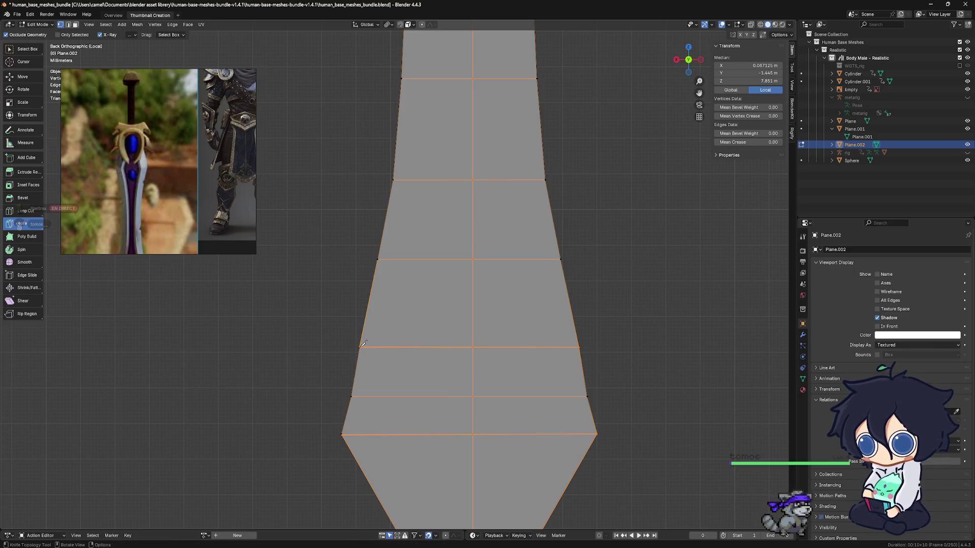
# Step: Add three more right-to-left horizontal cuts further down the blade
pyautogui.keyDown('shift'); pyautogui.moveTo(518, 288); pyautogui.dragTo(548, 348, button='middle'); pyautogui.keyUp('shift')
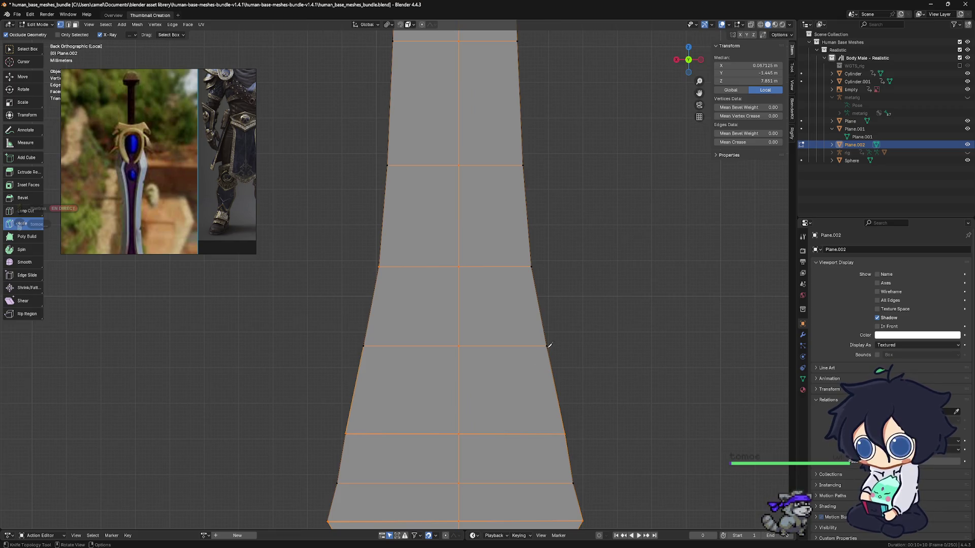
pyautogui.click(547, 346)
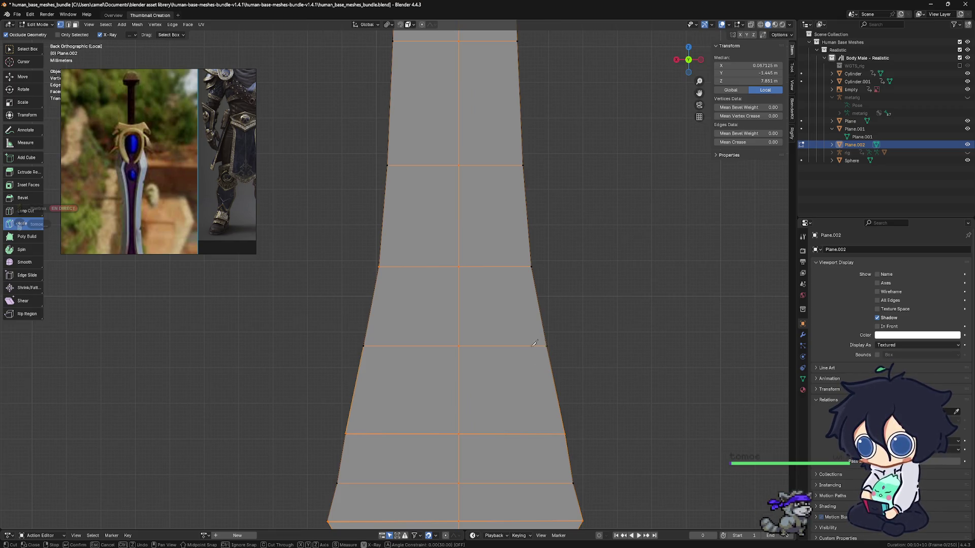
pyautogui.click(361, 346)
pyautogui.press('Return')
pyautogui.keyDown('shift'); pyautogui.moveTo(537, 301); pyautogui.dragTo(546, 387, button='middle'); pyautogui.keyUp('shift')
pyautogui.press('k')
pyautogui.click(541, 351)
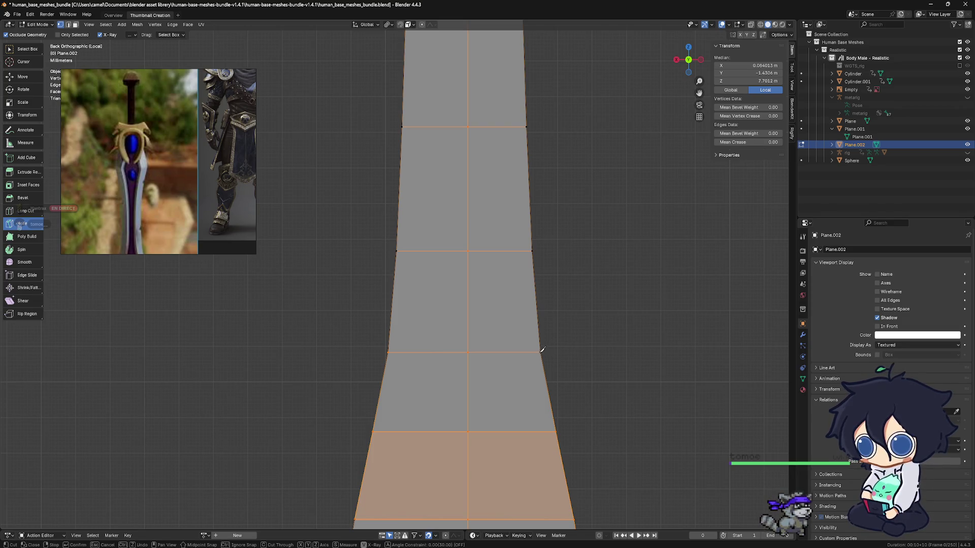
pyautogui.click(390, 351)
pyautogui.press('Return')
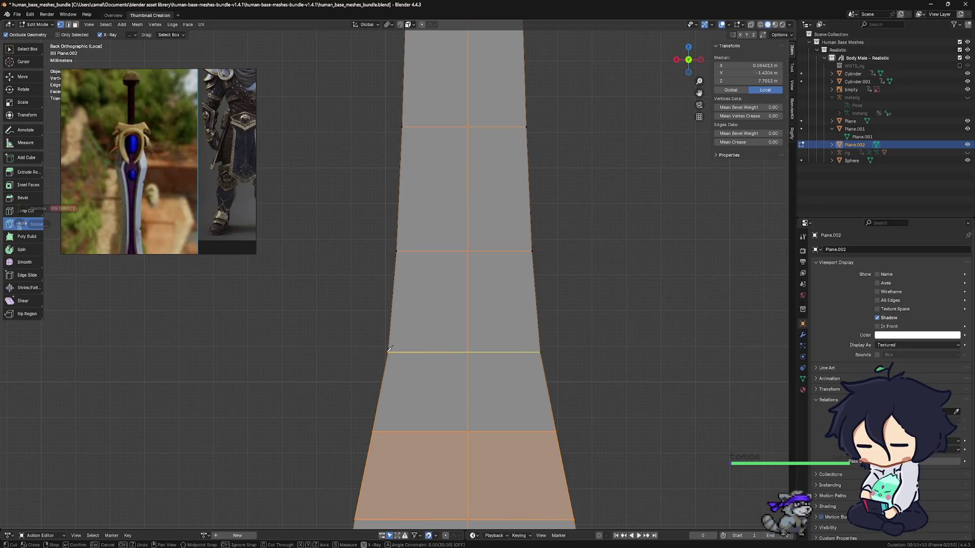
pyautogui.keyDown('shift'); pyautogui.moveTo(517, 264); pyautogui.dragTo(534, 366, button='middle'); pyautogui.keyUp('shift')
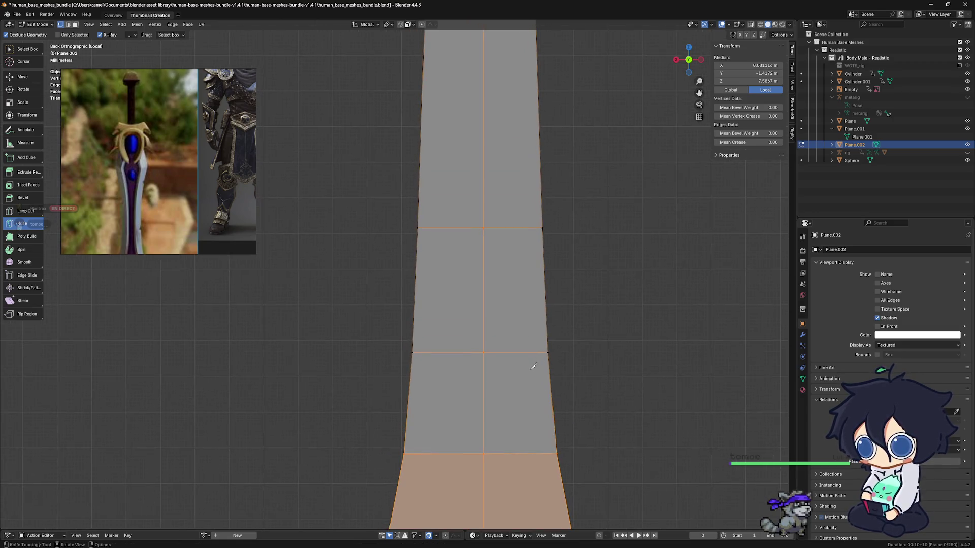
pyautogui.click(549, 351)
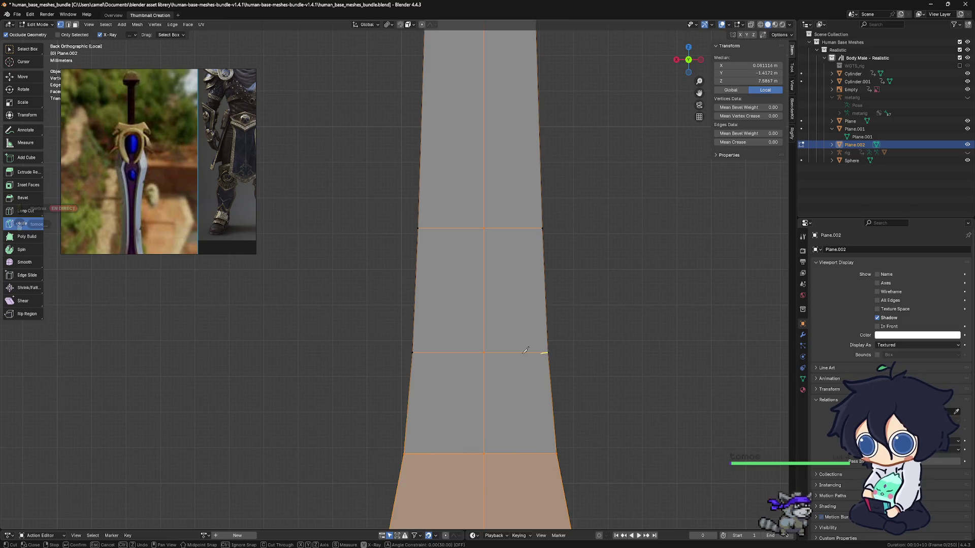
pyautogui.click(411, 350)
pyautogui.press('Return')
# Step: Finish the lower blade with three more horizontal cuts down to the narrow waist
pyautogui.moveTo(559, 235)
pyautogui.keyDown('shift'); pyautogui.mouseDown(button='middle')
pyautogui.moveTo(559, 340)
pyautogui.moveTo(559, 326)
pyautogui.mouseUp(button='middle'); pyautogui.keyUp('shift')
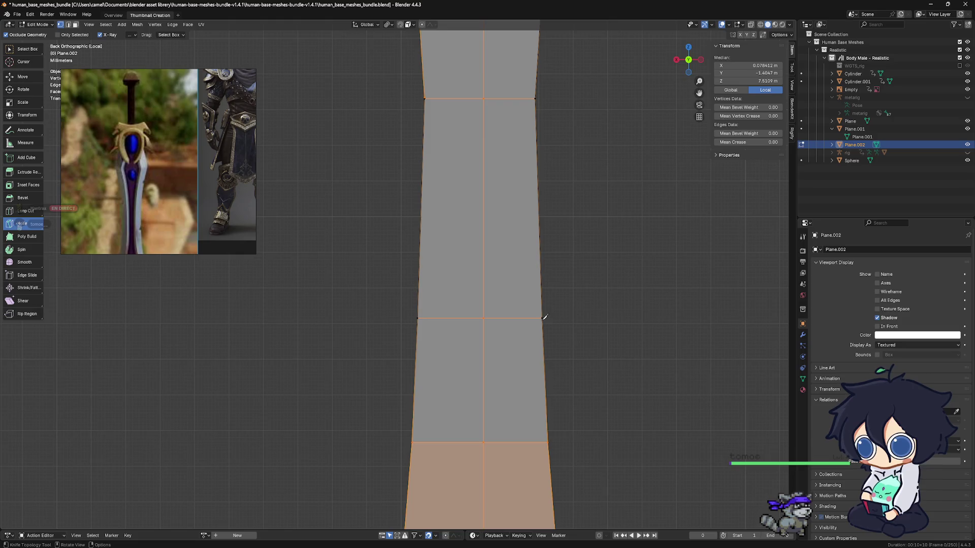
pyautogui.click(542, 318)
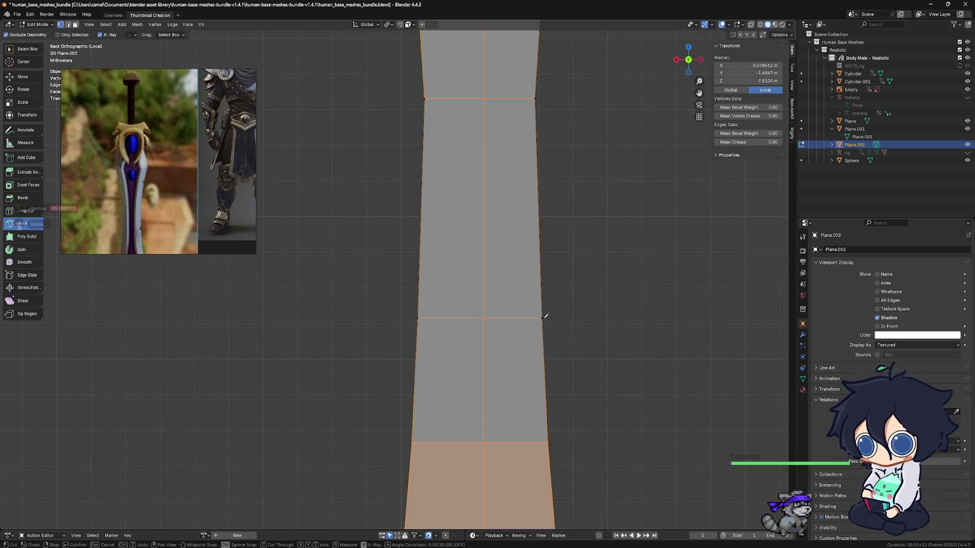
pyautogui.click(399, 318)
pyautogui.press('Return')
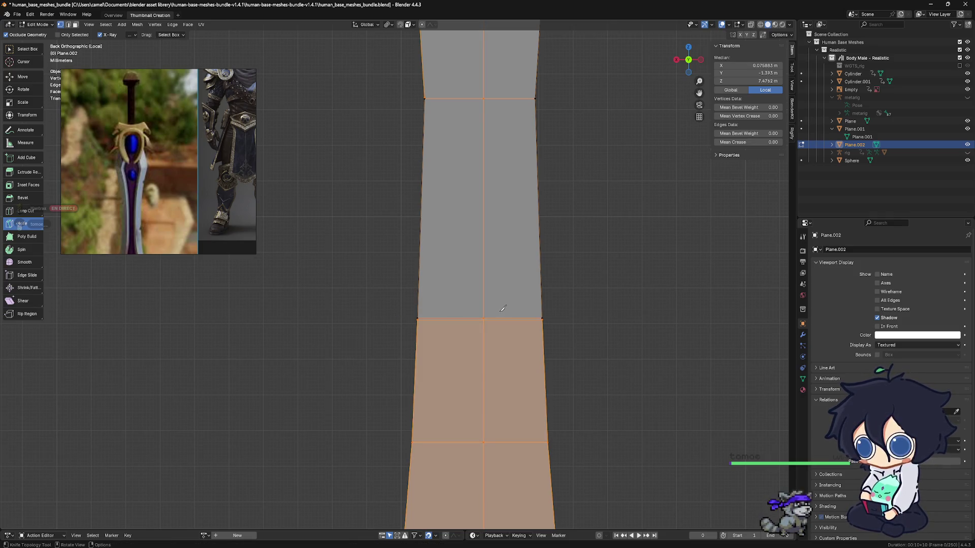
pyautogui.press('ctrl+KP_Subtract')
pyautogui.press('ctrl+KP_Subtract')
pyautogui.press('ctrl+KP_Add')
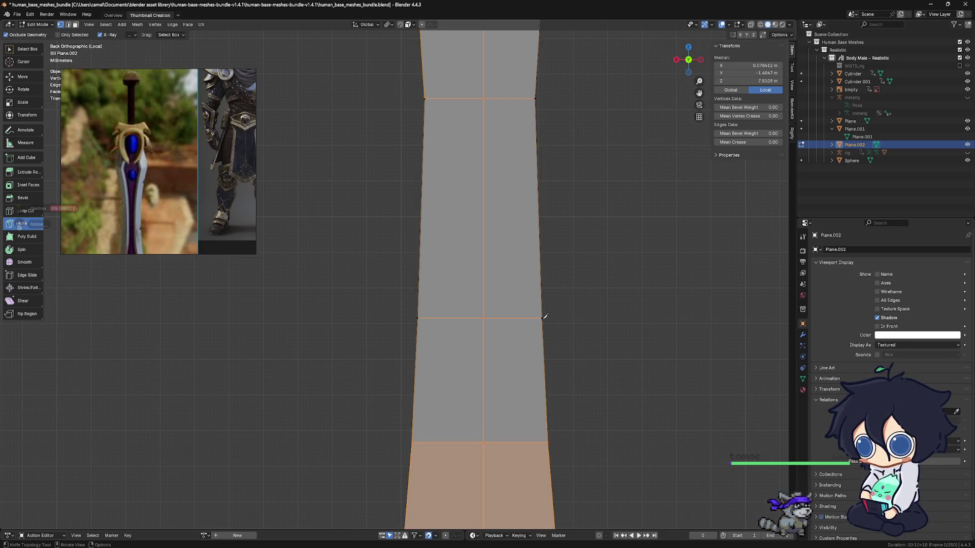
pyautogui.click(543, 319)
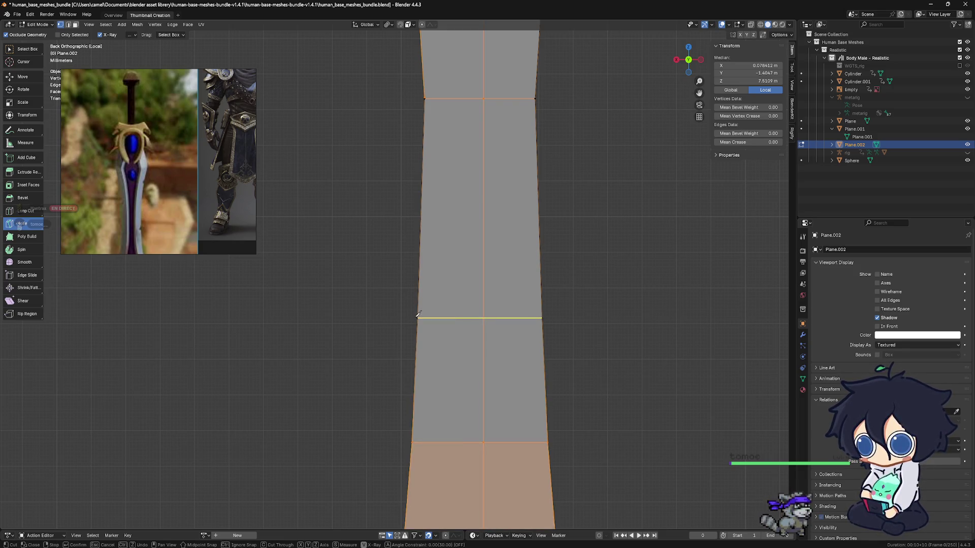
pyautogui.click(414, 318)
pyautogui.press('Return')
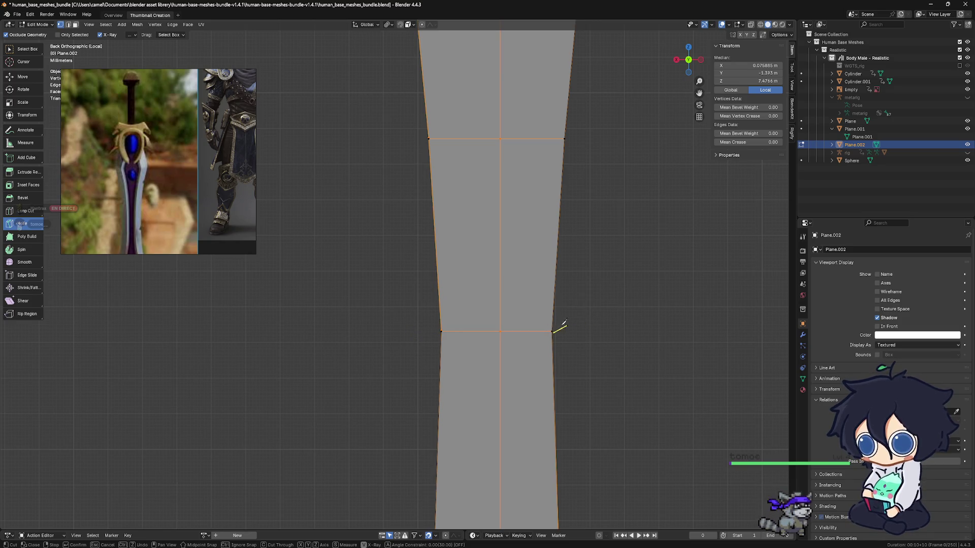
pyautogui.press('Escape')
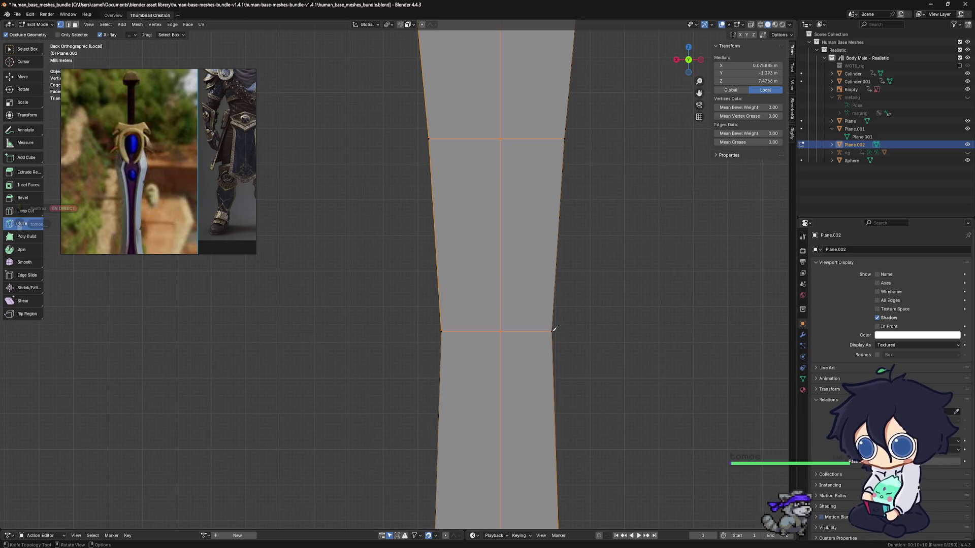
pyautogui.click(553, 332)
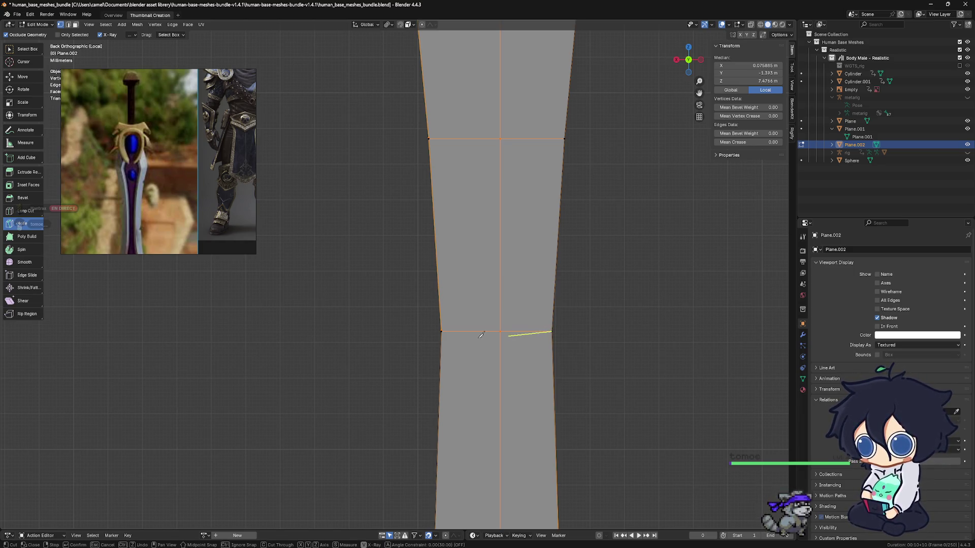
pyautogui.click(428, 327)
pyautogui.press('Return')
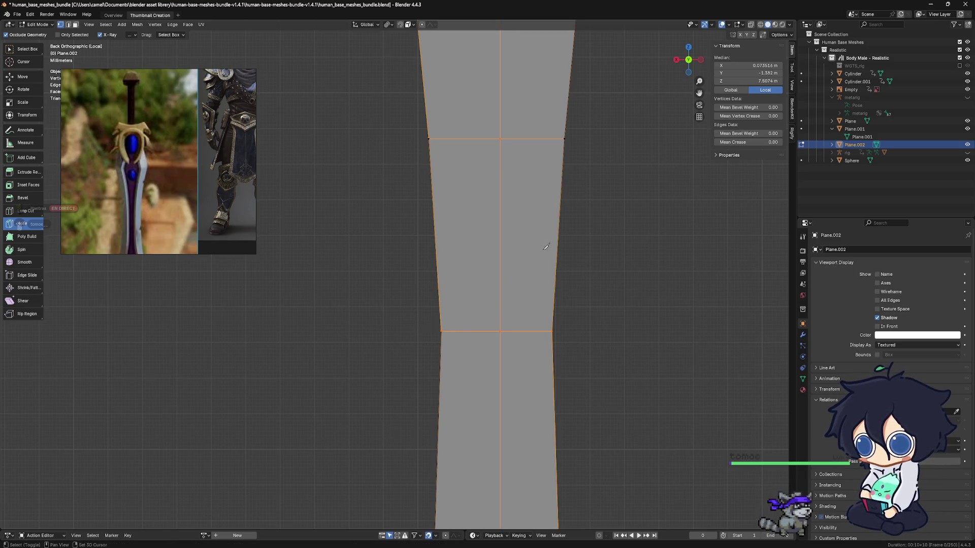
# Step: Knife three horizontal edges across the back of the blade around its widest point
pyautogui.scroll(2, 557, 345)
pyautogui.scroll(2, 557, 345)
pyautogui.scroll(-1, 558, 301)
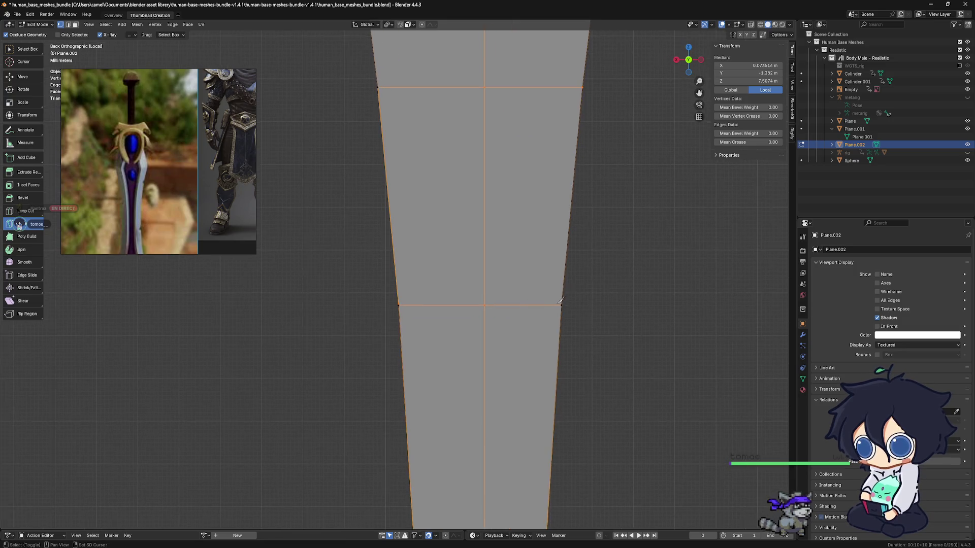
pyautogui.click(562, 305)
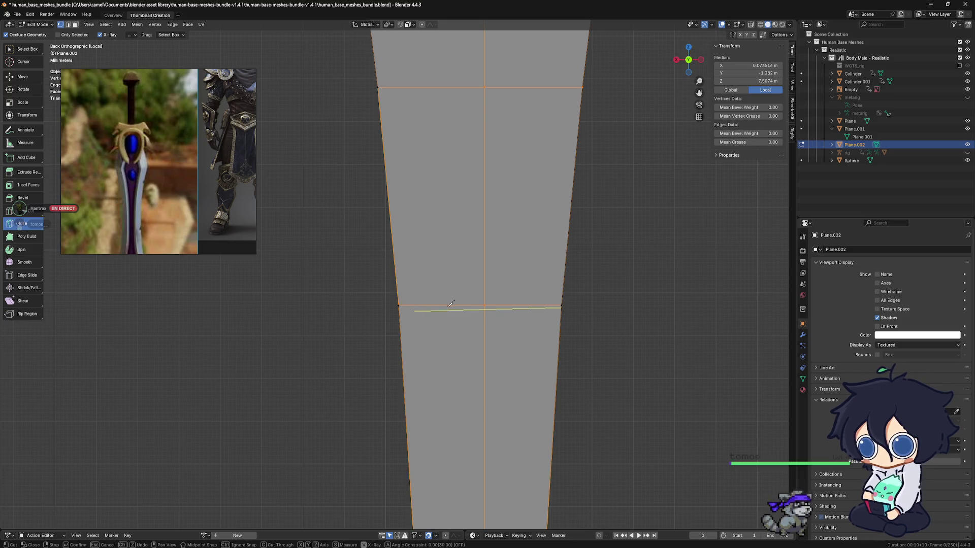
pyautogui.click(561, 305)
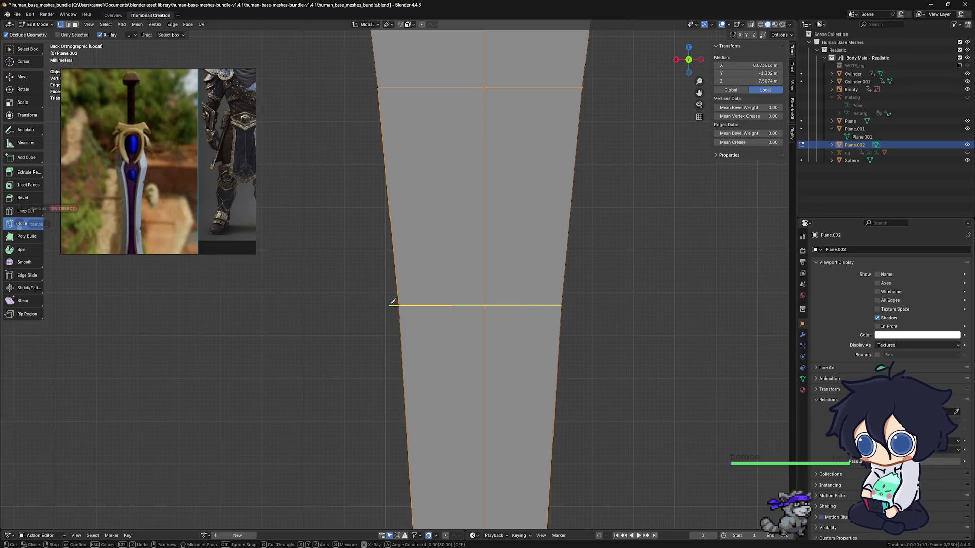
pyautogui.click(394, 303)
pyautogui.press('Return')
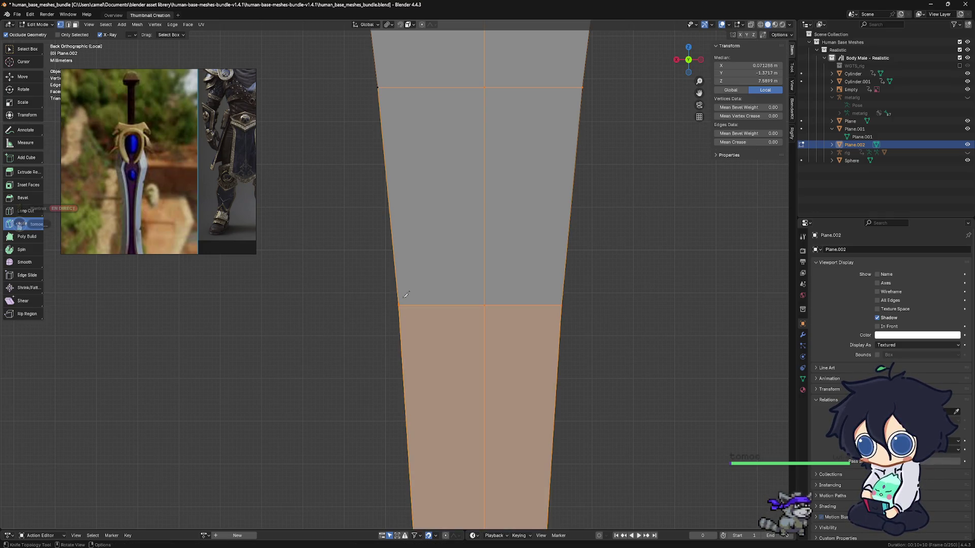
pyautogui.keyDown('shift'); pyautogui.scroll(5, 508, 276); pyautogui.keyUp('shift')
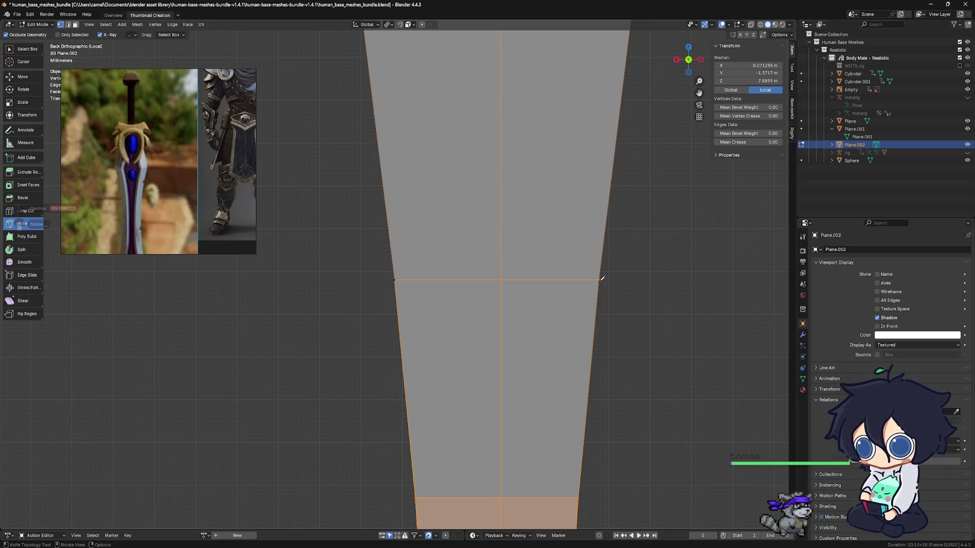
pyautogui.click(602, 278)
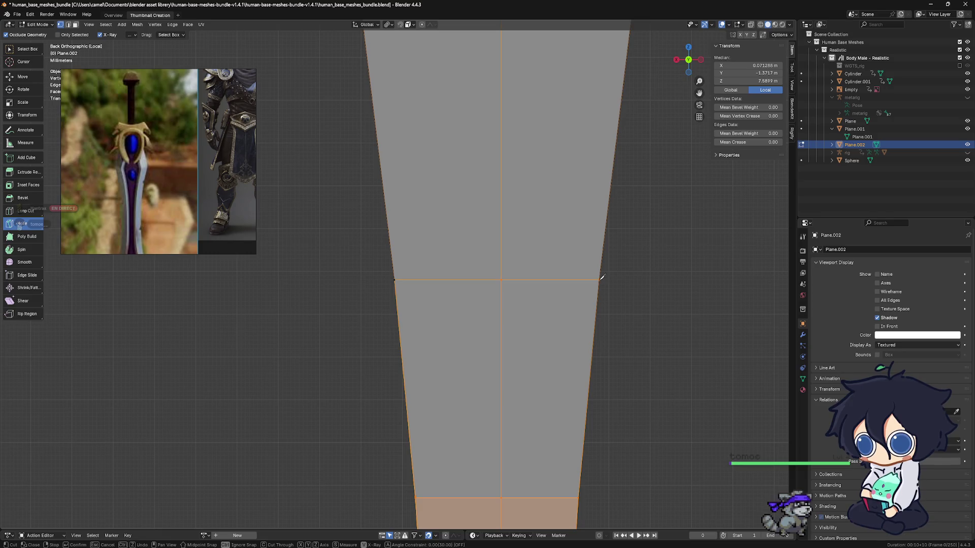
pyautogui.click(390, 275)
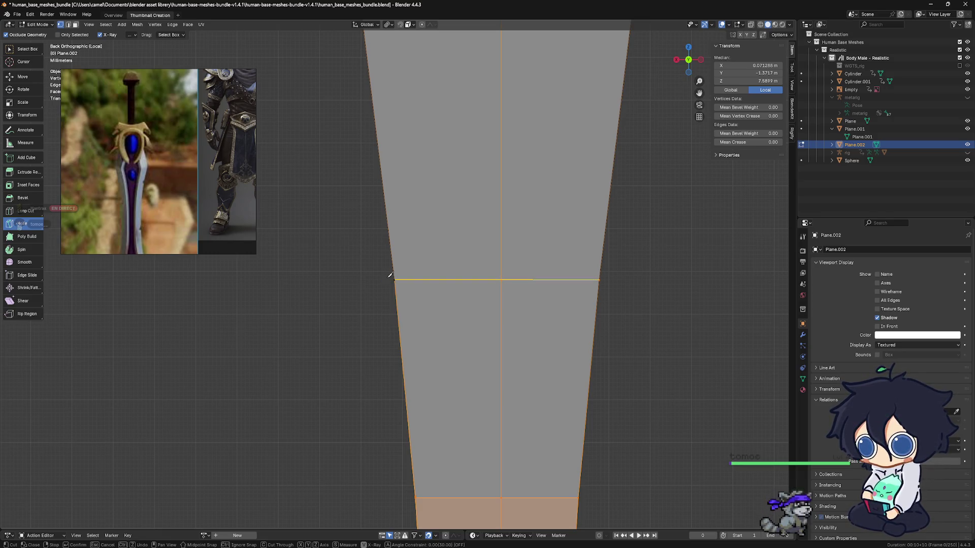
pyautogui.press('Return')
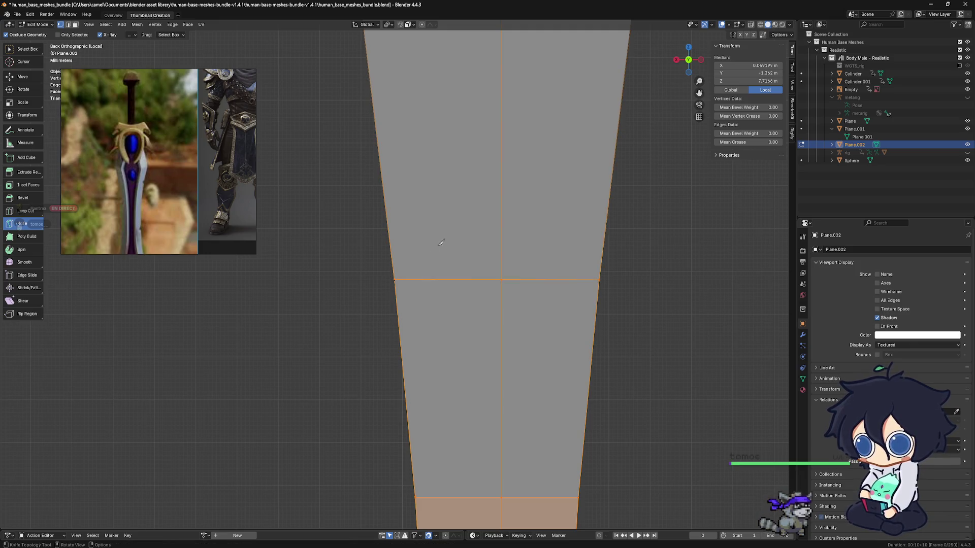
pyautogui.scroll(2, 634, 289)
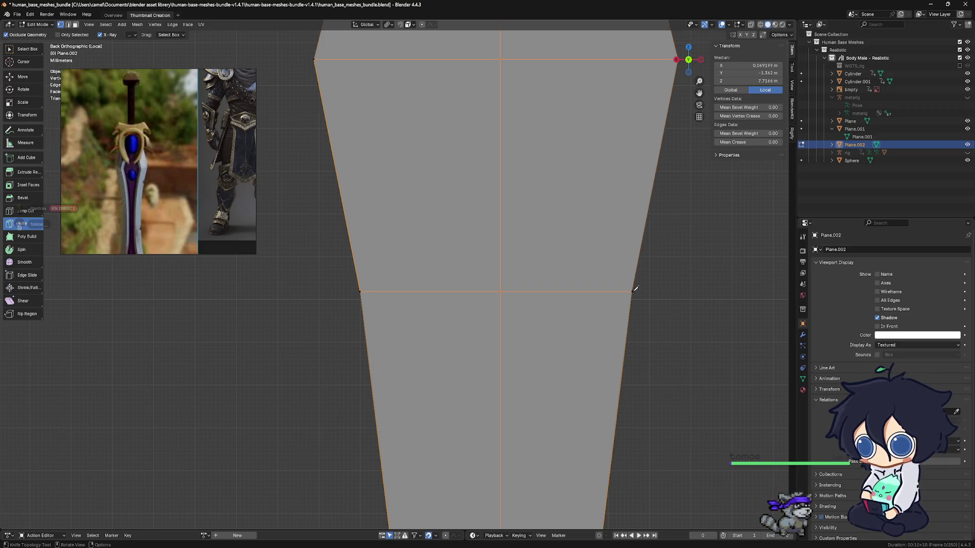
pyautogui.click(633, 291)
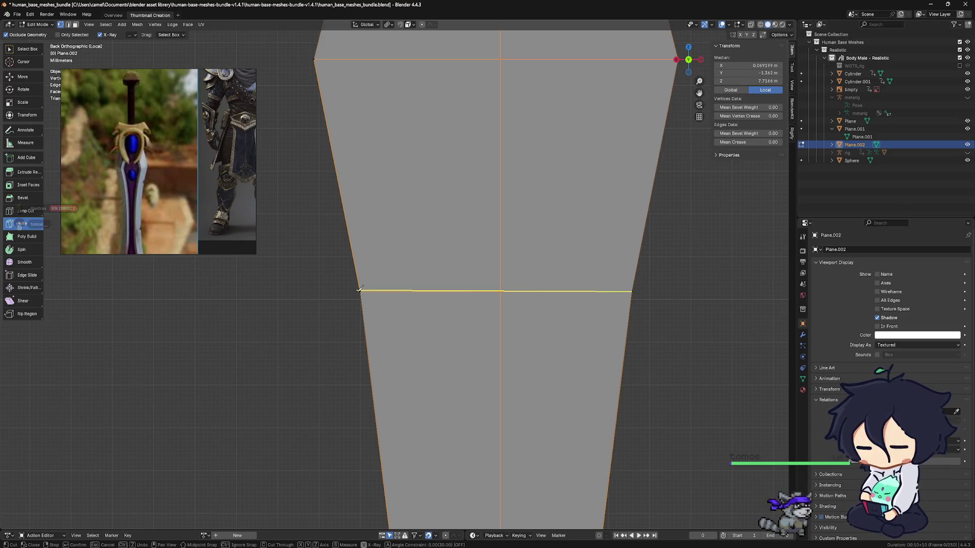
pyautogui.click(357, 290)
pyautogui.press('Return')
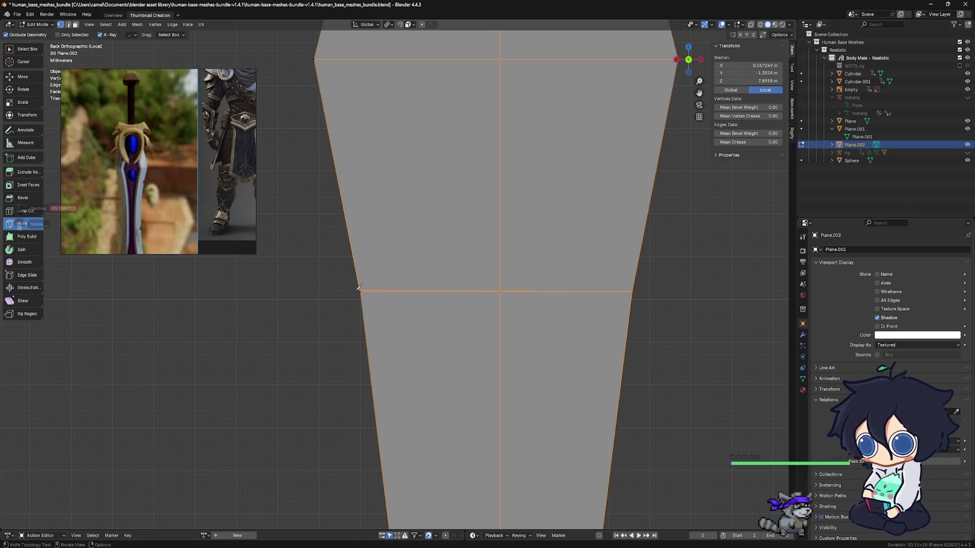
# Step: Add two more horizontal cuts across the blade's upper narrowing
pyautogui.keyDown('ctrl'); pyautogui.scroll(5, 534, 195); pyautogui.keyUp('ctrl')
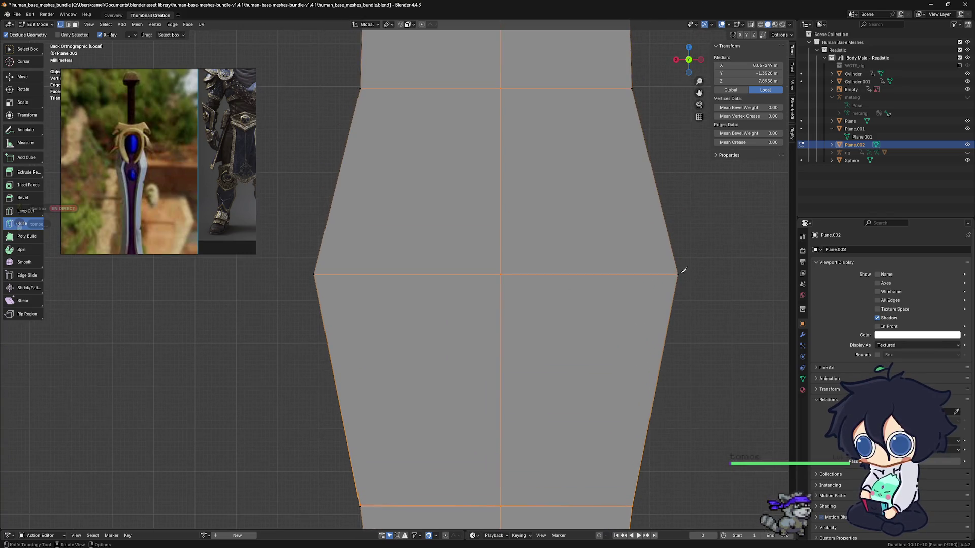
pyautogui.click(679, 274)
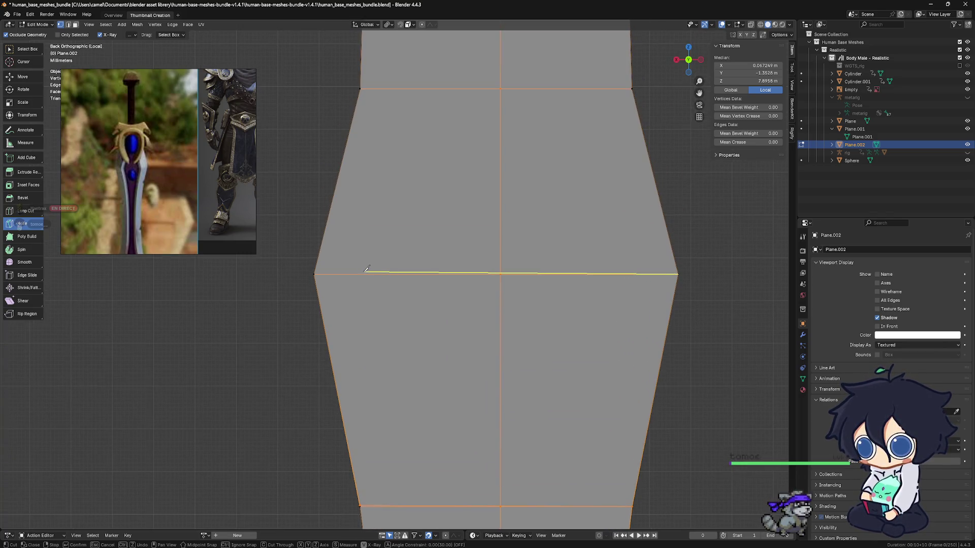
pyautogui.click(313, 273)
pyautogui.press('Return')
pyautogui.keyDown('shift'); pyautogui.moveTo(480, 276); pyautogui.dragTo(482, 290, button='middle'); pyautogui.keyUp('shift')
pyautogui.keyDown('ctrl'); pyautogui.scroll(5, 609, 295); pyautogui.keyUp('ctrl')
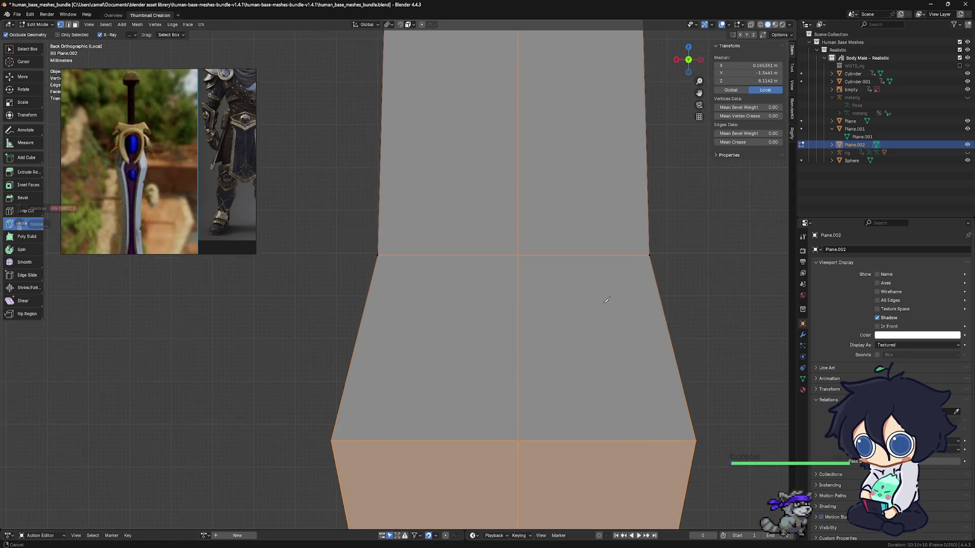
pyautogui.click(623, 331)
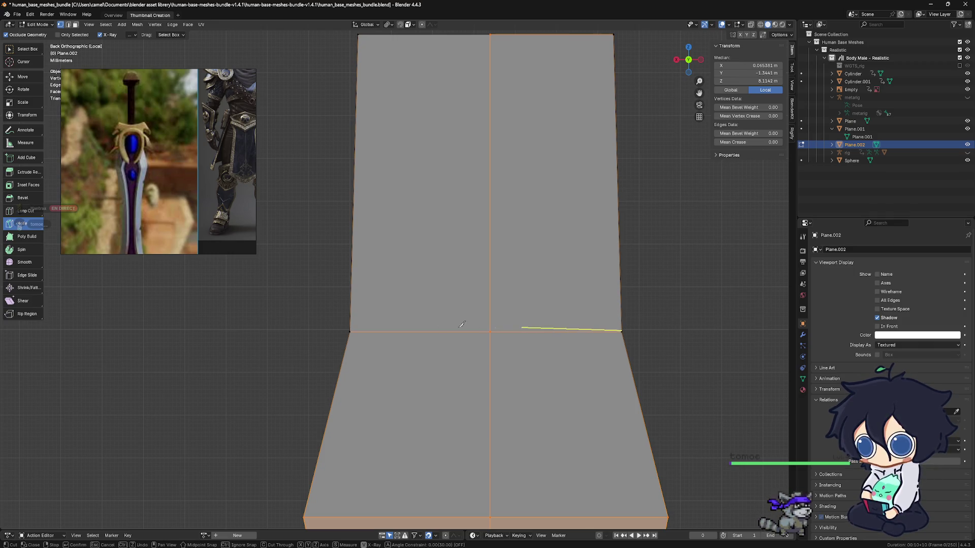
pyautogui.click(323, 331)
pyautogui.press('Return')
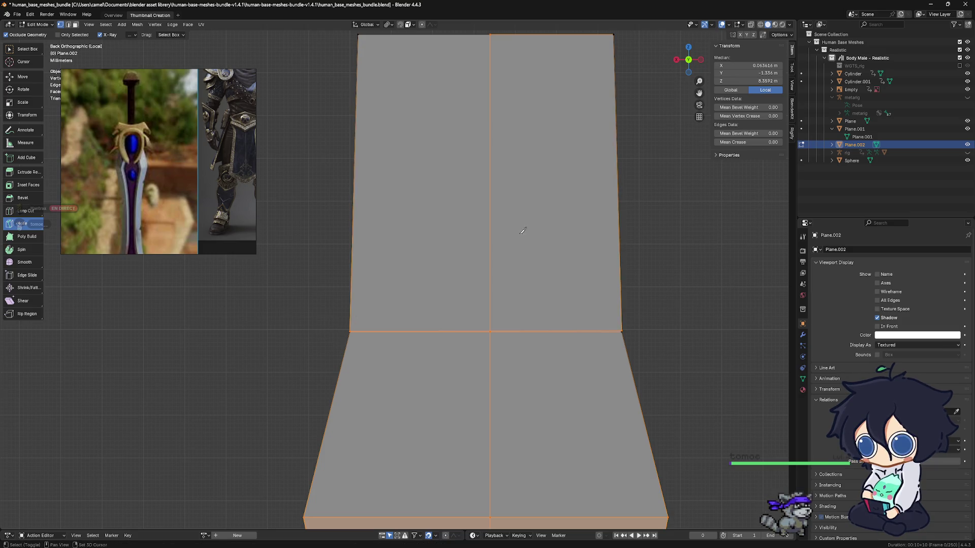
pyautogui.keyDown('ctrl'); pyautogui.scroll(3, 571, 252); pyautogui.keyUp('ctrl')
pyautogui.keyDown('ctrl'); pyautogui.scroll(-1, 571, 251); pyautogui.keyUp('ctrl')
pyautogui.scroll(-7, 531, 208)
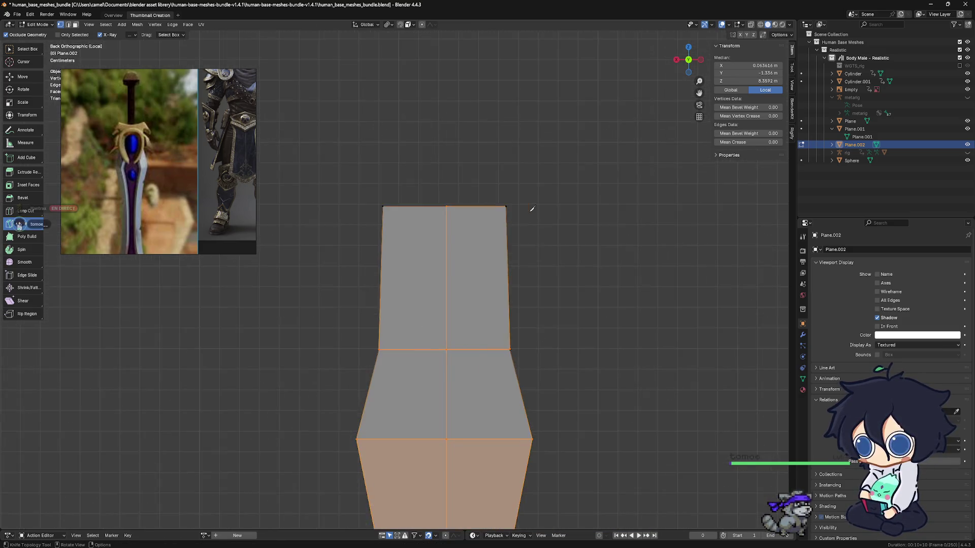
# Step: Knife a vertical centre line from the top edge's midpoint down to the blade tip
pyautogui.scroll(-3, 551, 210)
pyautogui.keyDown('ctrl'); pyautogui.scroll(1, 528, 254); pyautogui.keyUp('ctrl')
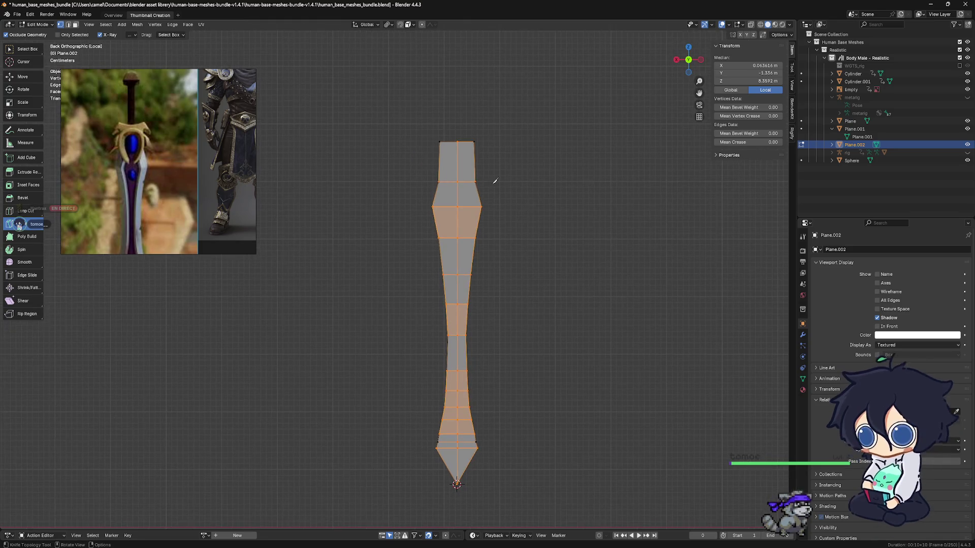
pyautogui.click(461, 138)
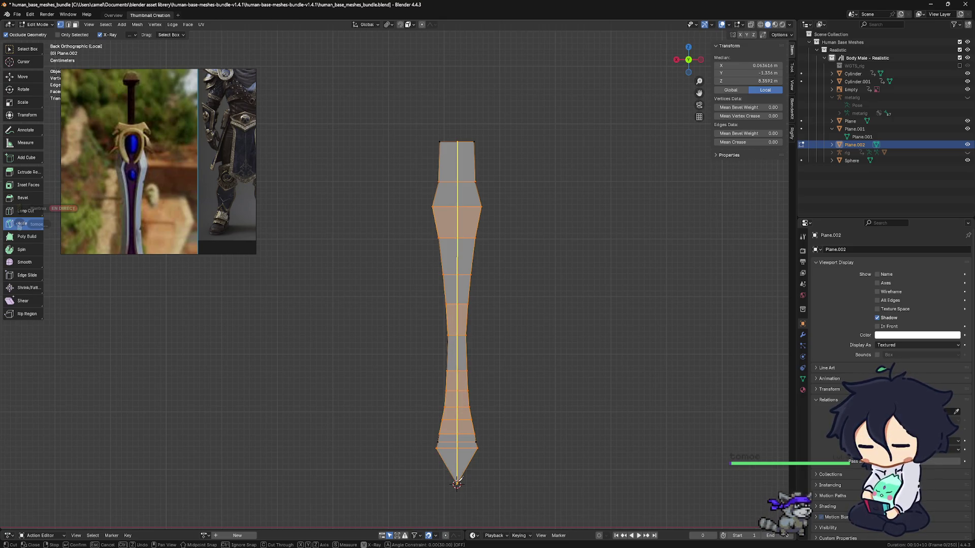
pyautogui.click(457, 483)
pyautogui.press('Return')
pyautogui.moveTo(465, 457)
pyautogui.mouseDown(button='middle')
pyautogui.moveTo(501, 420)
pyautogui.moveTo(374, 411)
pyautogui.moveTo(491, 408)
pyautogui.moveTo(467, 386)
pyautogui.moveTo(490, 335)
pyautogui.moveTo(549, 337)
pyautogui.moveTo(426, 342)
pyautogui.moveTo(588, 337)
pyautogui.moveTo(494, 311)
pyautogui.moveTo(351, 204)
pyautogui.mouseUp(button='middle')
# Step: Switch to Object Mode and back to Edit Mode, restore box select, and orbit the blade
pyautogui.hotkey('ctrl', 'Tab')
pyautogui.click(424, 343)
pyautogui.hotkey('ctrl', 'Tab')
pyautogui.click(551, 354)
pyautogui.scroll(4, 494, 311)
pyautogui.click(25, 49)
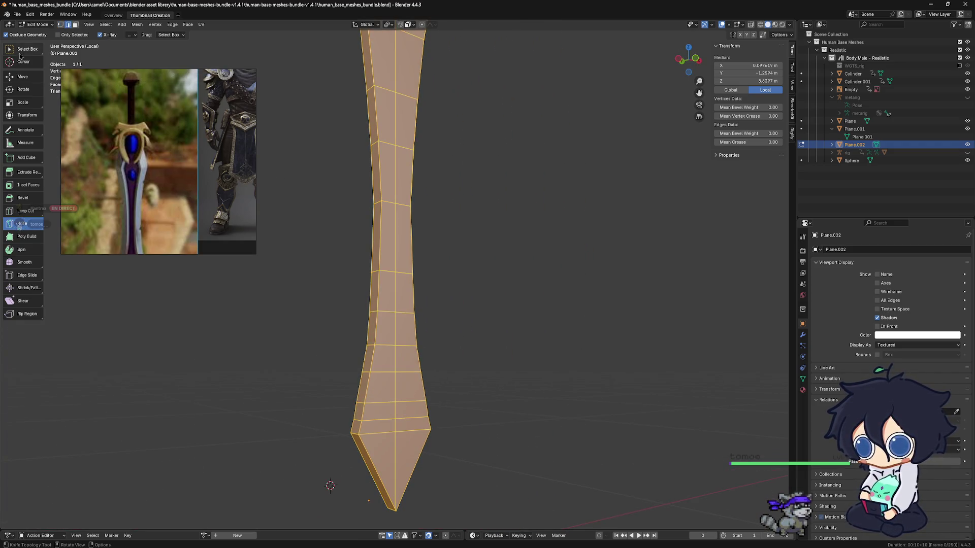
pyautogui.moveTo(437, 304)
pyautogui.mouseDown(button='middle')
pyautogui.moveTo(477, 348)
pyautogui.moveTo(398, 352)
pyautogui.mouseUp(button='middle')
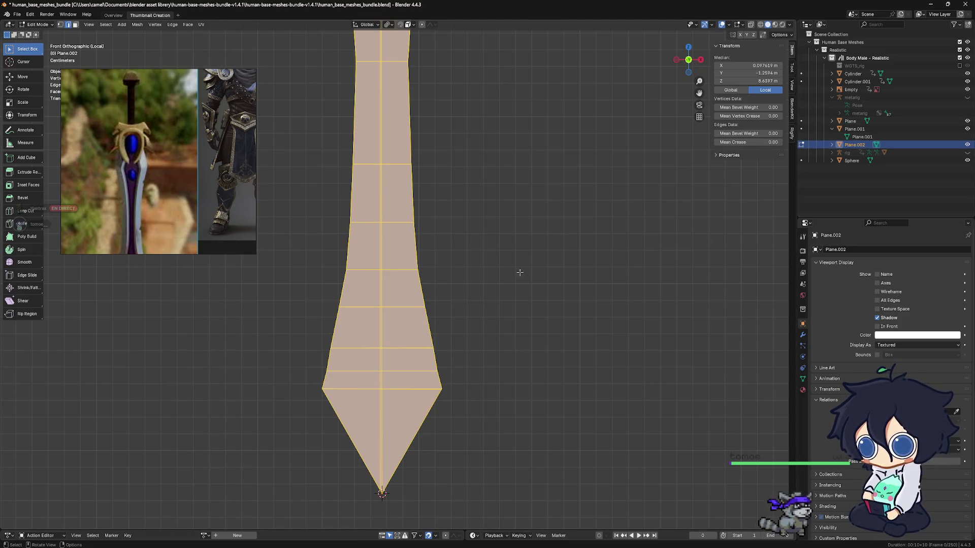
pyautogui.moveTo(484, 285); pyautogui.dragTo(538, 307, button='middle')
pyautogui.scroll(-4, 538, 308)
pyautogui.scroll(7, 481, 295)
pyautogui.scroll(2, 480, 294)
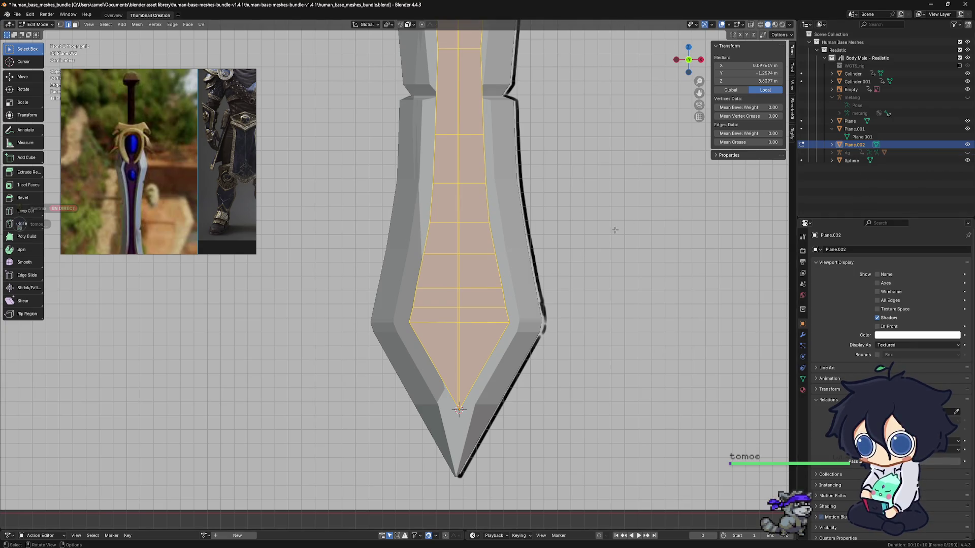
# Step: Isolate the blade in Local View and bring its tip into view
pyautogui.press('KP_Divide')
pyautogui.scroll(3, 604, 253)
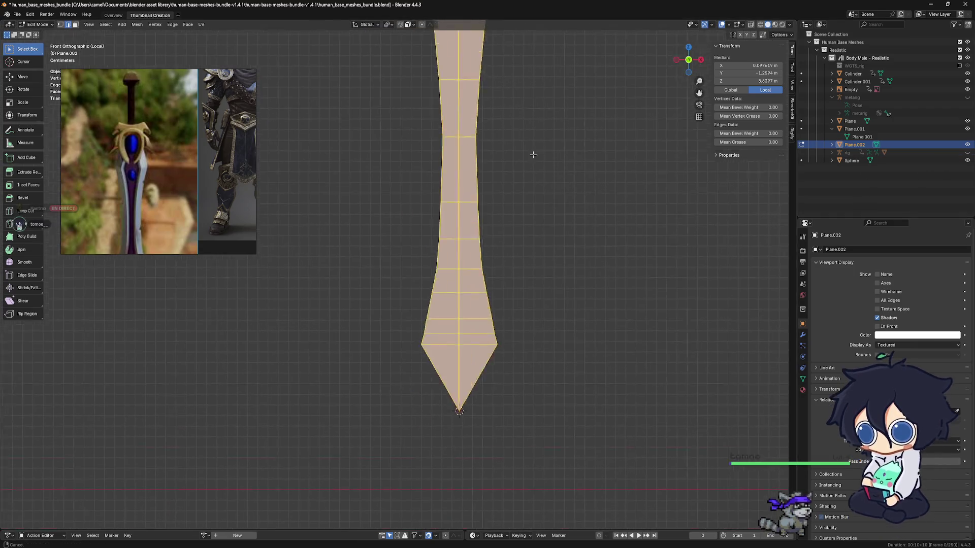
pyautogui.scroll(2, 603, 266)
pyautogui.moveTo(602, 265)
pyautogui.keyDown('shift'); pyautogui.mouseDown(button='middle')
pyautogui.moveTo(518, 359)
pyautogui.moveTo(513, 396)
pyautogui.moveTo(501, 319)
pyautogui.mouseUp(button='middle'); pyautogui.keyUp('shift')
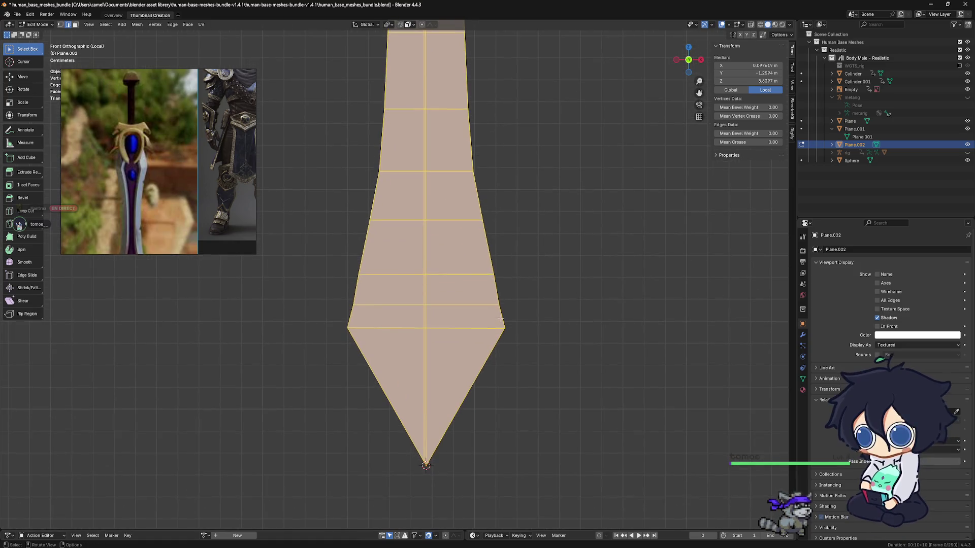
# Step: Select edges and a face, orbiting to examine the blade's red side strip
pyautogui.click(503, 317)
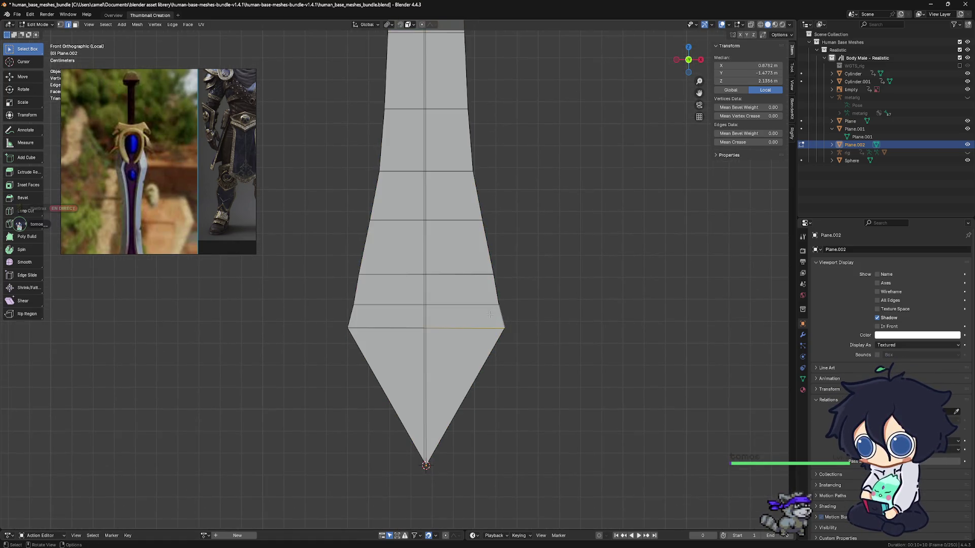
pyautogui.click(501, 312)
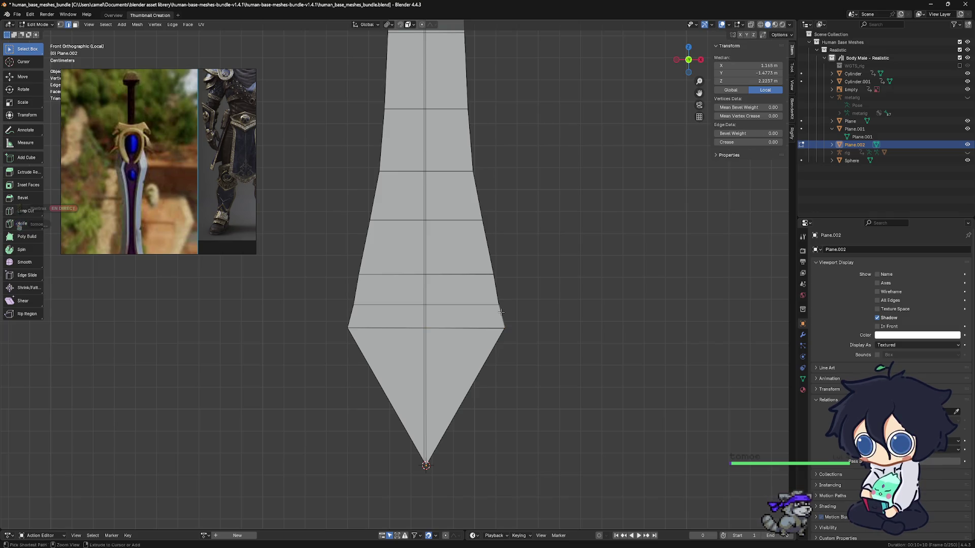
pyautogui.moveTo(525, 311)
pyautogui.mouseDown(button='middle')
pyautogui.moveTo(472, 315)
pyautogui.moveTo(524, 322)
pyautogui.mouseUp(button='middle')
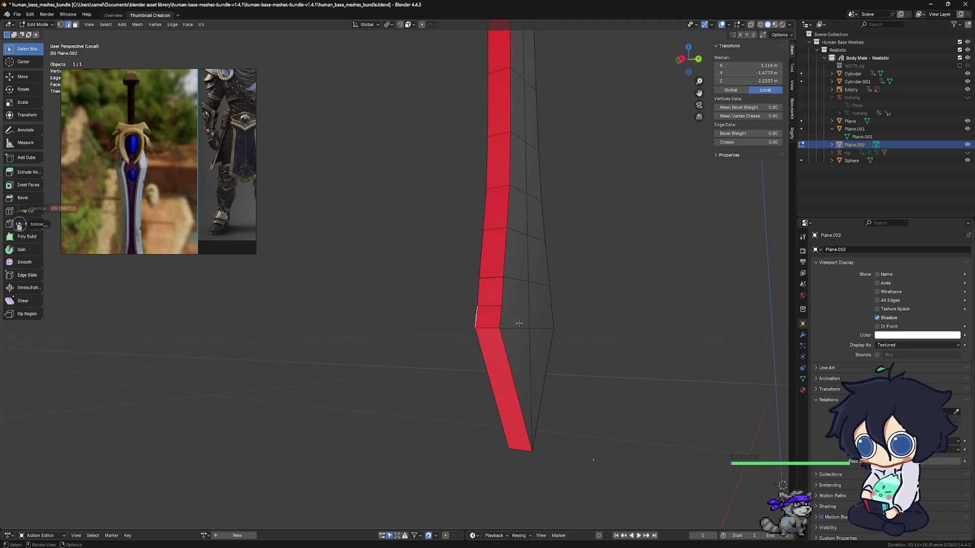
pyautogui.click(428, 184)
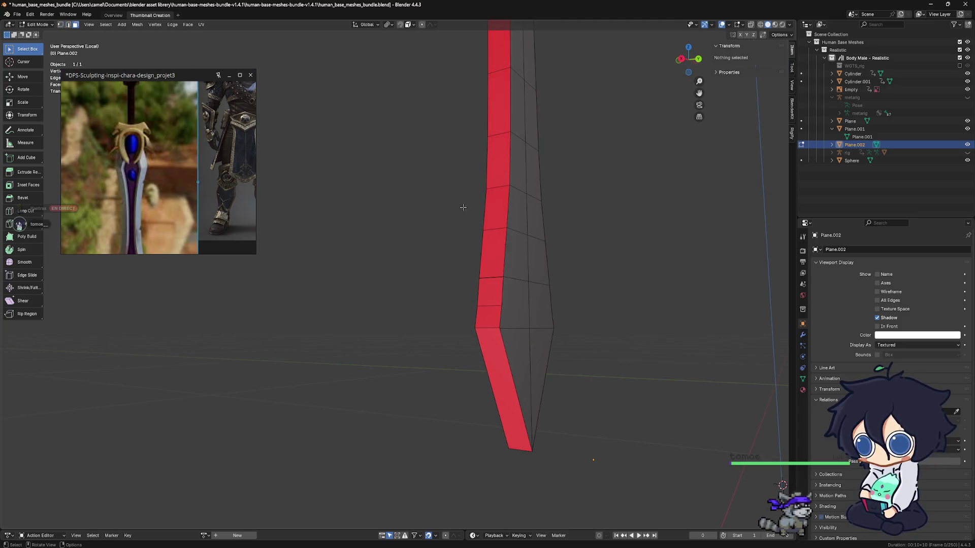
pyautogui.click(493, 326)
pyautogui.moveTo(494, 326)
pyautogui.mouseDown(button='middle')
pyautogui.moveTo(544, 312)
pyautogui.moveTo(641, 326)
pyautogui.moveTo(554, 285)
pyautogui.moveTo(560, 277)
pyautogui.moveTo(498, 291)
pyautogui.moveTo(562, 311)
pyautogui.moveTo(504, 304)
pyautogui.moveTo(528, 303)
pyautogui.mouseUp(button='middle')
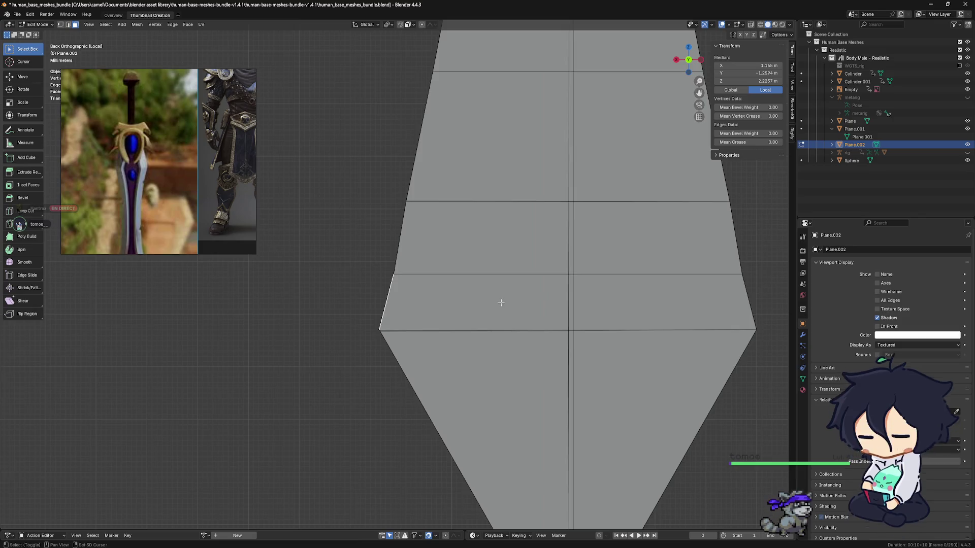
# Step: In vertex mode, knife a horizontal cut edge-to-edge across the blade at its lower band line
pyautogui.press('1')
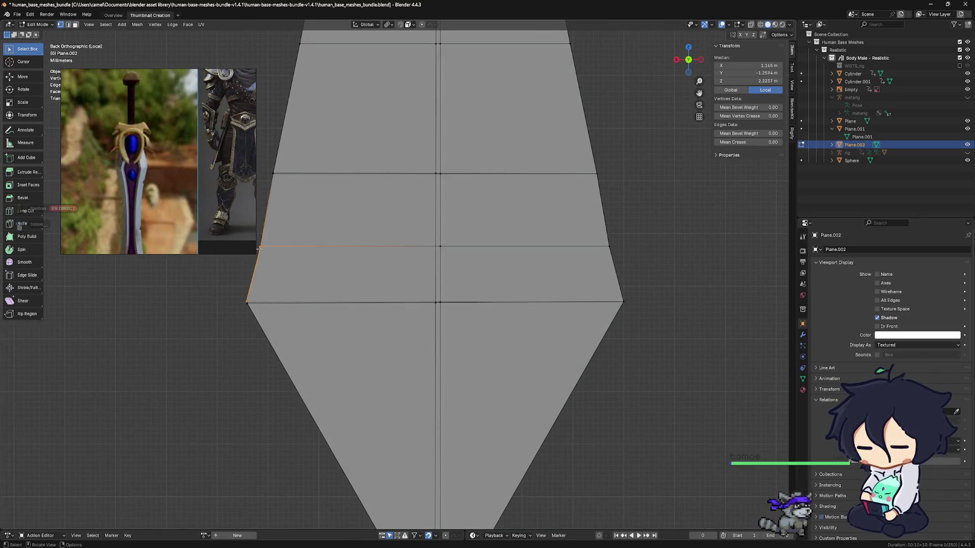
pyautogui.scroll(-3, 429, 281)
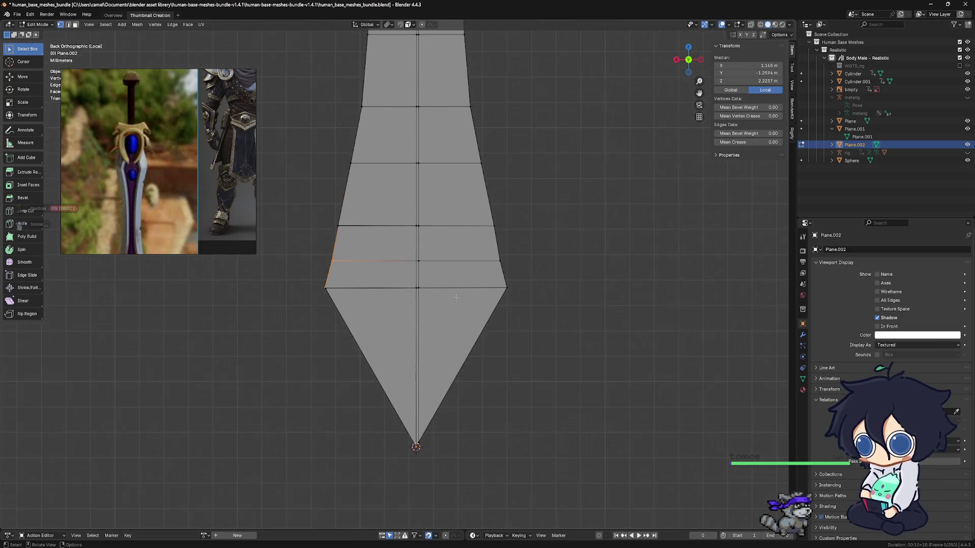
pyautogui.scroll(3, 429, 281)
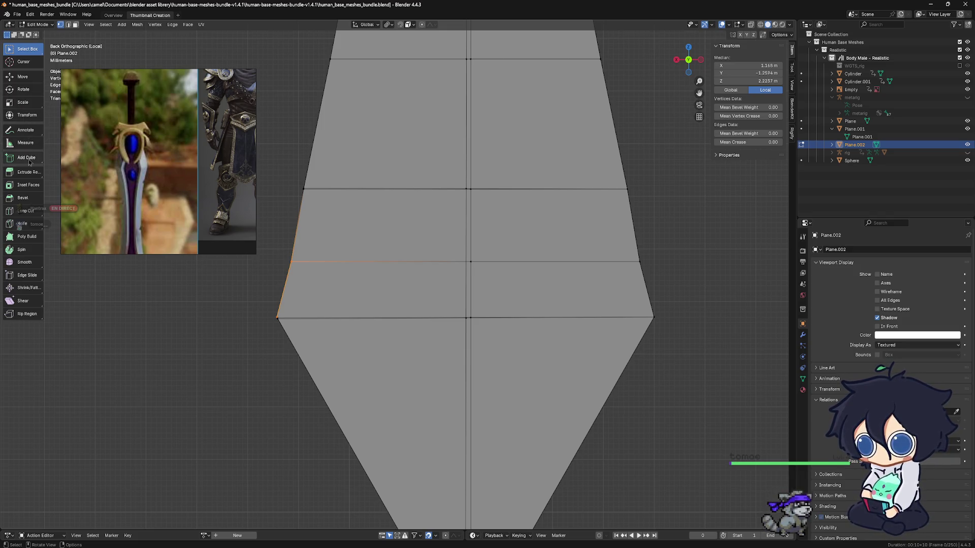
pyautogui.click(18, 224)
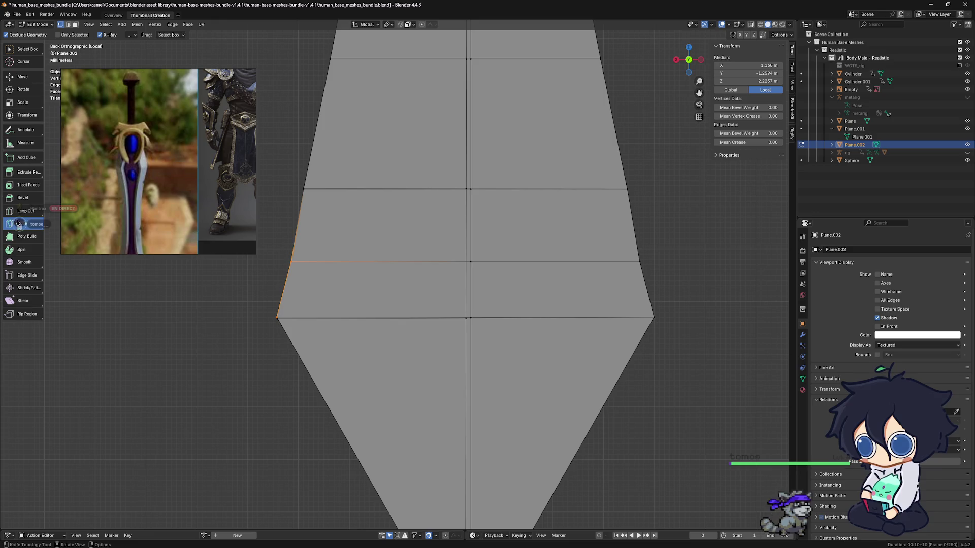
pyautogui.click(294, 260)
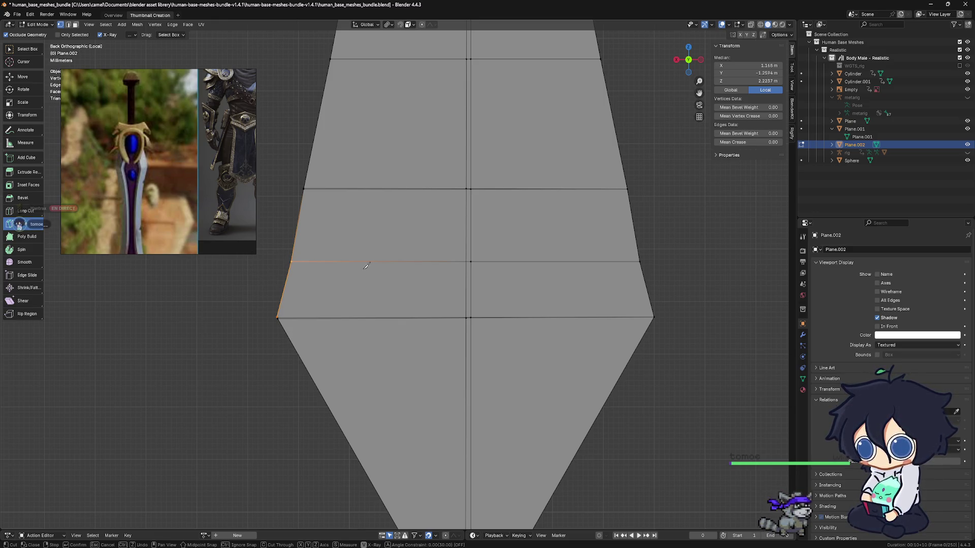
pyautogui.click(662, 260)
pyautogui.press('Return')
# Step: Select the red, inward-facing faces along the lower part of the blade's side strip
pyautogui.moveTo(470, 261)
pyautogui.mouseDown(button='middle')
pyautogui.moveTo(631, 261)
pyautogui.moveTo(456, 263)
pyautogui.moveTo(528, 274)
pyautogui.moveTo(450, 264)
pyautogui.mouseUp(button='middle')
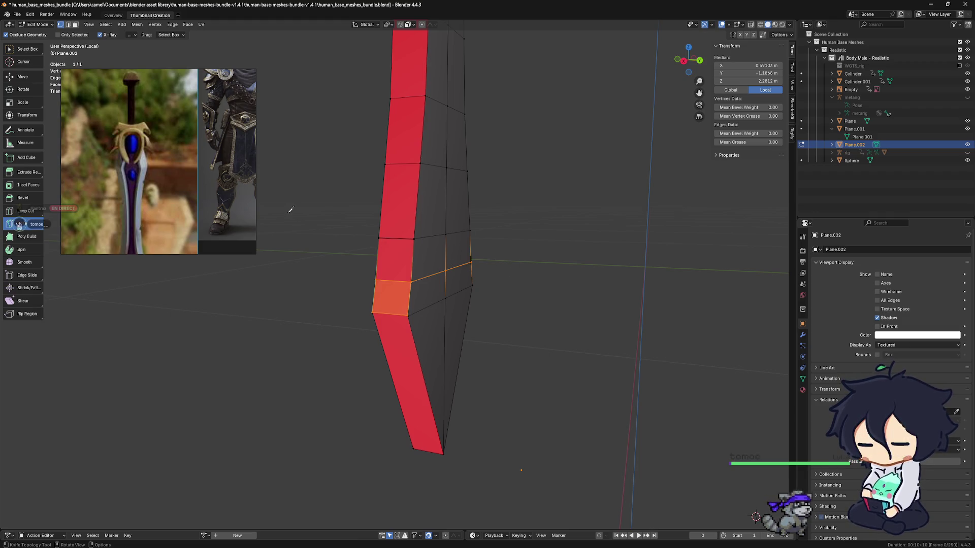
pyautogui.click(22, 51)
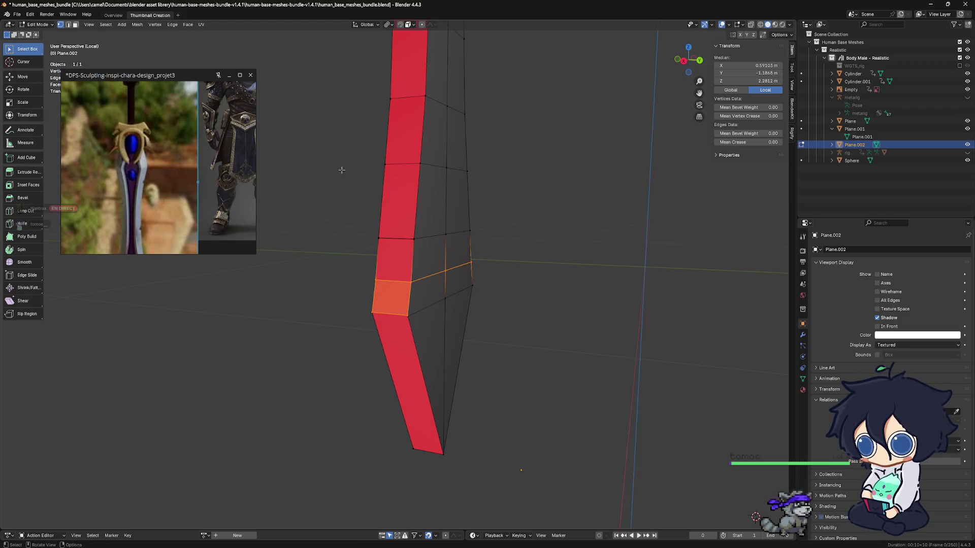
pyautogui.moveTo(513, 274)
pyautogui.mouseDown(button='middle')
pyautogui.moveTo(536, 273)
pyautogui.moveTo(481, 263)
pyautogui.mouseUp(button='middle')
pyautogui.keyDown('shift'); pyautogui.click(463, 222); pyautogui.keyUp('shift')
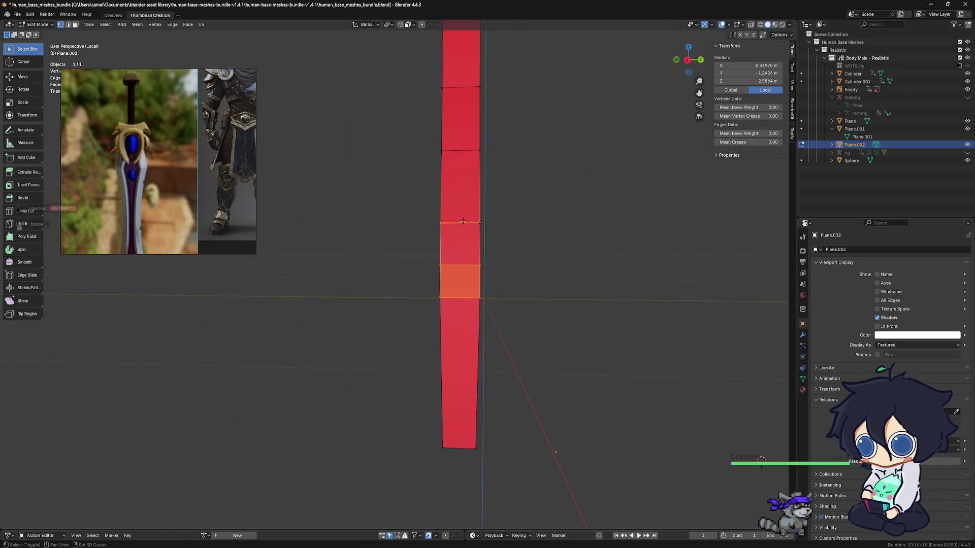
pyautogui.keyDown('shift'); pyautogui.click(460, 281); pyautogui.keyUp('shift')
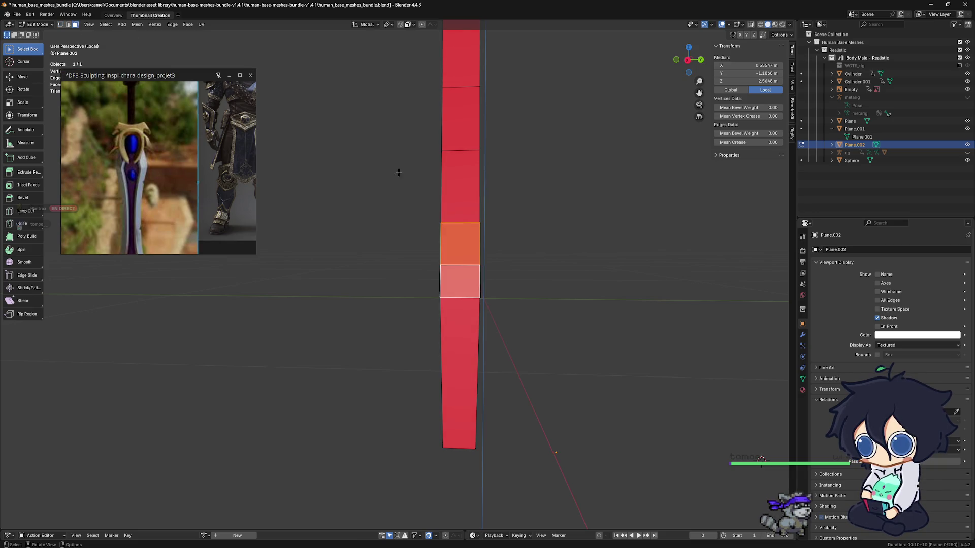
pyautogui.click(460, 225)
pyautogui.keyDown('shift'); pyautogui.click(461, 220); pyautogui.keyUp('shift')
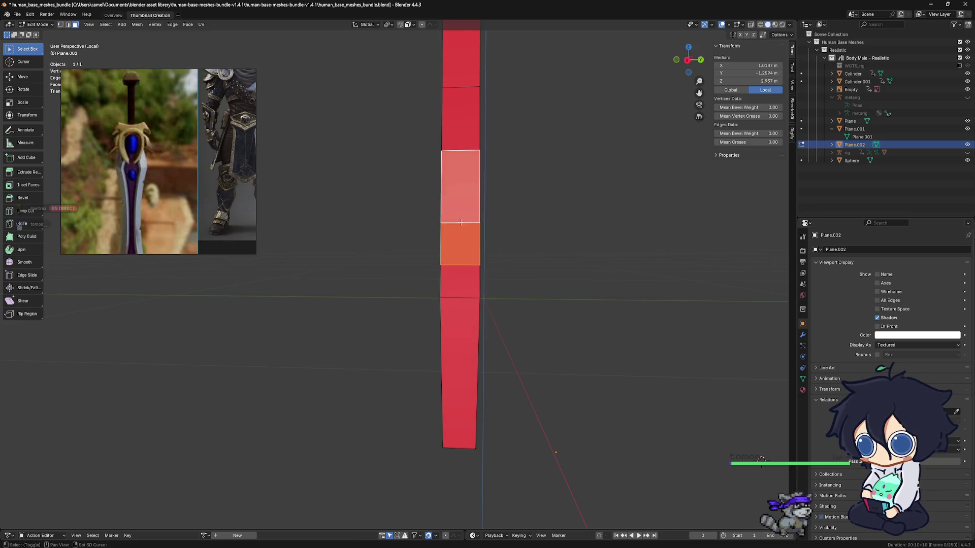
pyautogui.keyDown('shift'); pyautogui.click(463, 282); pyautogui.keyUp('shift')
pyautogui.keyDown('shift'); pyautogui.click(465, 301); pyautogui.keyUp('shift')
pyautogui.keyDown('shift'); pyautogui.click(464, 296); pyautogui.keyUp('shift')
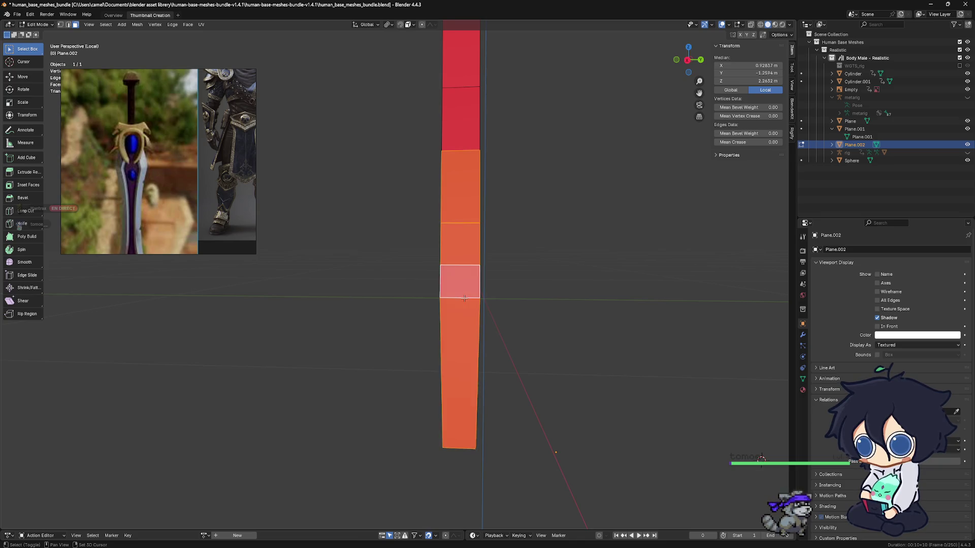
pyautogui.keyDown('shift'); pyautogui.scroll(3, 439, 260); pyautogui.keyUp('shift')
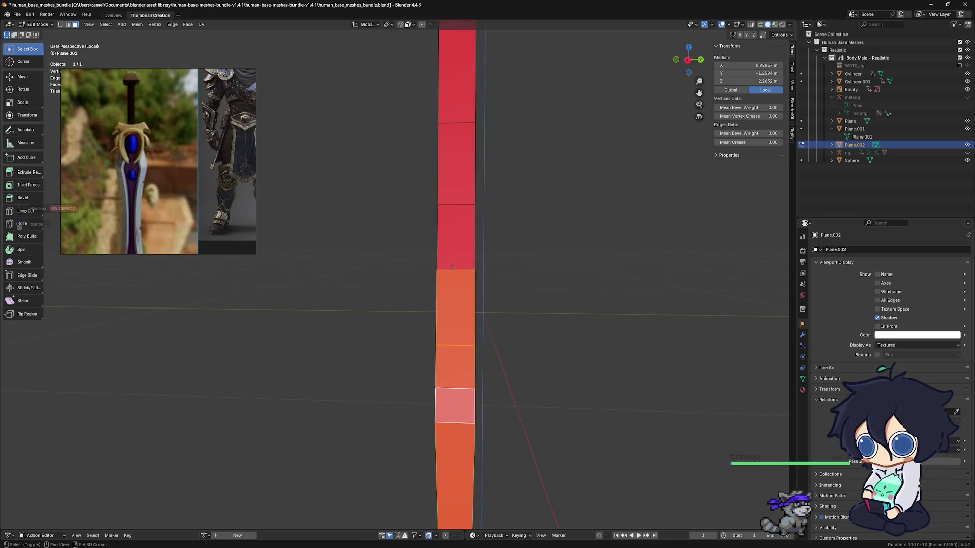
pyautogui.keyDown('shift'); pyautogui.click(453, 267); pyautogui.keyUp('shift')
pyautogui.keyDown('shift'); pyautogui.click(462, 195); pyautogui.keyUp('shift')
pyautogui.keyDown('shift'); pyautogui.click(460, 103); pyautogui.keyUp('shift')
# Step: Extend the selection up the rest of the red strip and flip the selected faces' normals
pyautogui.moveTo(461, 103)
pyautogui.mouseDown(button='middle')
pyautogui.moveTo(508, 211)
pyautogui.moveTo(520, 320)
pyautogui.mouseUp(button='middle')
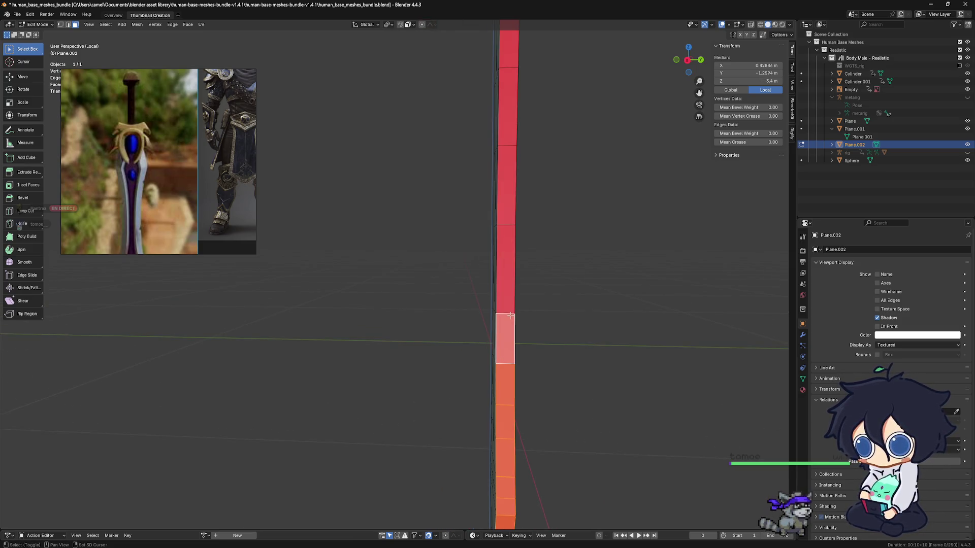
pyautogui.keyDown('shift'); pyautogui.click(508, 269); pyautogui.keyUp('shift')
pyautogui.keyDown('shift'); pyautogui.click(506, 337); pyautogui.keyUp('shift')
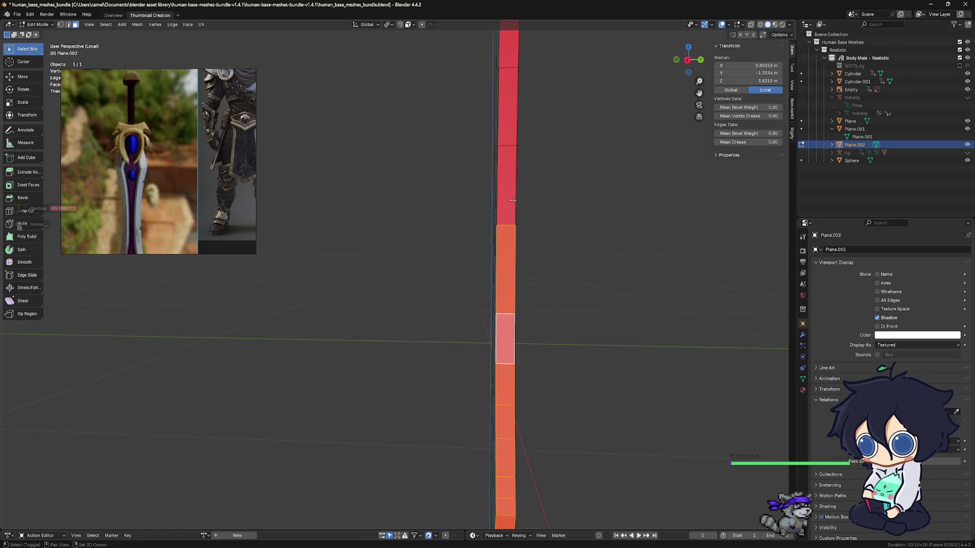
pyautogui.keyDown('shift'); pyautogui.click(507, 185); pyautogui.keyUp('shift')
pyautogui.keyDown('shift'); pyautogui.click(509, 114); pyautogui.keyUp('shift')
pyautogui.moveTo(508, 113); pyautogui.dragTo(465, 370, button='middle')
pyautogui.keyDown('shift'); pyautogui.click(447, 301); pyautogui.keyUp('shift')
pyautogui.keyDown('shift'); pyautogui.click(446, 257); pyautogui.keyUp('shift')
pyautogui.keyDown('shift'); pyautogui.click(445, 221); pyautogui.keyUp('shift')
pyautogui.moveTo(445, 221)
pyautogui.mouseDown(button='middle')
pyautogui.moveTo(596, 254)
pyautogui.moveTo(376, 330)
pyautogui.moveTo(454, 373)
pyautogui.moveTo(438, 330)
pyautogui.moveTo(412, 420)
pyautogui.moveTo(422, 355)
pyautogui.moveTo(380, 423)
pyautogui.moveTo(315, 348)
pyautogui.moveTo(447, 359)
pyautogui.moveTo(431, 367)
pyautogui.moveTo(408, 343)
pyautogui.mouseUp(button='middle')
pyautogui.hotkey('alt', 'n')
pyautogui.click(342, 361)
# Step: Select the blade tip's lower-right edge, then add the upper-left and top-left outline edges
pyautogui.moveTo(357, 373); pyautogui.dragTo(295, 315, button='middle')
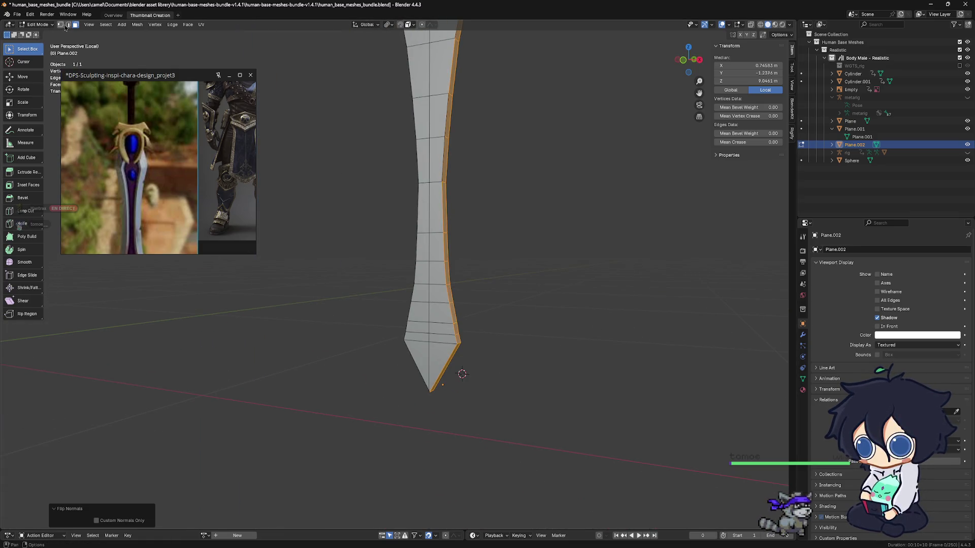
pyautogui.moveTo(503, 406)
pyautogui.keyDown('alt'); pyautogui.mouseDown(button='middle')
pyautogui.moveTo(531, 422)
pyautogui.moveTo(476, 413)
pyautogui.moveTo(472, 449)
pyautogui.moveTo(471, 376)
pyautogui.mouseUp(button='middle'); pyautogui.keyUp('alt')
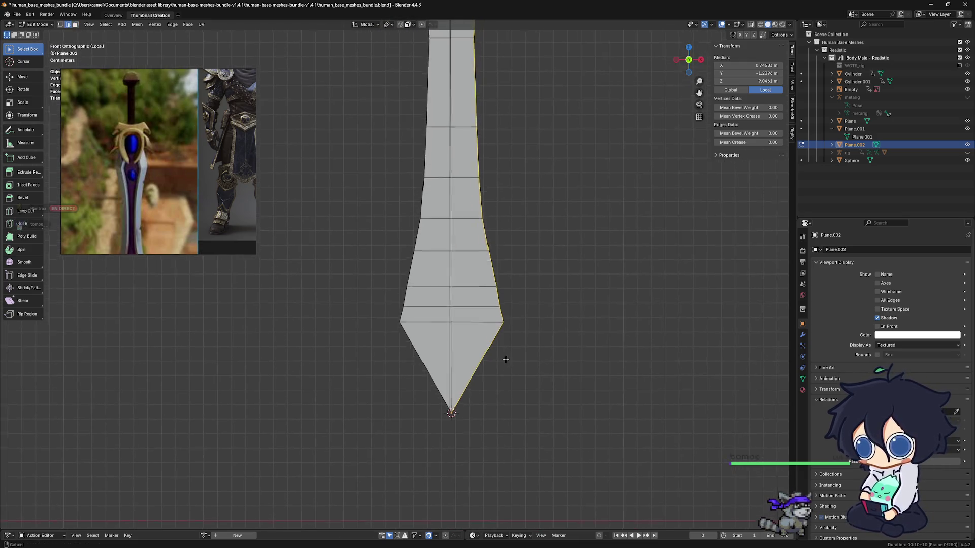
pyautogui.keyDown('shift'); pyautogui.click(469, 377); pyautogui.keyUp('shift')
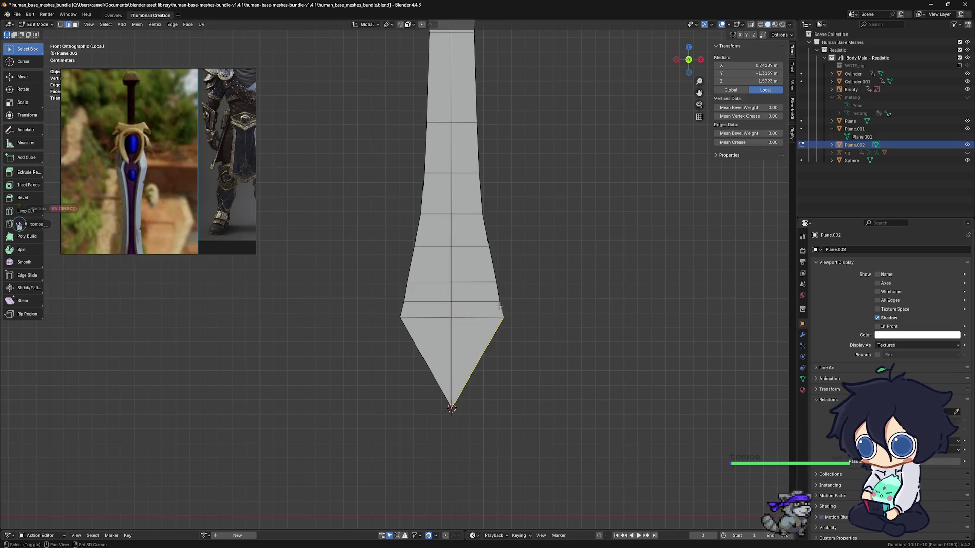
pyautogui.moveTo(495, 278)
pyautogui.mouseDown(button='middle')
pyautogui.moveTo(482, 319)
pyautogui.moveTo(508, 376)
pyautogui.mouseUp(button='middle')
pyautogui.moveTo(590, 411)
pyautogui.mouseDown(button='middle')
pyautogui.moveTo(533, 331)
pyautogui.moveTo(553, 351)
pyautogui.moveTo(544, 365)
pyautogui.moveTo(566, 323)
pyautogui.mouseUp(button='middle')
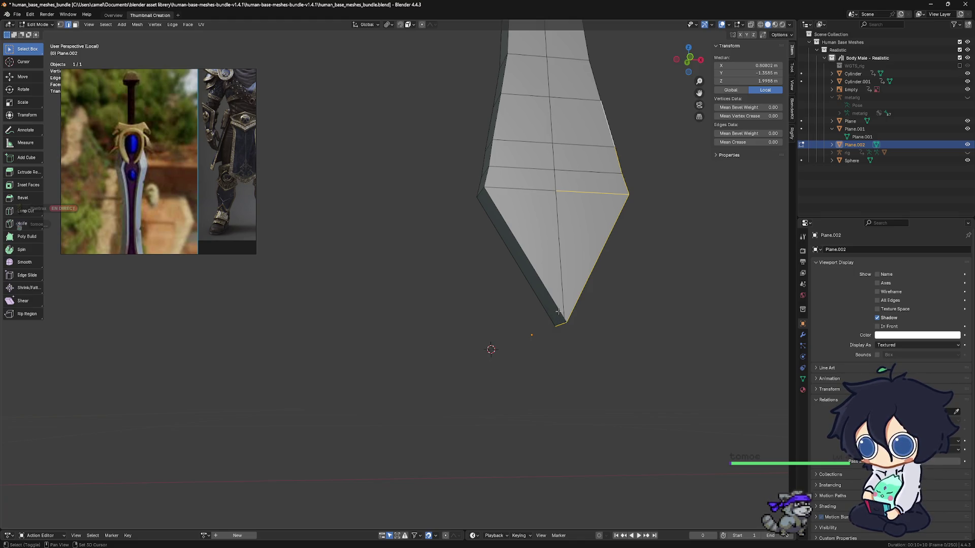
pyautogui.keyDown('shift'); pyautogui.moveTo(585, 260); pyautogui.dragTo(530, 307, button='middle'); pyautogui.keyUp('shift')
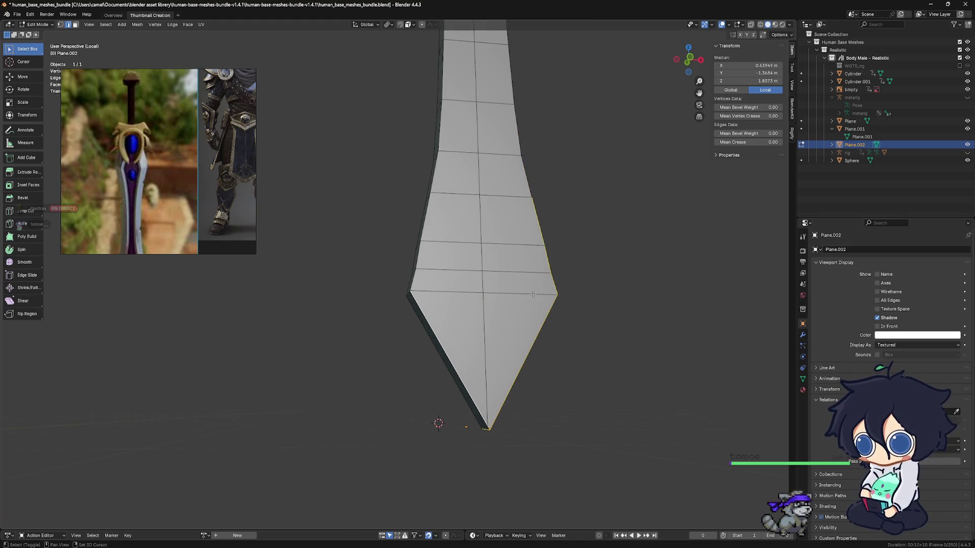
pyautogui.moveTo(553, 244)
pyautogui.keyDown('alt'); pyautogui.mouseDown(button='middle')
pyautogui.moveTo(548, 398)
pyautogui.moveTo(481, 407)
pyautogui.moveTo(548, 403)
pyautogui.moveTo(480, 411)
pyautogui.moveTo(509, 393)
pyautogui.mouseUp(button='middle'); pyautogui.keyUp('alt')
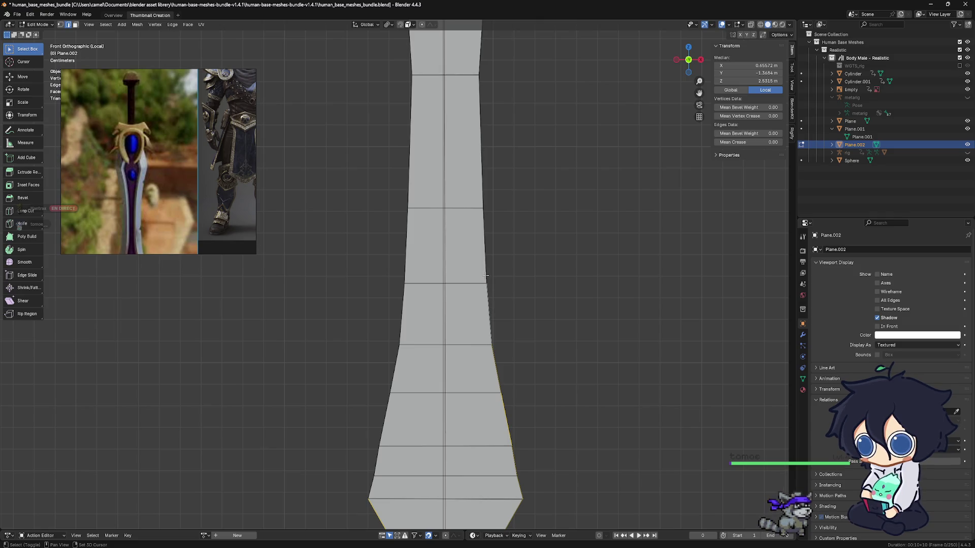
pyautogui.moveTo(483, 170)
pyautogui.keyDown('shift'); pyautogui.mouseDown(button='middle')
pyautogui.moveTo(514, 452)
pyautogui.moveTo(525, 329)
pyautogui.mouseUp(button='middle'); pyautogui.keyUp('shift')
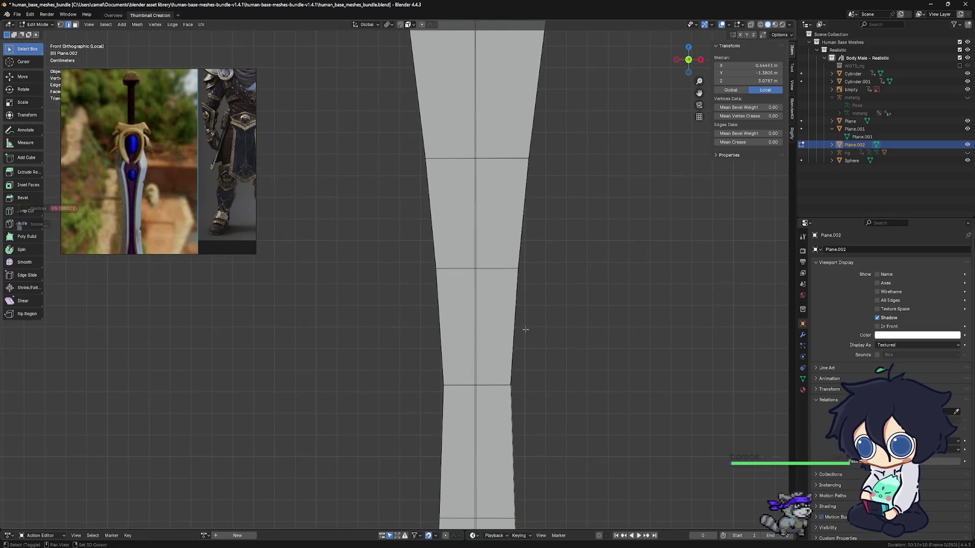
pyautogui.scroll(1, 525, 215)
pyautogui.moveTo(525, 216)
pyautogui.keyDown('shift'); pyautogui.mouseDown(button='middle')
pyautogui.moveTo(537, 409)
pyautogui.moveTo(540, 363)
pyautogui.mouseUp(button='middle'); pyautogui.keyUp('shift')
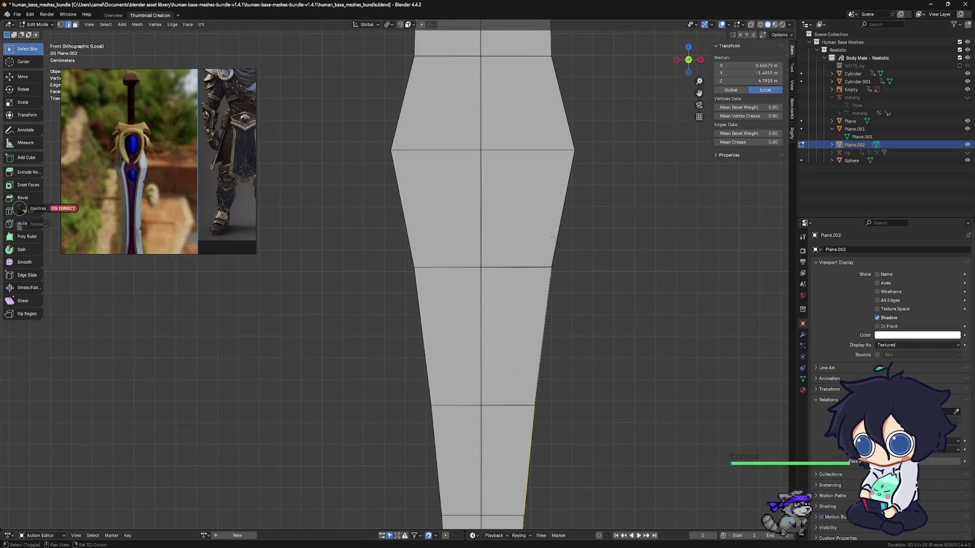
pyautogui.moveTo(572, 134)
pyautogui.keyDown('shift'); pyautogui.mouseDown(button='middle')
pyautogui.moveTo(607, 425)
pyautogui.moveTo(573, 305)
pyautogui.mouseUp(button='middle'); pyautogui.keyUp('shift')
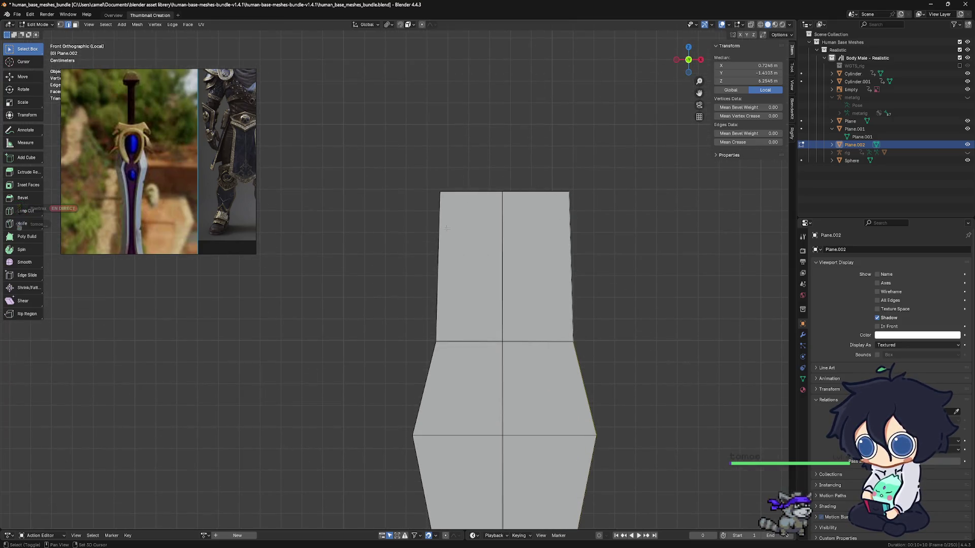
pyautogui.keyDown('shift'); pyautogui.click(437, 241); pyautogui.keyUp('shift')
pyautogui.keyDown('shift'); pyautogui.click(484, 193); pyautogui.keyUp('shift')
pyautogui.moveTo(567, 247)
pyautogui.mouseDown(button='middle')
pyautogui.moveTo(577, 261)
pyautogui.moveTo(561, 305)
pyautogui.moveTo(592, 285)
pyautogui.moveTo(512, 211)
pyautogui.moveTo(446, 189)
pyautogui.moveTo(483, 245)
pyautogui.moveTo(451, 175)
pyautogui.mouseUp(button='middle')
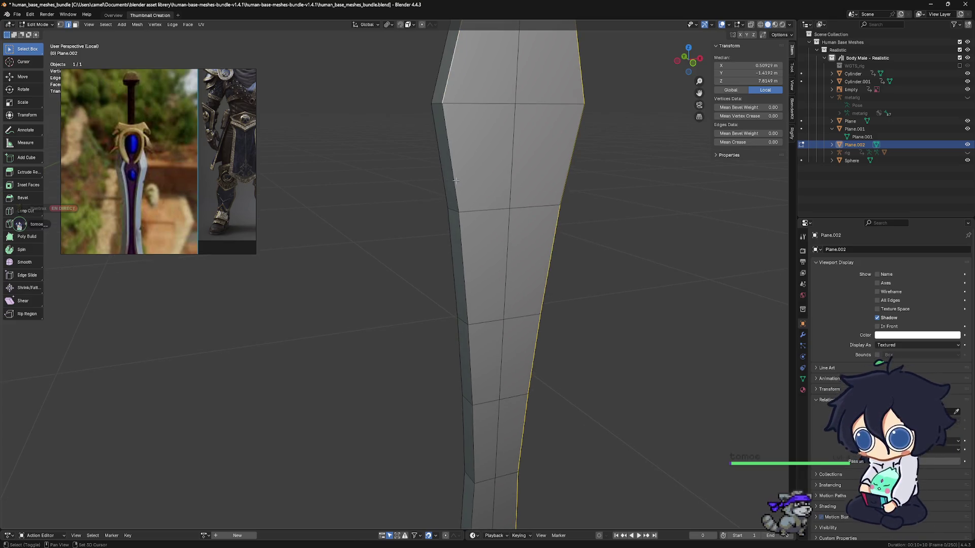
# Step: Orbit along the blade down to its tip to check the outline edge selection
pyautogui.moveTo(493, 266); pyautogui.dragTo(488, 199, button='middle')
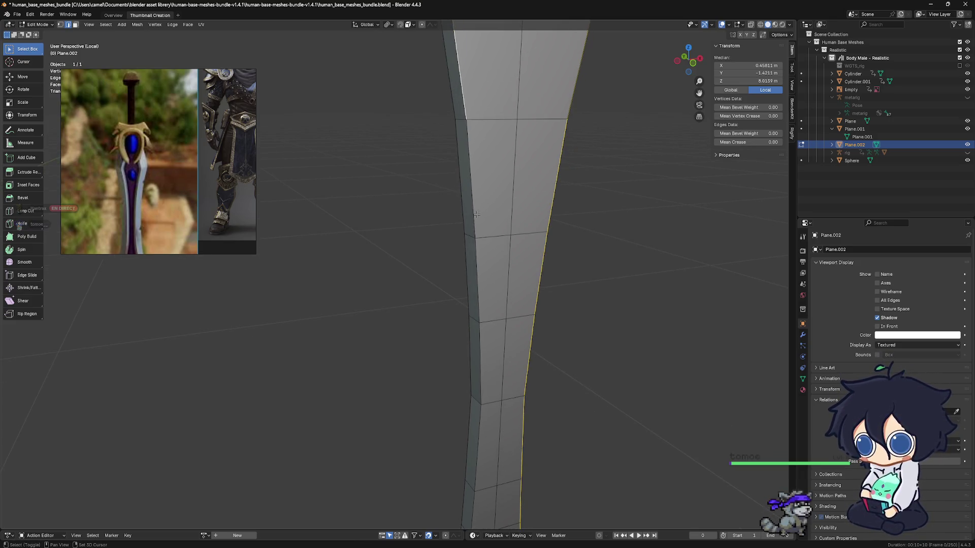
pyautogui.moveTo(547, 340); pyautogui.dragTo(499, 254, button='middle')
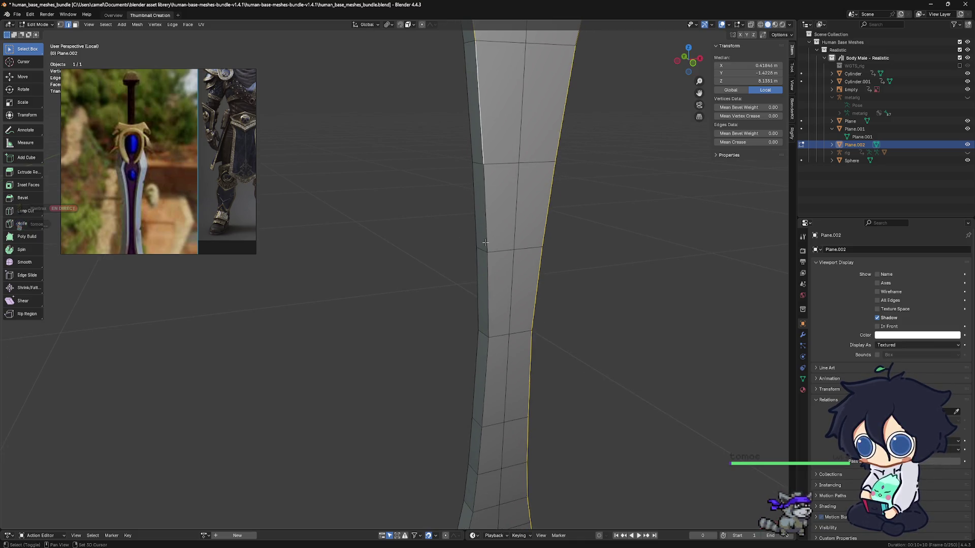
pyautogui.keyDown('shift'); pyautogui.moveTo(508, 309); pyautogui.dragTo(497, 255, button='middle'); pyautogui.keyUp('shift')
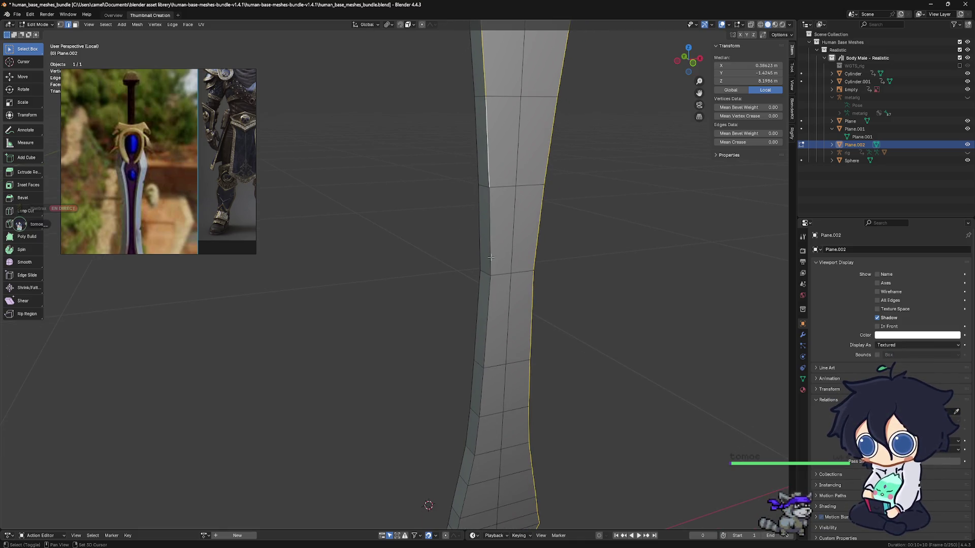
pyautogui.keyDown('shift'); pyautogui.moveTo(485, 348); pyautogui.dragTo(508, 291, button='middle'); pyautogui.keyUp('shift')
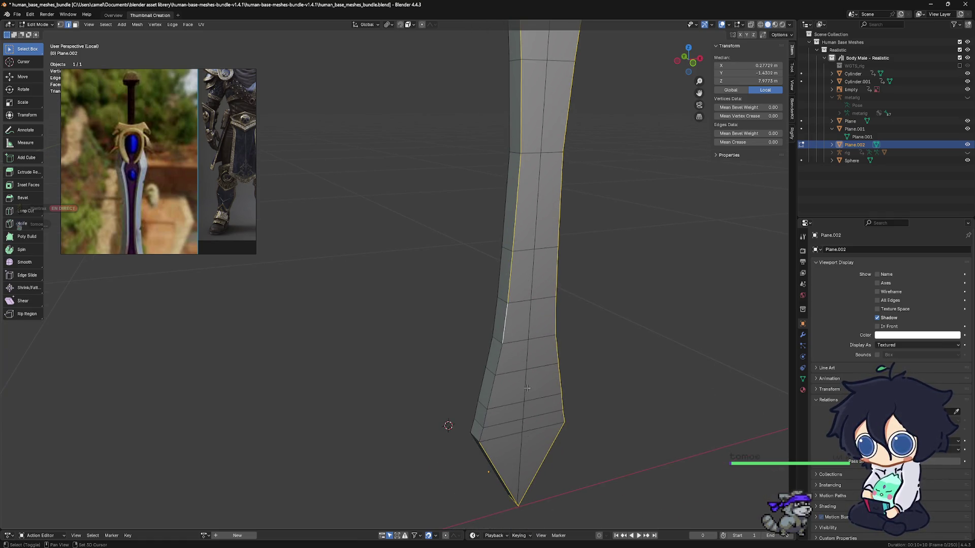
pyautogui.keyDown('shift'); pyautogui.moveTo(527, 388); pyautogui.dragTo(534, 343, button='middle'); pyautogui.keyUp('shift')
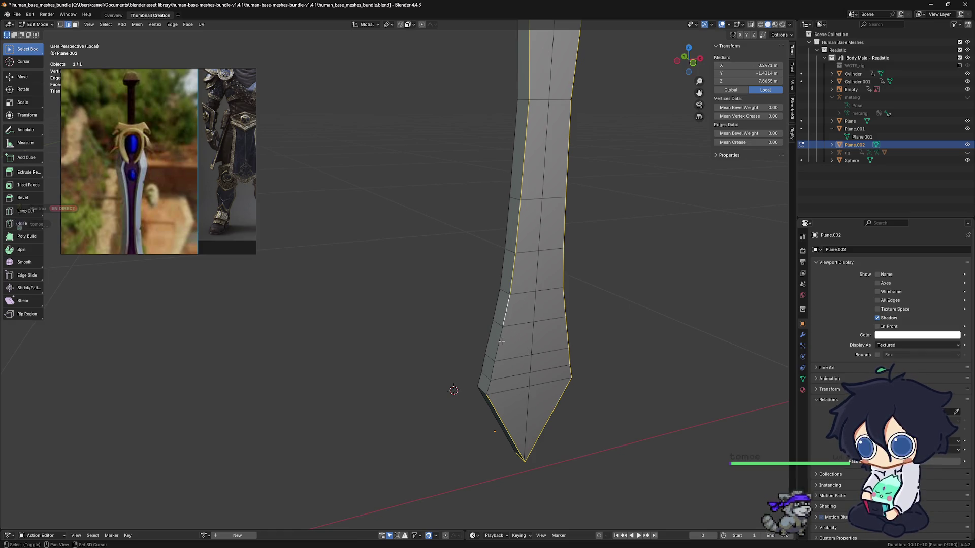
pyautogui.moveTo(487, 390)
pyautogui.mouseDown(button='middle')
pyautogui.moveTo(514, 366)
pyautogui.moveTo(507, 335)
pyautogui.moveTo(518, 330)
pyautogui.moveTo(388, 315)
pyautogui.moveTo(323, 340)
pyautogui.moveTo(378, 349)
pyautogui.moveTo(407, 340)
pyautogui.moveTo(523, 379)
pyautogui.moveTo(514, 341)
pyautogui.mouseUp(button='middle')
pyautogui.scroll(4, 508, 335)
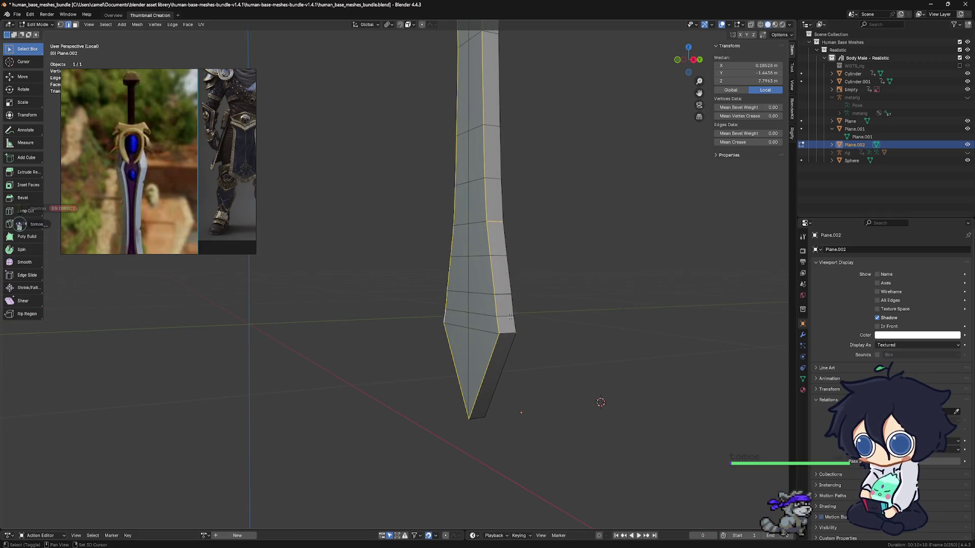
pyautogui.moveTo(503, 211)
pyautogui.mouseDown(button='middle')
pyautogui.moveTo(529, 398)
pyautogui.moveTo(563, 409)
pyautogui.moveTo(578, 401)
pyautogui.moveTo(513, 391)
pyautogui.moveTo(448, 409)
pyautogui.moveTo(501, 359)
pyautogui.moveTo(509, 447)
pyautogui.moveTo(511, 420)
pyautogui.moveTo(565, 361)
pyautogui.mouseUp(button='middle')
# Step: Frame the selected outline edges and begin a two-segment bevel on them
pyautogui.press('KP_Decimal')
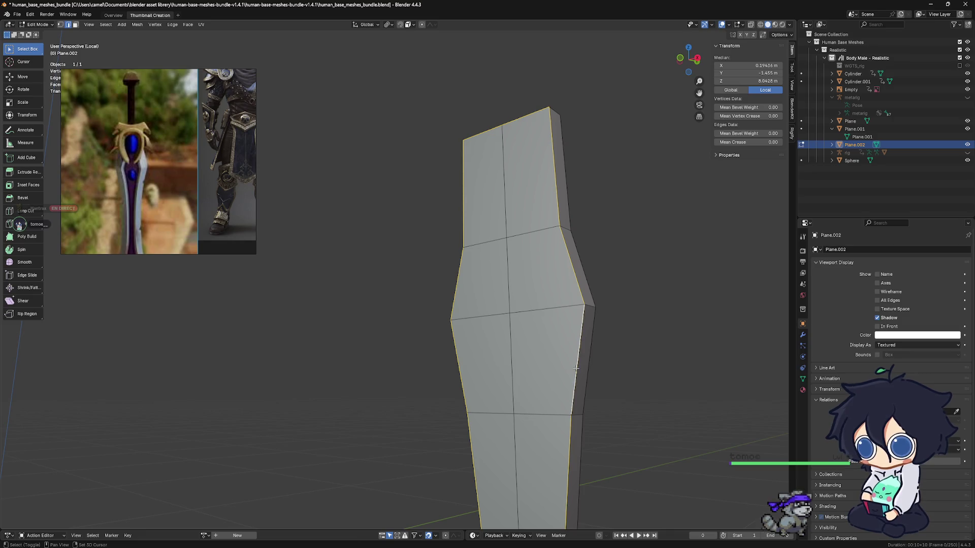
pyautogui.scroll(-5, 603, 391)
pyautogui.moveTo(618, 409)
pyautogui.mouseDown(button='middle')
pyautogui.moveTo(528, 404)
pyautogui.moveTo(544, 422)
pyautogui.moveTo(494, 356)
pyautogui.mouseUp(button='middle')
pyautogui.scroll(6, 506, 356)
pyautogui.hotkey('ctrl', 'b')
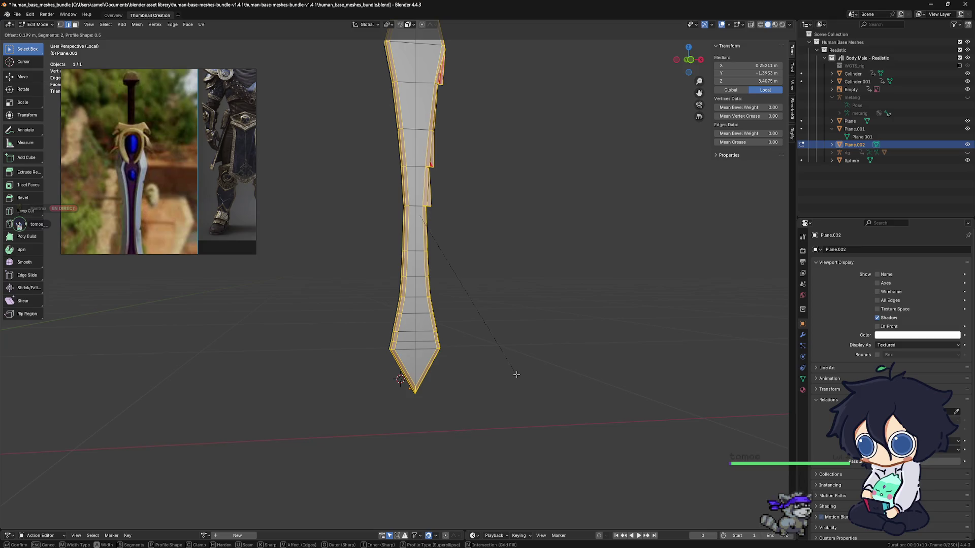
pyautogui.click(516, 375)
pyautogui.moveTo(478, 314); pyautogui.dragTo(488, 325, button='middle')
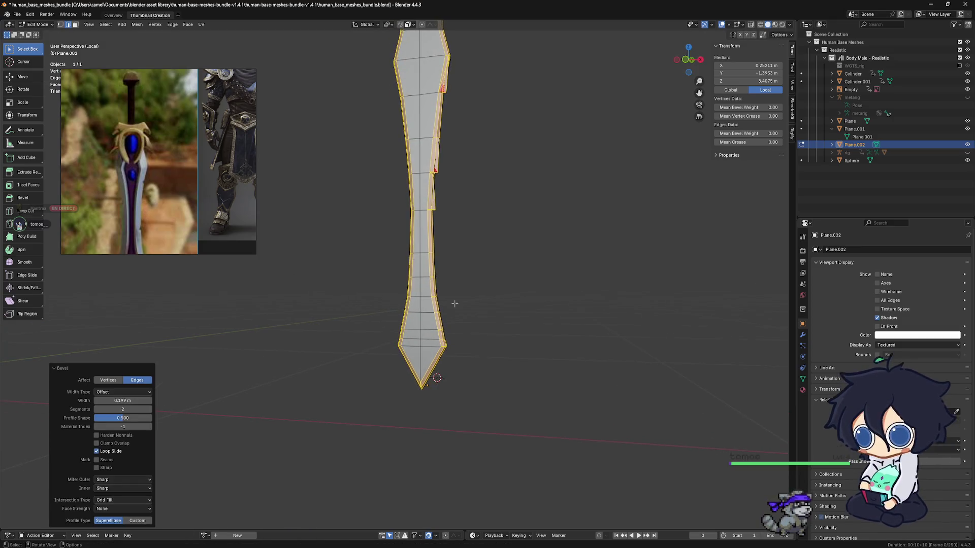
pyautogui.scroll(5, 524, 360)
pyautogui.moveTo(553, 351)
pyautogui.keyDown('alt'); pyautogui.mouseDown(button='middle')
pyautogui.moveTo(496, 345)
pyautogui.moveTo(539, 348)
pyautogui.mouseUp(button='middle'); pyautogui.keyUp('alt')
pyautogui.hotkey('ctrl', 'z')
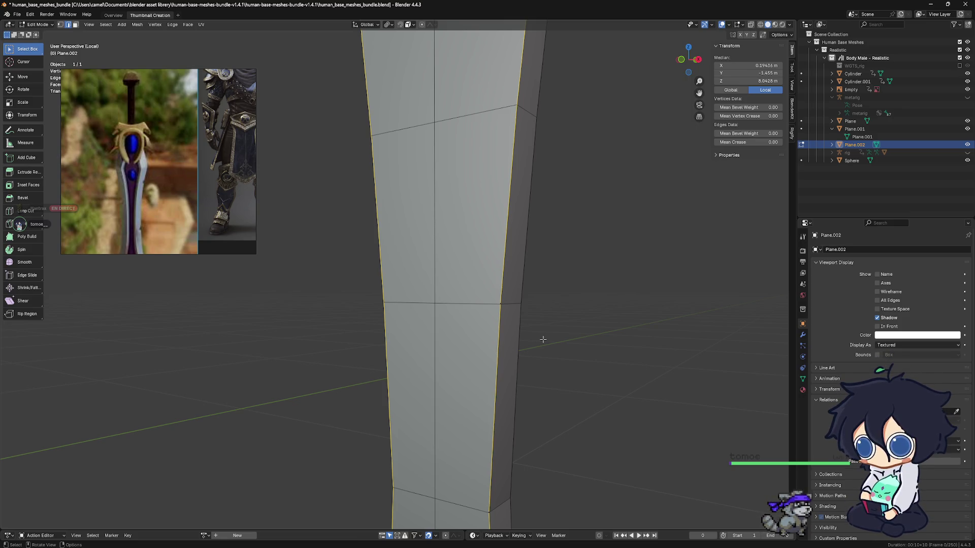
pyautogui.press('m')
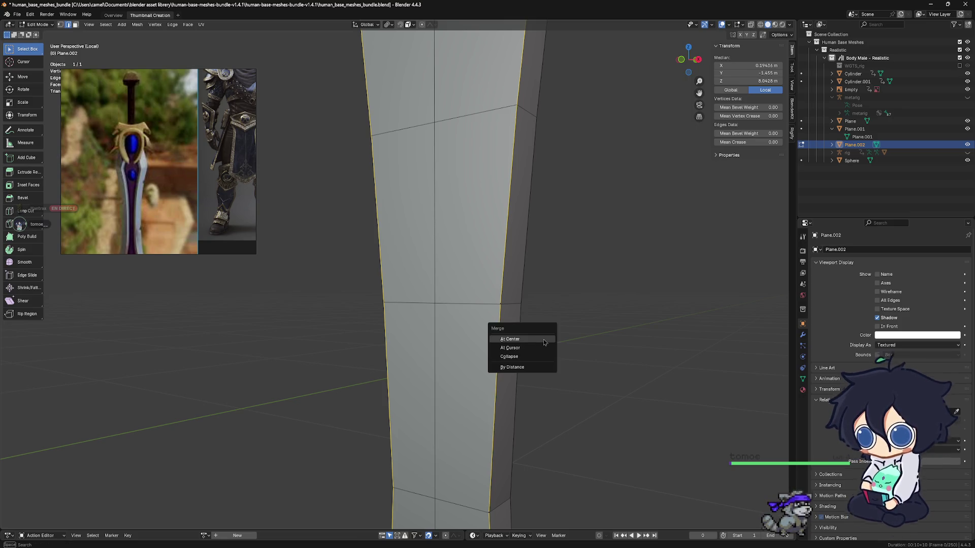
# Step: Merge by Distance at 0.0001 m twice (0 vertices removed), then start an edge bevel on the outline
pyautogui.click(539, 367)
pyautogui.scroll(-5, 538, 355)
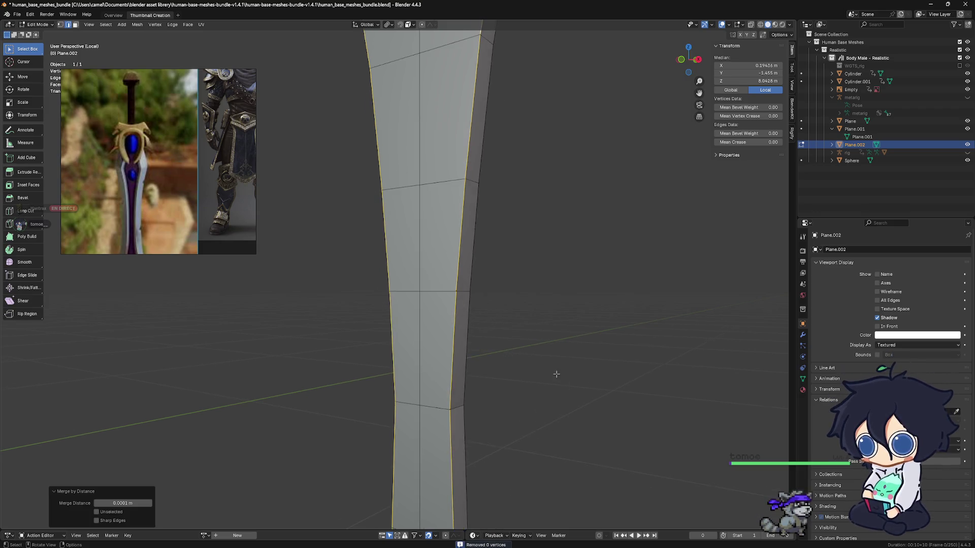
pyautogui.click(60, 25)
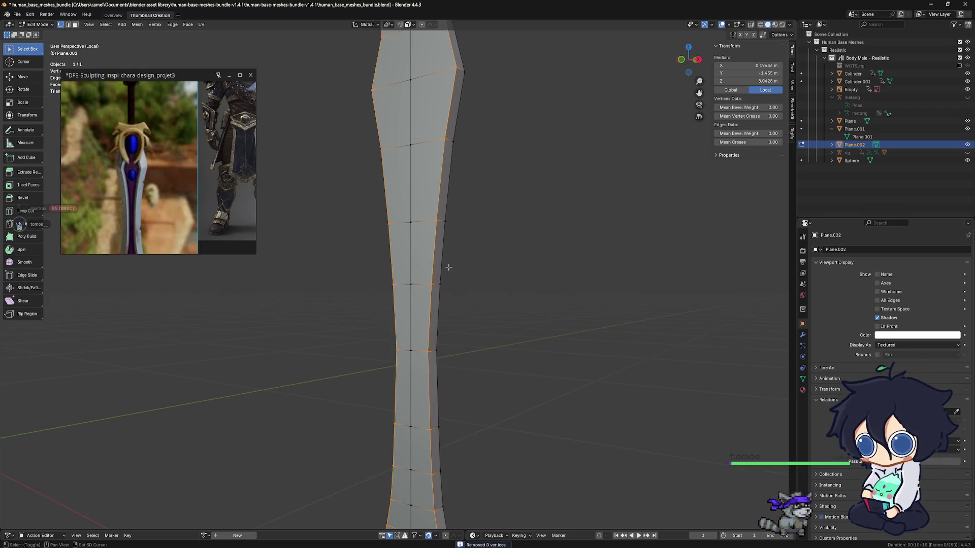
pyautogui.moveTo(446, 265); pyautogui.dragTo(442, 224, button='middle')
pyautogui.press('m')
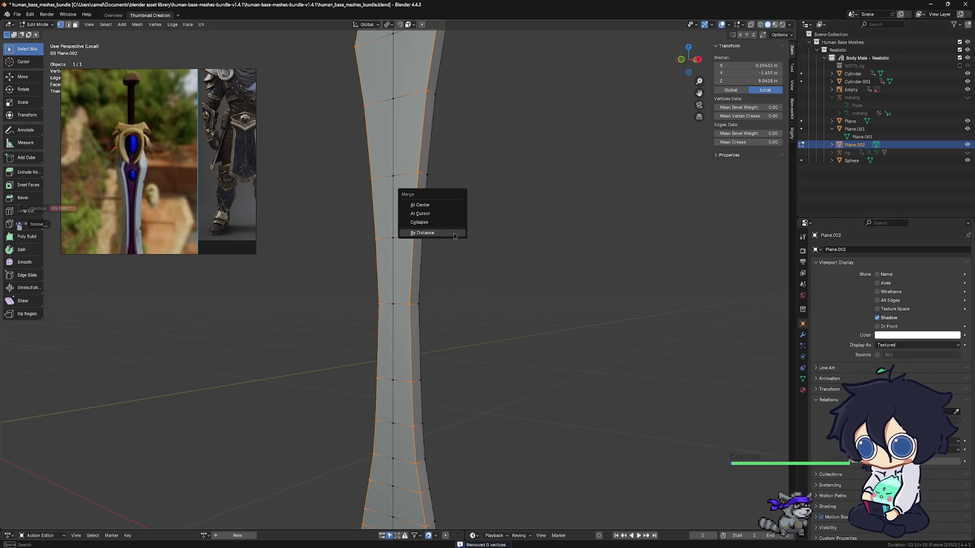
pyautogui.click(456, 237)
pyautogui.scroll(-3, 455, 233)
pyautogui.moveTo(442, 274)
pyautogui.mouseDown(button='middle')
pyautogui.moveTo(468, 331)
pyautogui.moveTo(428, 254)
pyautogui.mouseUp(button='middle')
pyautogui.click(68, 24)
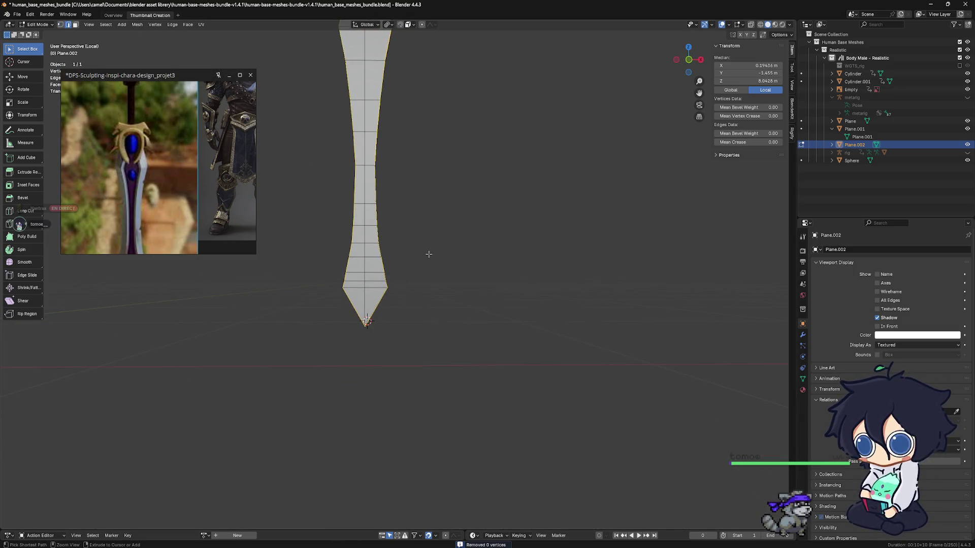
pyautogui.hotkey('ctrl', 'b')
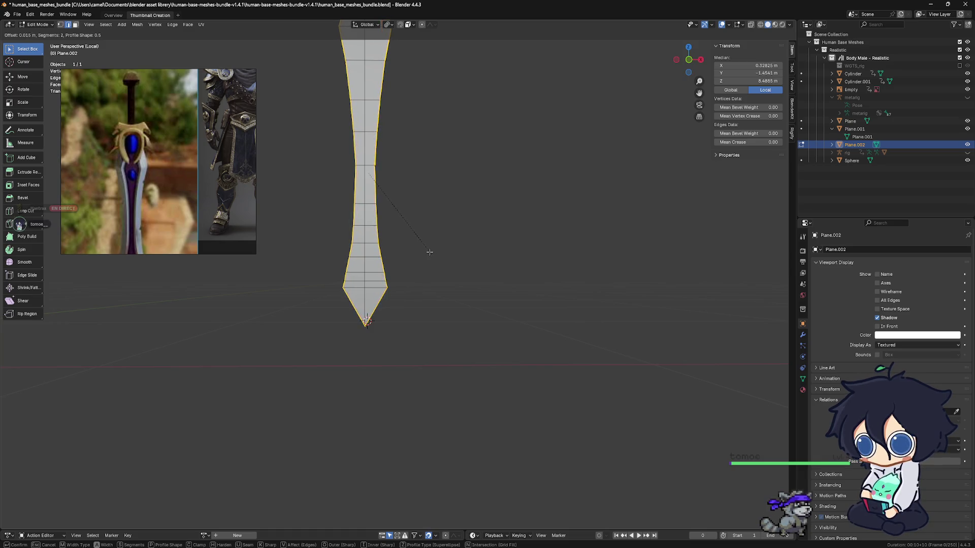
# Step: Confirm the narrower outline bevel, inspect it around the sword, then undo it
pyautogui.click(428, 253)
pyautogui.moveTo(428, 253)
pyautogui.mouseDown(button='middle')
pyautogui.moveTo(450, 342)
pyautogui.moveTo(445, 440)
pyautogui.mouseUp(button='middle')
pyautogui.moveTo(406, 391); pyautogui.dragTo(393, 391, button='middle')
pyautogui.scroll(5, 414, 306)
pyautogui.moveTo(414, 306); pyautogui.dragTo(501, 359, button='middle')
pyautogui.hotkey('ctrl', 'z')
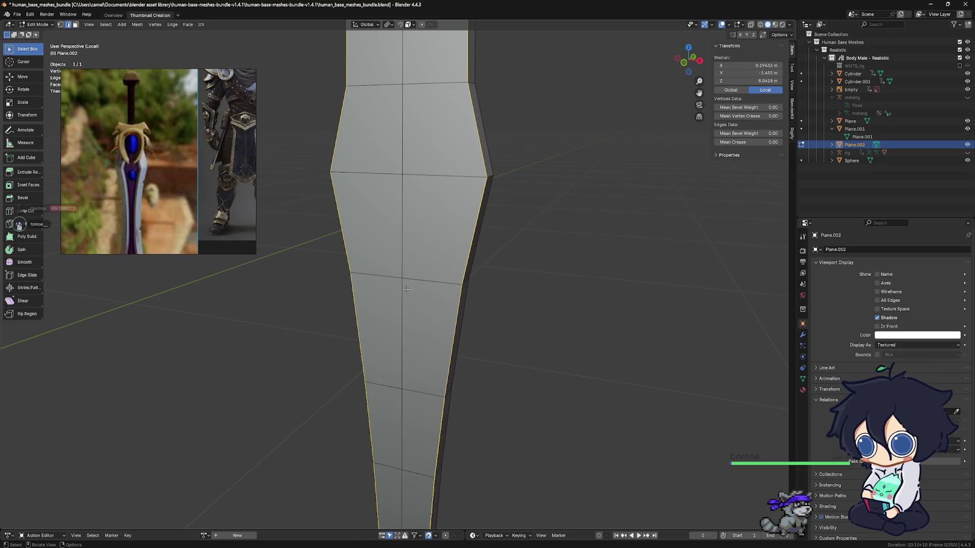
# Step: Switch the viewport to wireframe shading and zoom in on the blade
pyautogui.scroll(-3, 469, 279)
pyautogui.moveTo(469, 279)
pyautogui.mouseDown(button='middle')
pyautogui.moveTo(460, 305)
pyautogui.moveTo(450, 207)
pyautogui.moveTo(462, 255)
pyautogui.moveTo(381, 233)
pyautogui.moveTo(283, 242)
pyautogui.moveTo(377, 337)
pyautogui.moveTo(374, 290)
pyautogui.moveTo(289, 290)
pyautogui.moveTo(377, 319)
pyautogui.moveTo(422, 312)
pyautogui.mouseUp(button='middle')
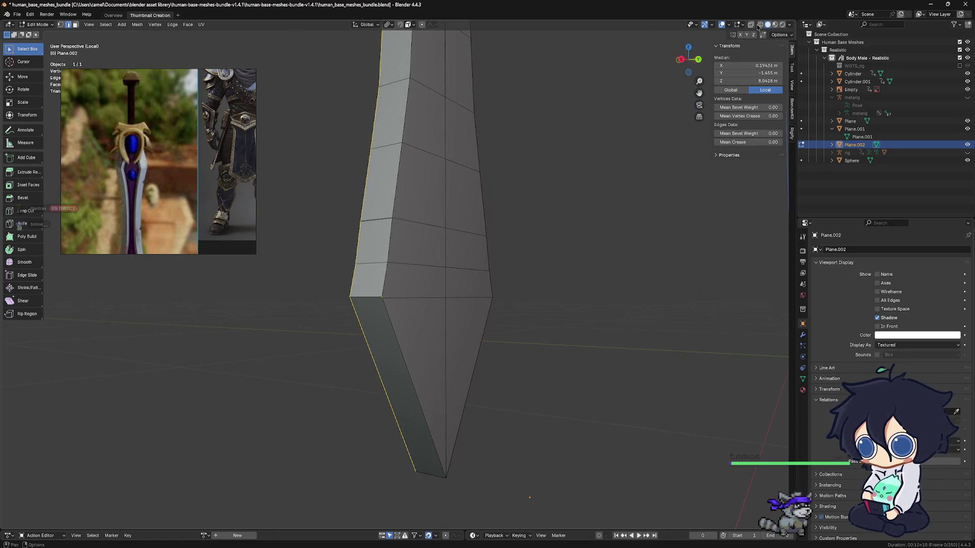
pyautogui.click(760, 25)
pyautogui.scroll(6, 450, 232)
pyautogui.keyDown('shift'); pyautogui.moveTo(343, 399); pyautogui.dragTo(433, 294, button='middle'); pyautogui.keyUp('shift')
pyautogui.scroll(-8, 464, 294)
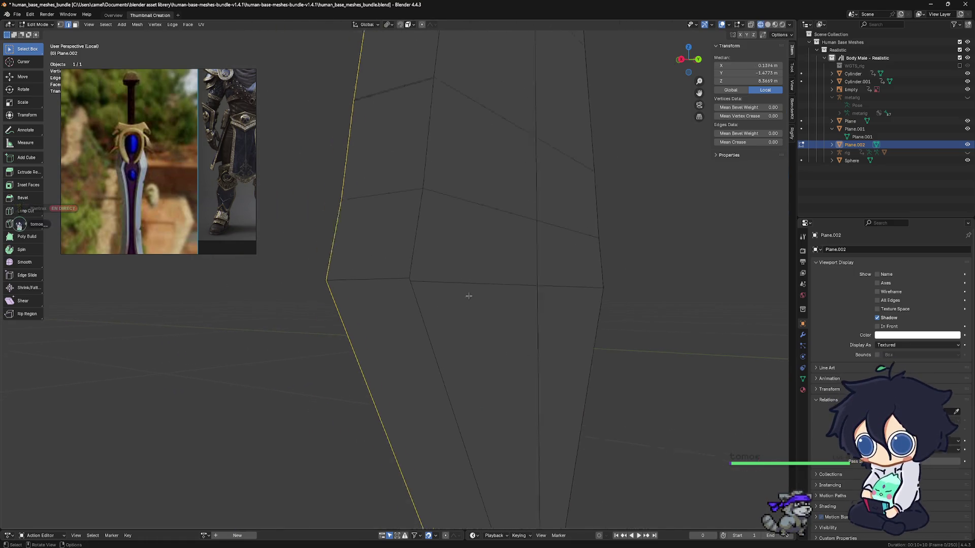